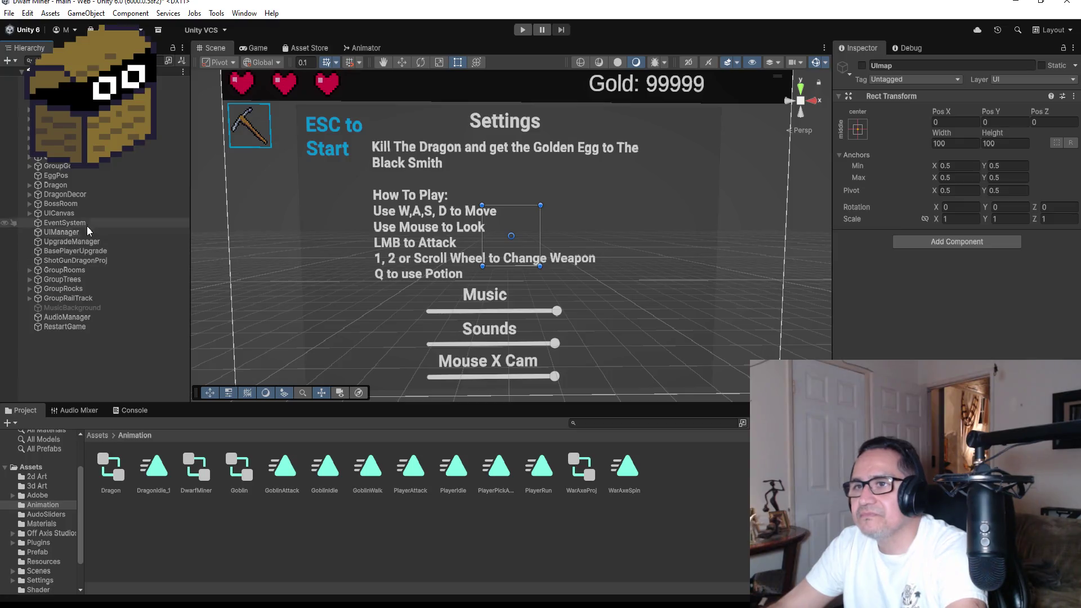
# Step: Inspect the EventSystem, UIManager and GroupRooms objects in the Hierarchy
pyautogui.click(87, 223)
pyautogui.scroll(2, 224, 255)
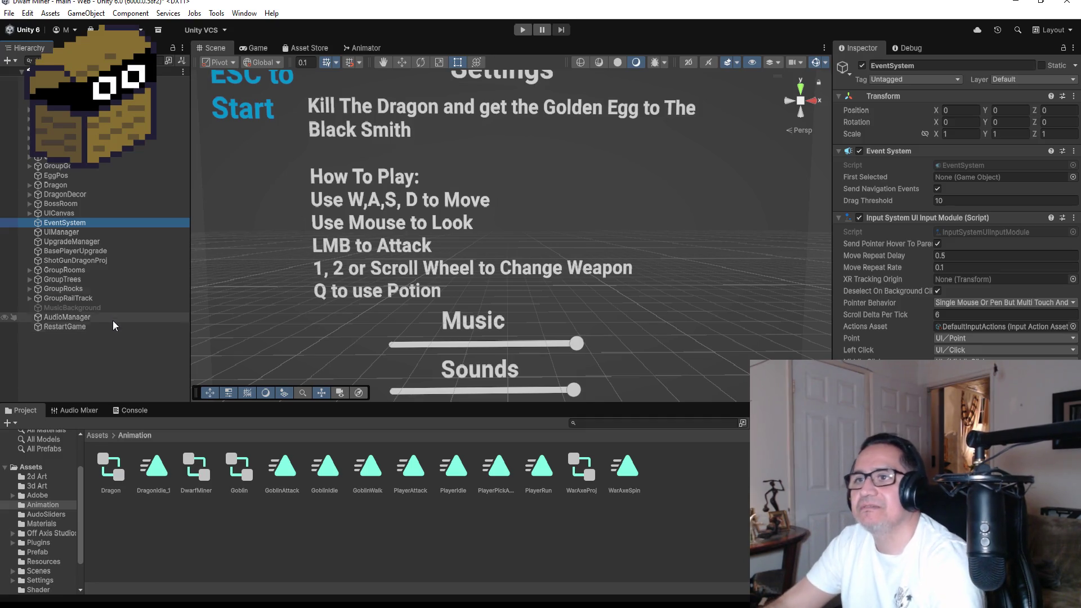
pyautogui.click(80, 233)
pyautogui.click(78, 273)
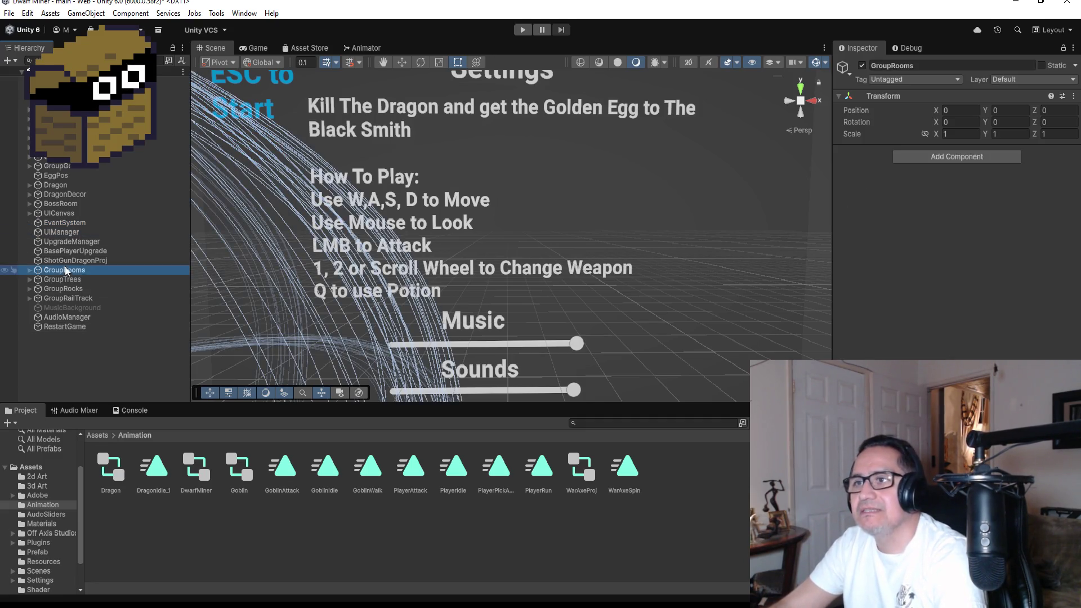
# Step: Review UICanvas, MusicBackground, AudioManager and EventSystem, then return the Project window to Assets
pyautogui.click(48, 214)
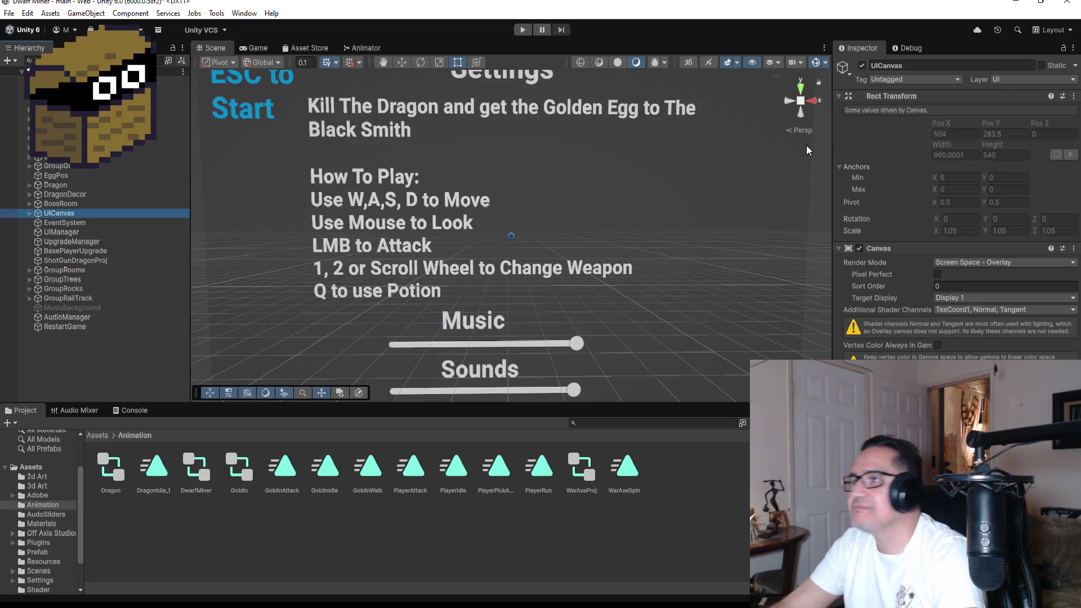
pyautogui.click(69, 309)
pyautogui.click(60, 319)
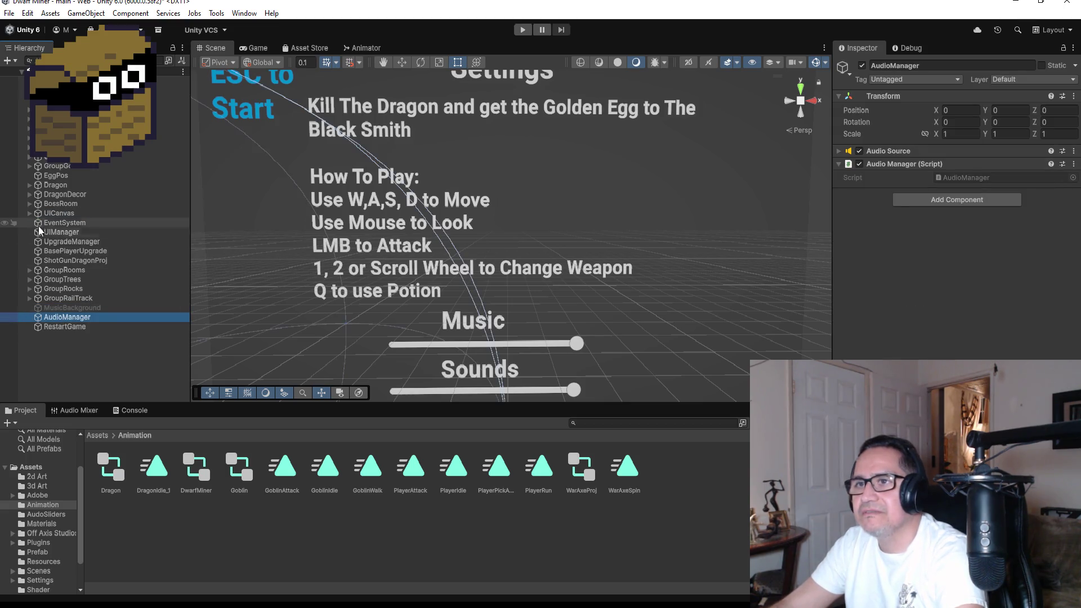
pyautogui.click(67, 223)
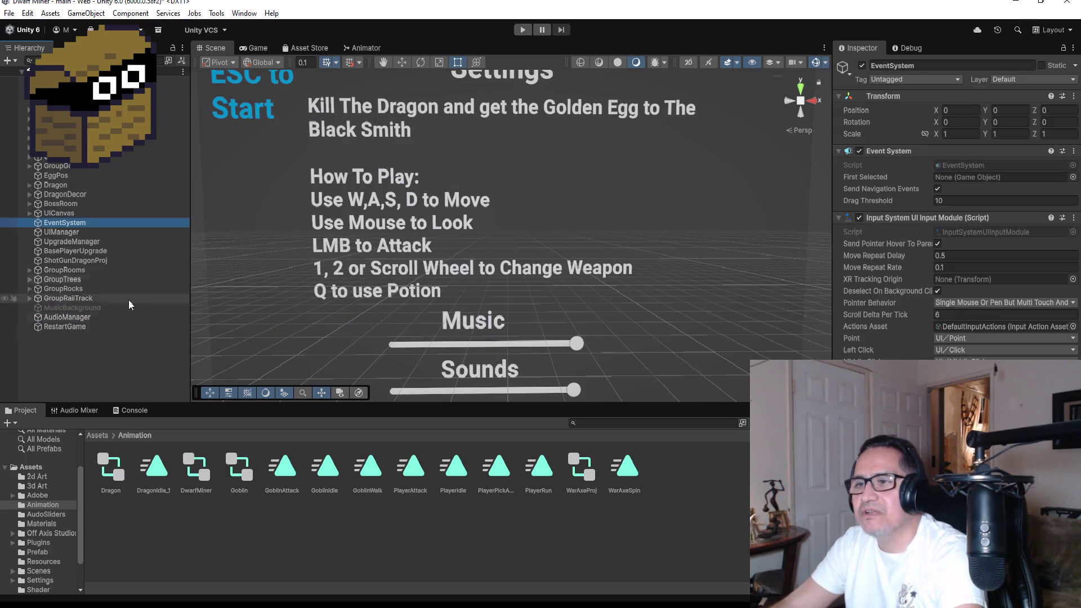
pyautogui.click(96, 436)
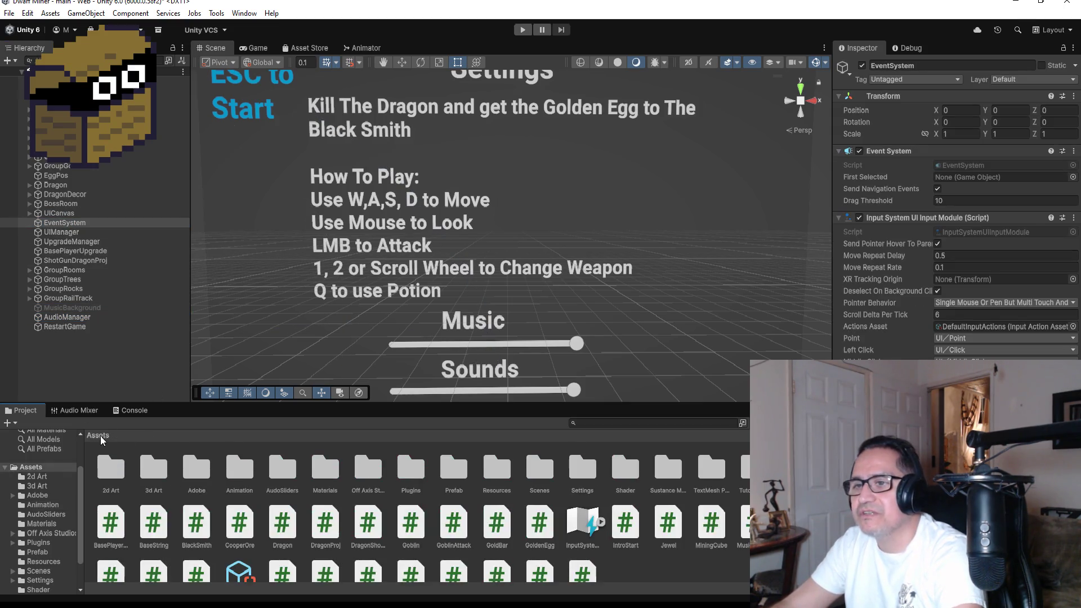
# Step: Open the Prefab folder and view the MimicChest and TreasureChest prefabs in the Inspector
pyautogui.click(446, 473)
pyautogui.doubleClick(453, 473)
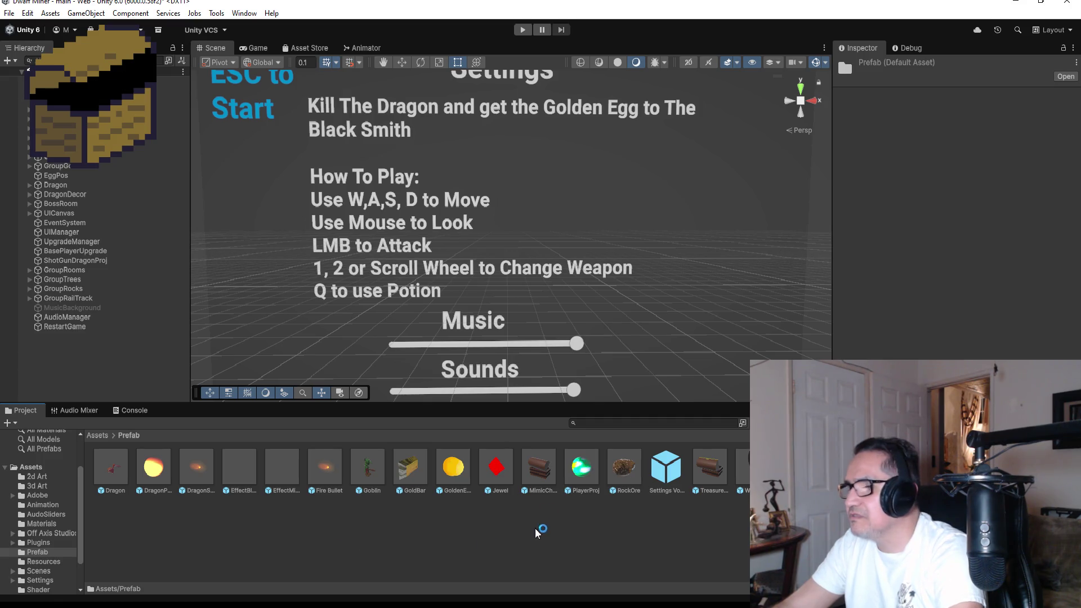
pyautogui.click(549, 472)
pyautogui.click(714, 476)
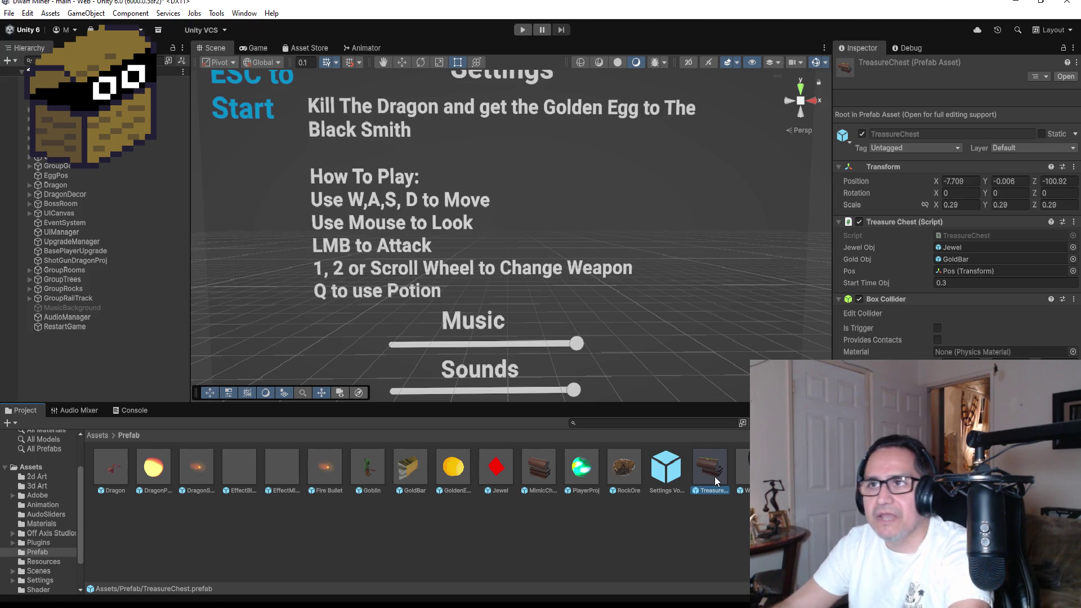
# Step: Inspect the AudioManager, then select the Dragon and frame it in the Scene view
pyautogui.click(64, 320)
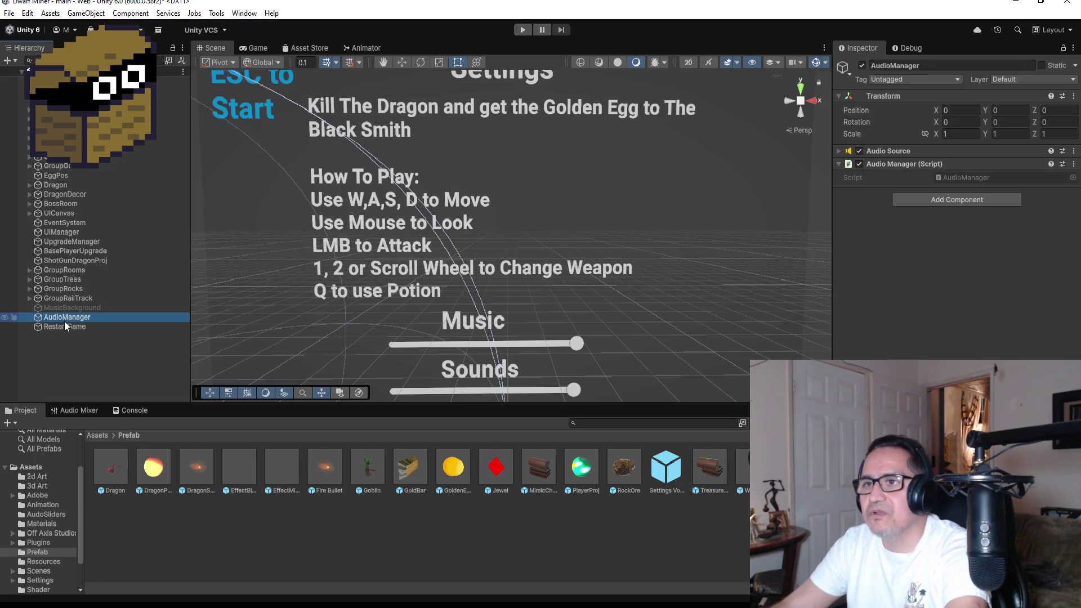
pyautogui.click(63, 184)
pyautogui.doubleClick(63, 184)
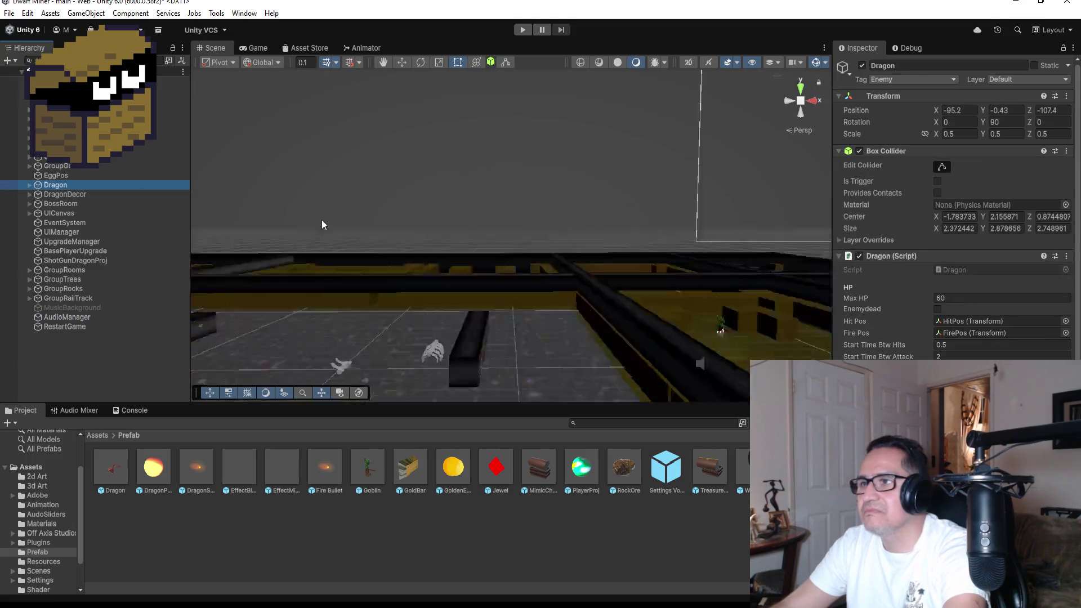
# Step: Frame the DwarfMiner from a top-down view and drop a TreasureChest prefab beside it
pyautogui.doubleClick(62, 109)
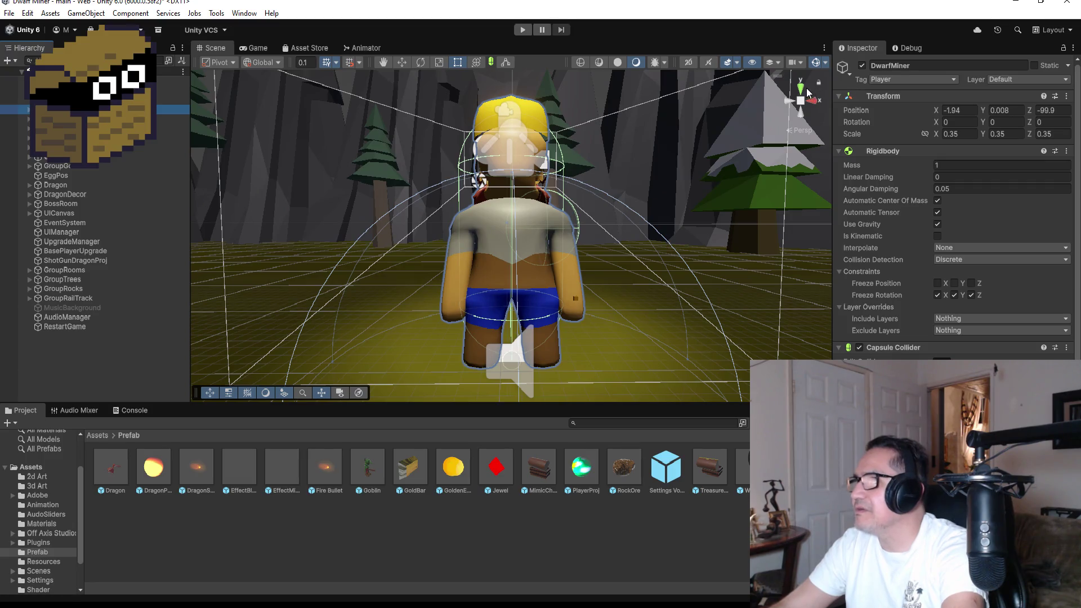
pyautogui.click(802, 89)
pyautogui.scroll(-10, 706, 211)
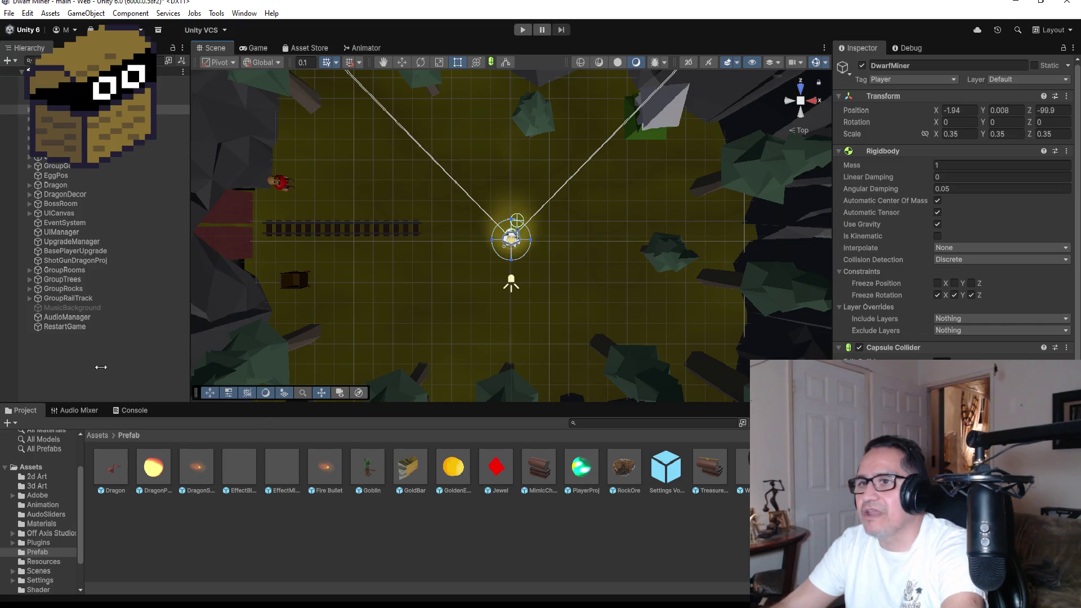
pyautogui.moveTo(711, 469); pyautogui.dragTo(425, 279)
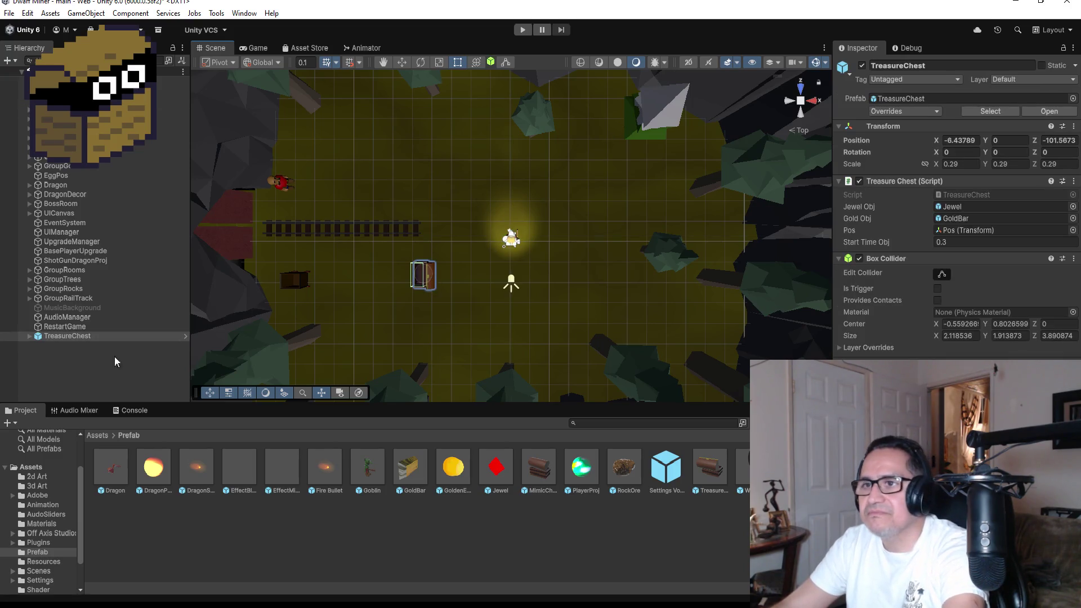
# Step: Apply Prefab > Unpack Completely to the TreasureChest instance, then frame it in perspective
pyautogui.rightClick(96, 337)
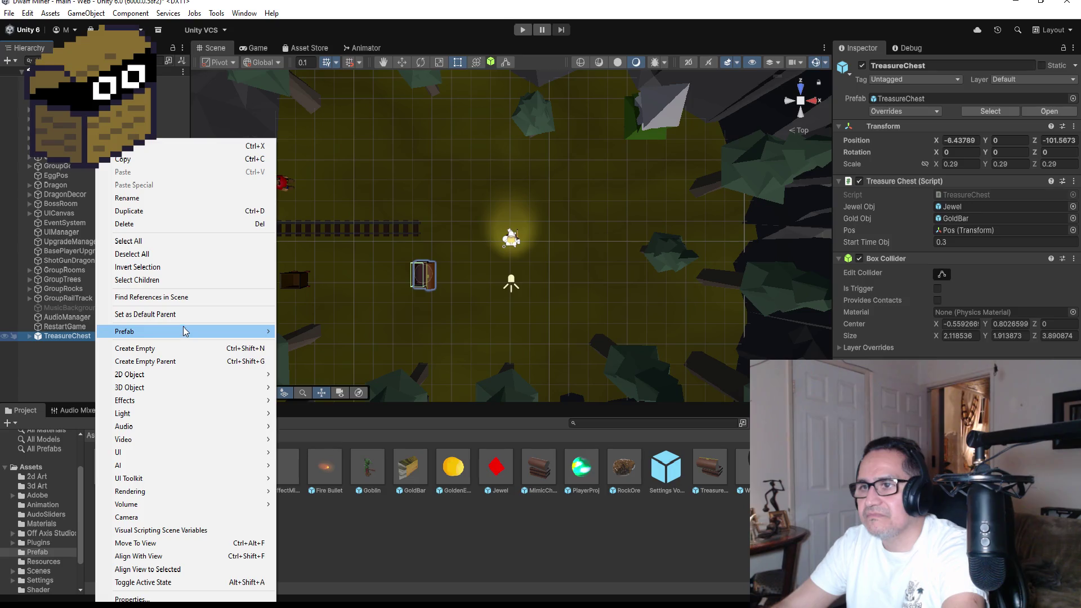
pyautogui.moveTo(265, 332)
pyautogui.click(339, 435)
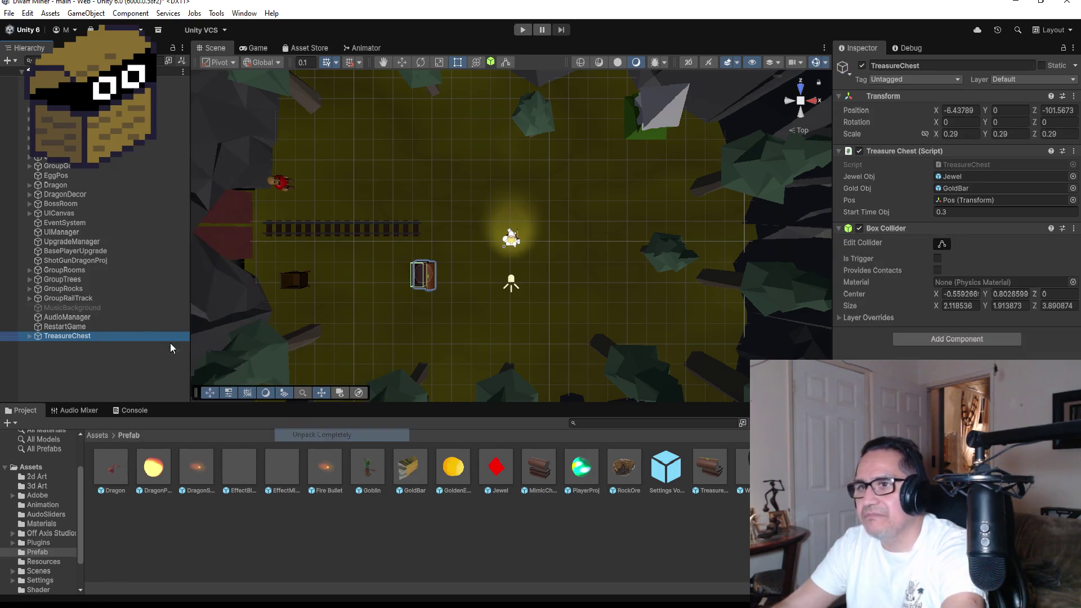
pyautogui.doubleClick(100, 336)
pyautogui.moveTo(754, 329)
pyautogui.mouseDown()
pyautogui.moveTo(681, 337)
pyautogui.moveTo(600, 285)
pyautogui.moveTo(692, 188)
pyautogui.moveTo(501, 106)
pyautogui.moveTo(619, 85)
pyautogui.moveTo(542, 141)
pyautogui.mouseUp()
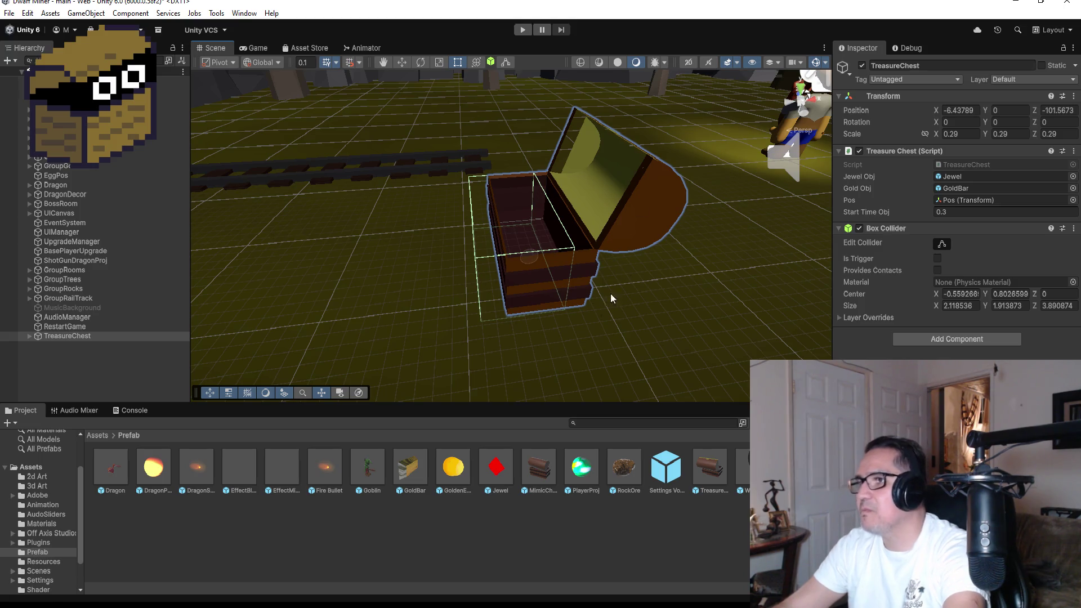
# Step: Orbit to the chest's front, then view the GoldBar prefab's Cube mesh and GoldMat material
pyautogui.scroll(-3, 493, 231)
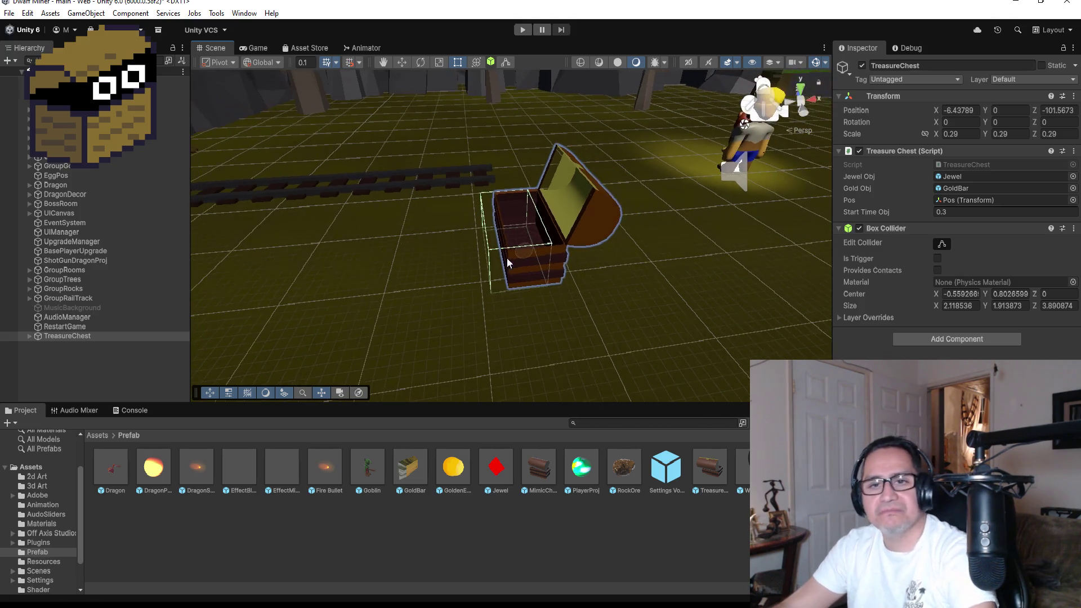
pyautogui.moveTo(527, 230); pyautogui.dragTo(711, 229)
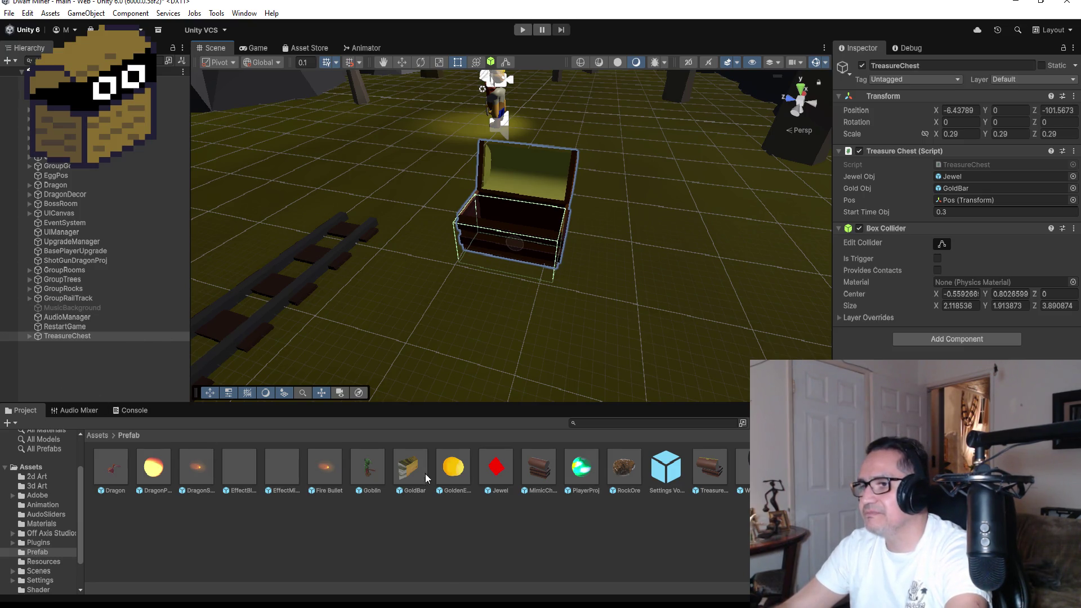
pyautogui.click(407, 467)
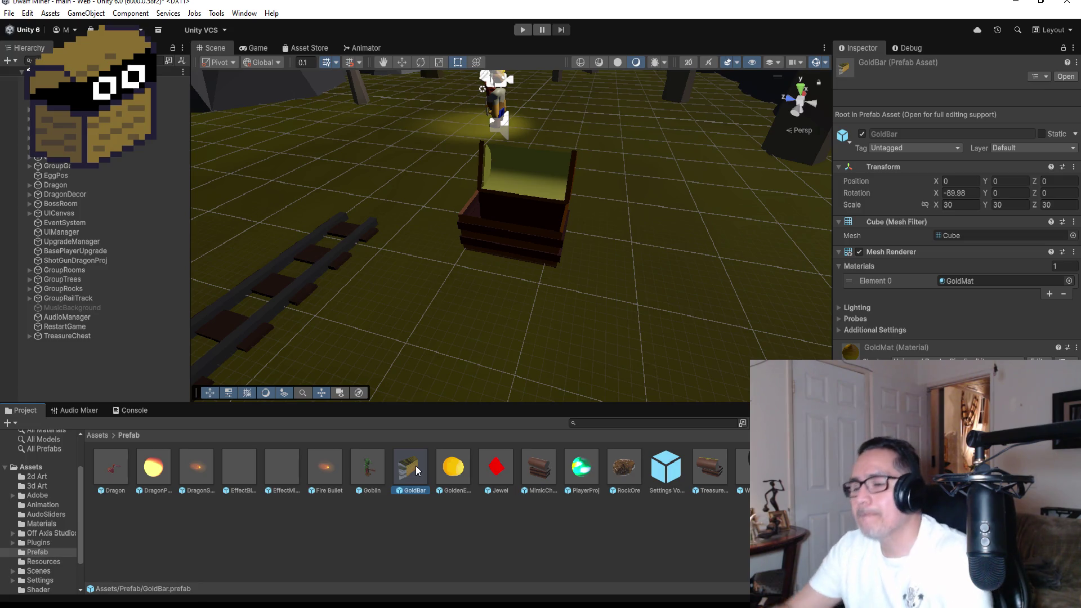
# Step: Select the TreasureChest in the scene, then recheck the GoldBar prefab's settings
pyautogui.click(96, 335)
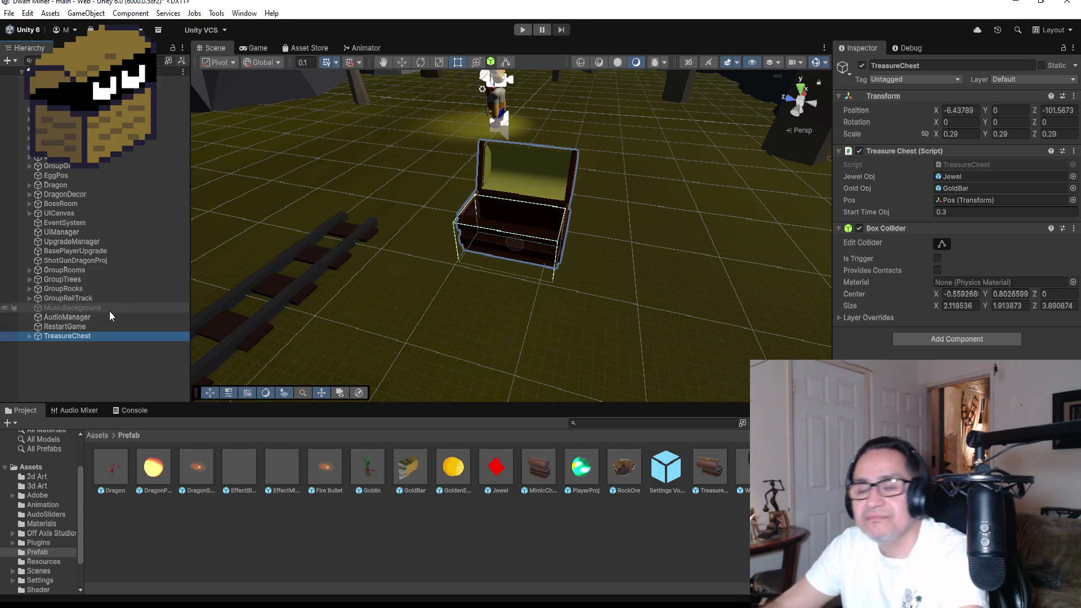
pyautogui.click(157, 369)
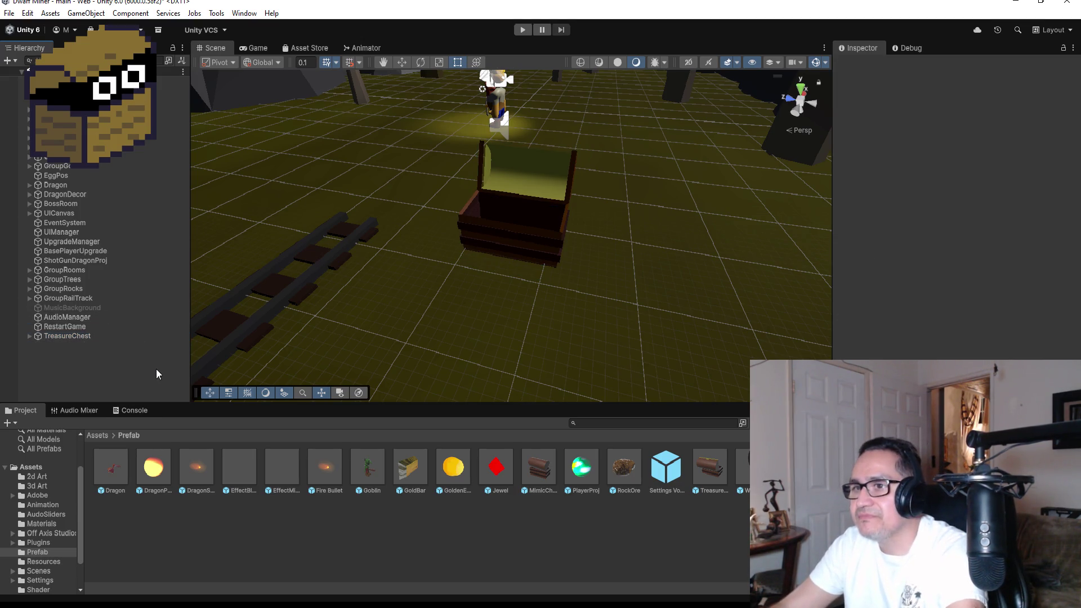
pyautogui.click(421, 468)
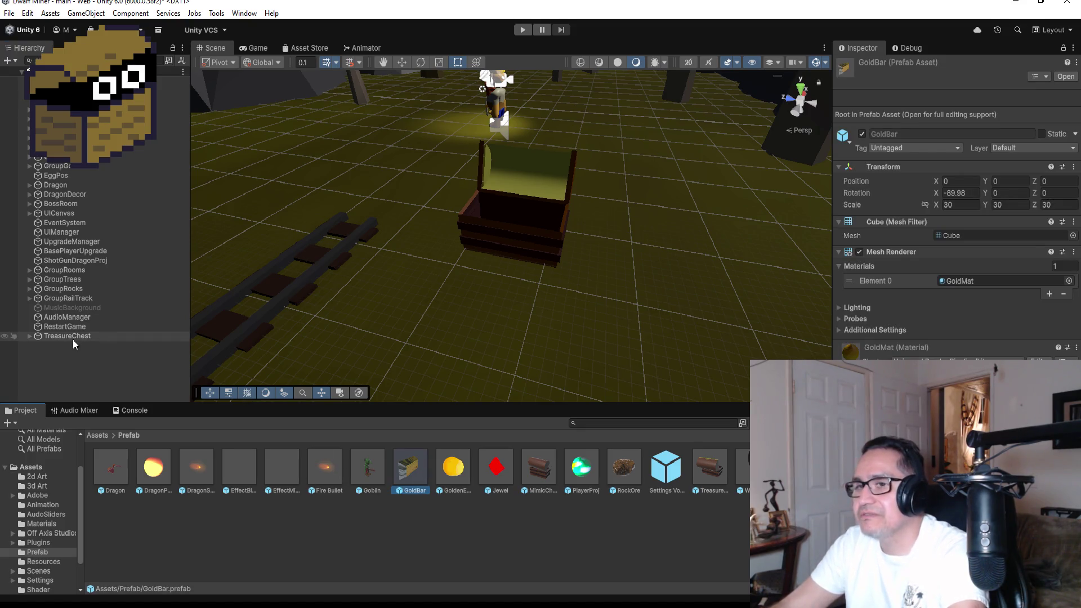
# Step: Expand and collapse TreasureChest's children, then bring up the Hierarchy's object-creation menu
pyautogui.click(54, 336)
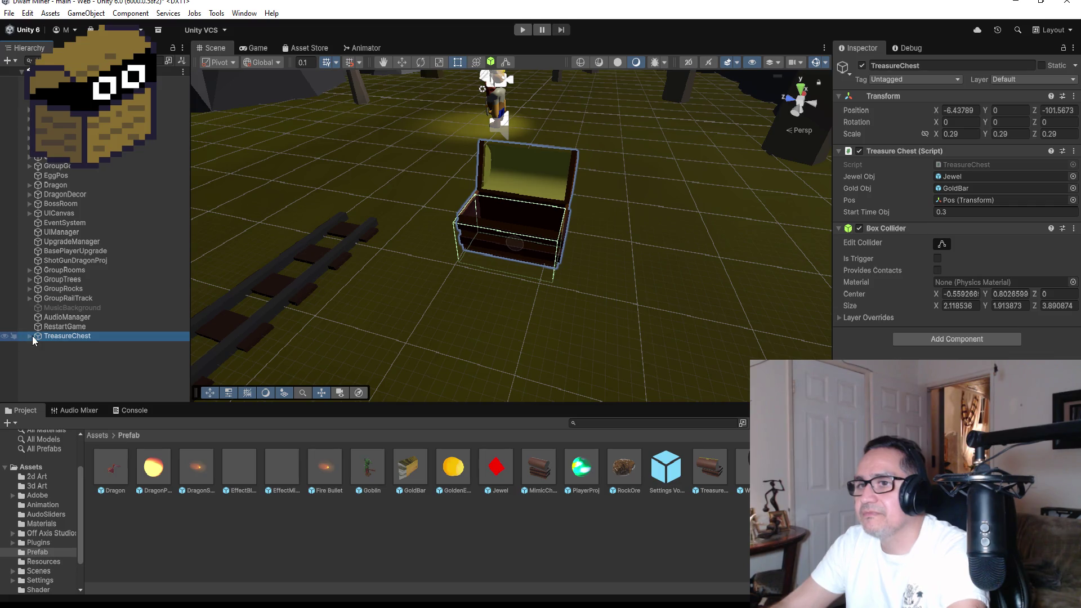
pyautogui.click(27, 336)
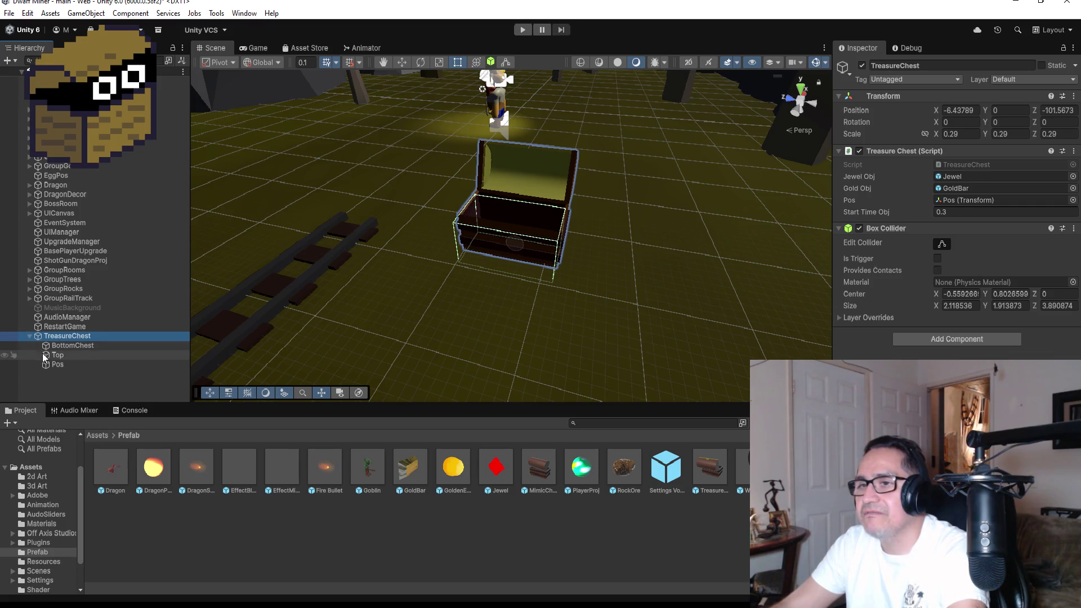
pyautogui.click(30, 337)
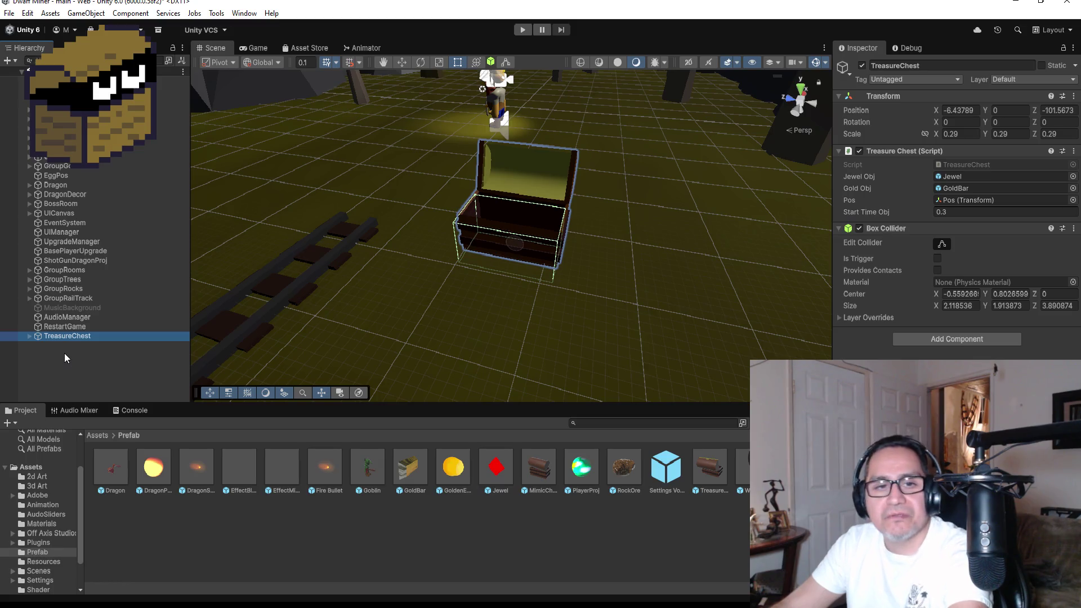
pyautogui.click(64, 353)
pyautogui.rightClick(64, 353)
# Step: Create an empty GameObject and rename the chest instance to TreasureChestObj
pyautogui.click(125, 434)
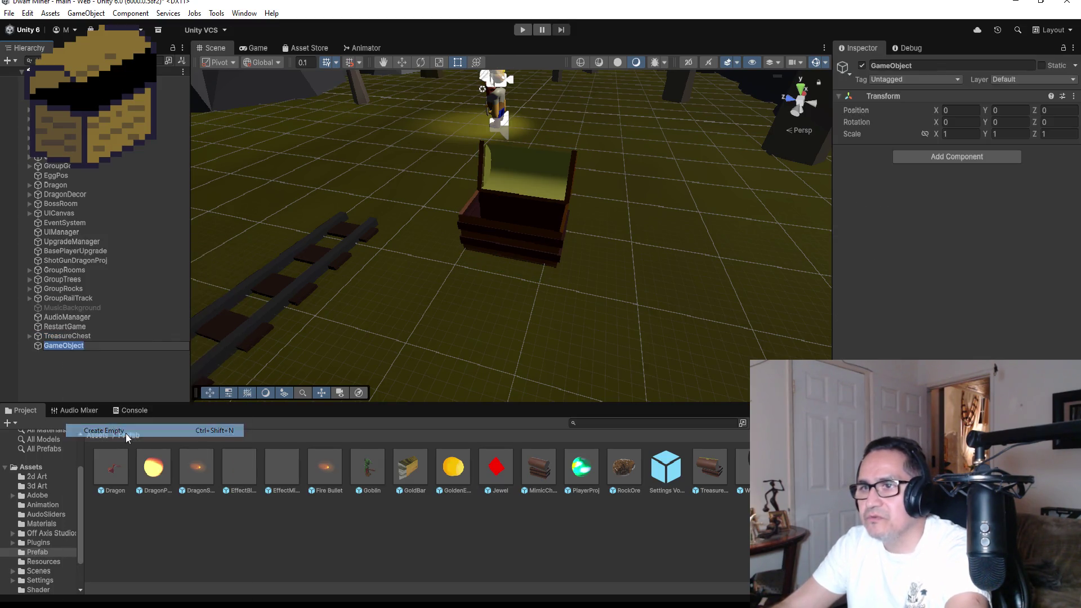
pyautogui.click(939, 67)
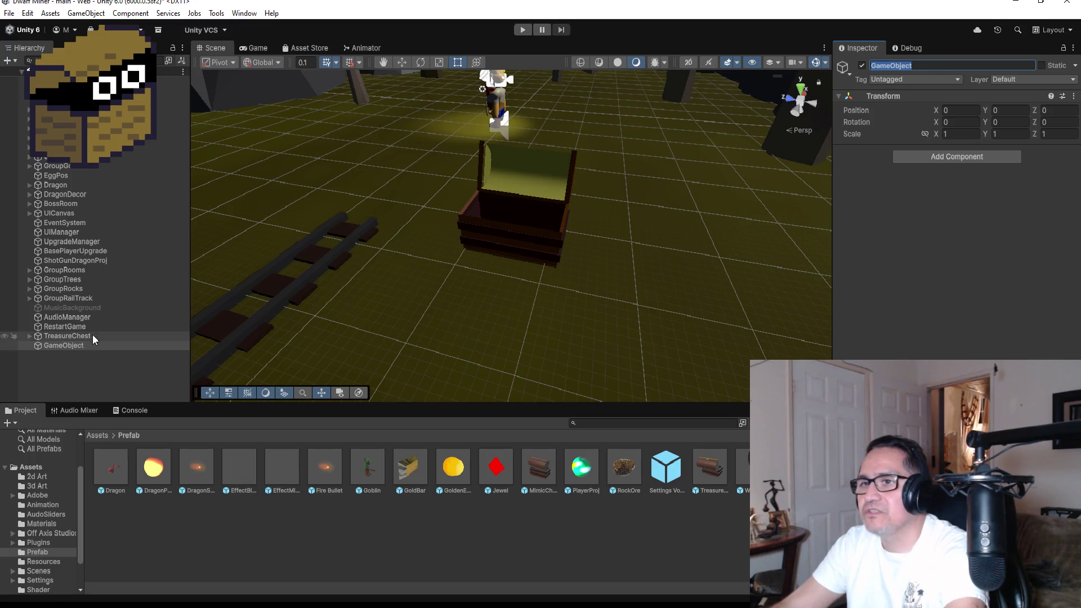
pyautogui.click(67, 337)
pyautogui.click(952, 65)
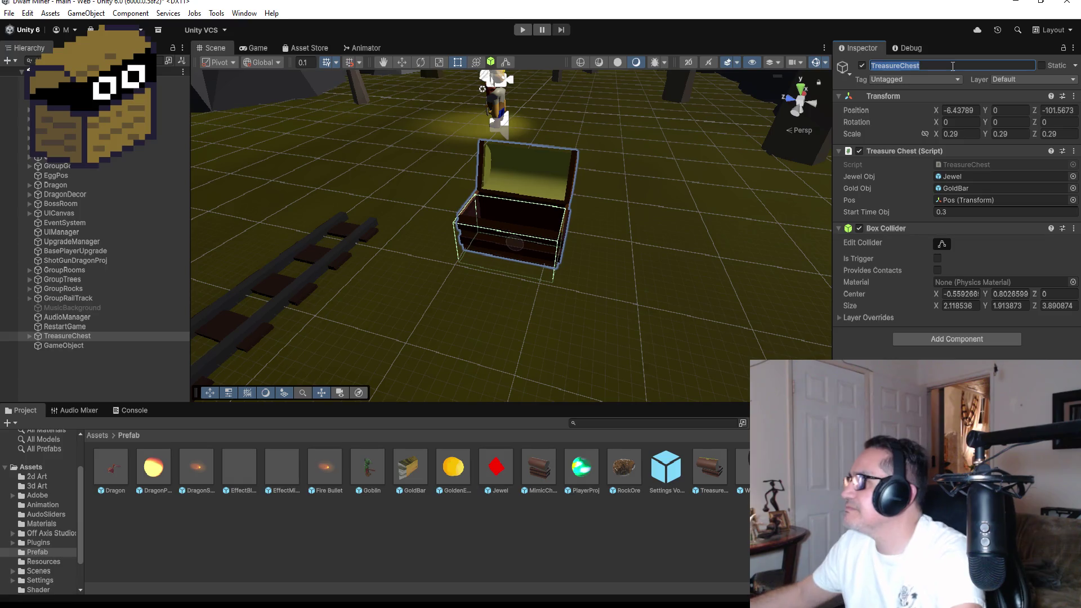
pyautogui.click(953, 65)
pyautogui.write('Obj')
pyautogui.press('Return')
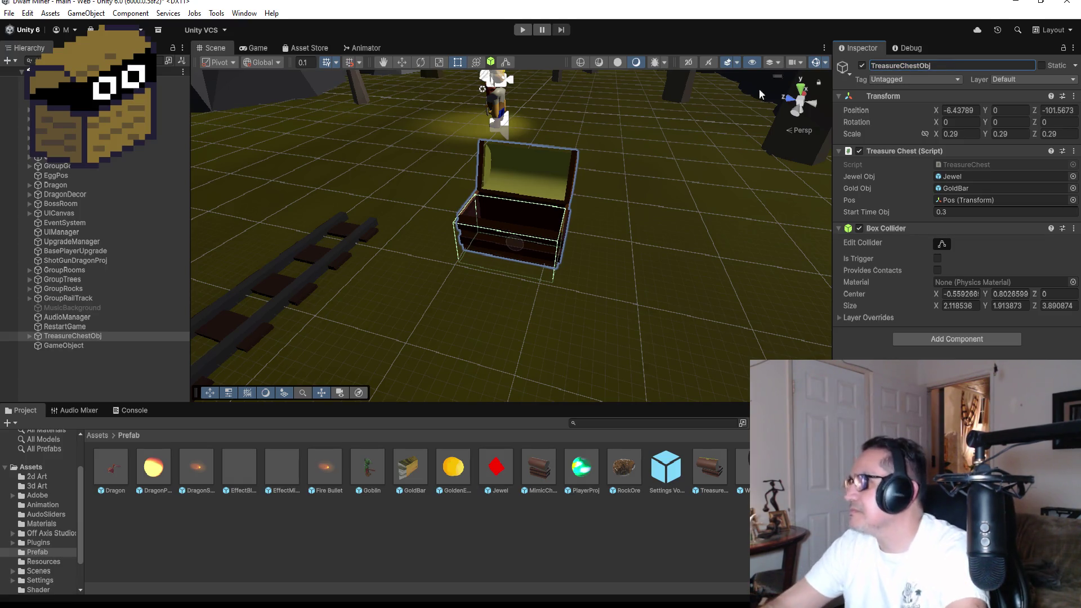
# Step: Parent TreasureChestObj under the new empty GameObject, then bring up its Treasure Chest script menu
pyautogui.moveTo(96, 334)
pyautogui.mouseDown()
pyautogui.moveTo(90, 354)
pyautogui.moveTo(97, 344)
pyautogui.moveTo(157, 353)
pyautogui.moveTo(79, 346)
pyautogui.moveTo(96, 345)
pyautogui.mouseUp()
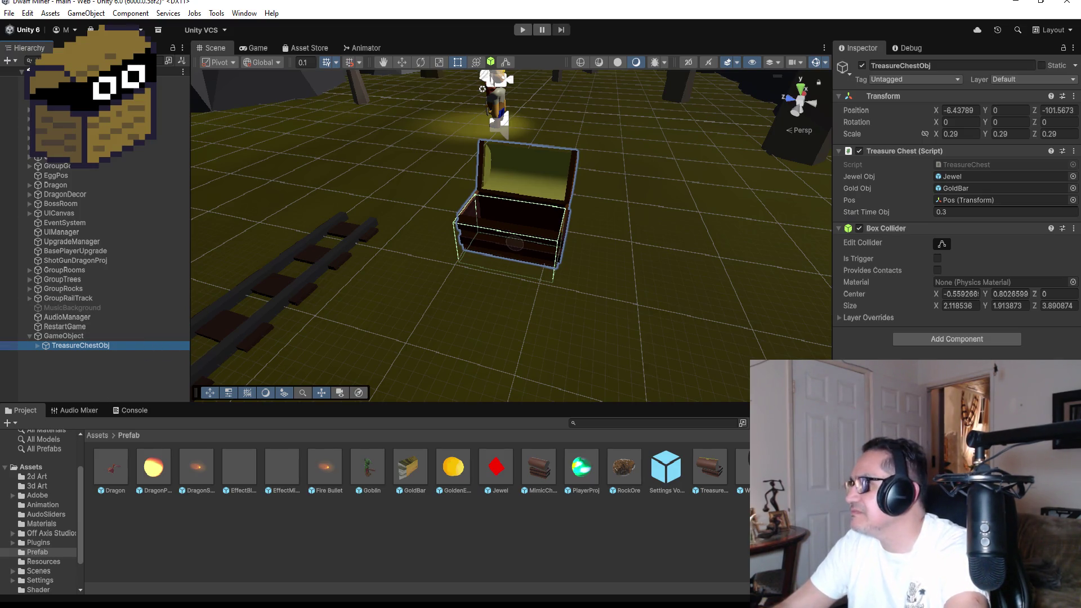
pyautogui.click(1074, 151)
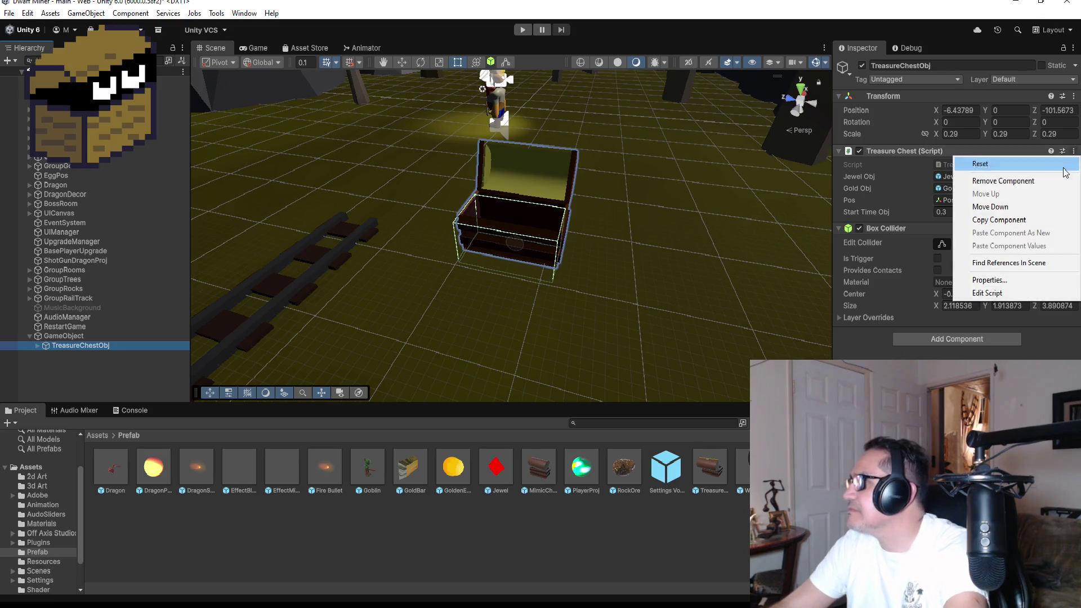
# Step: Move the Treasure Chest script under Box Collider and rename the empty GameObject to TreasureChest
pyautogui.click(1007, 207)
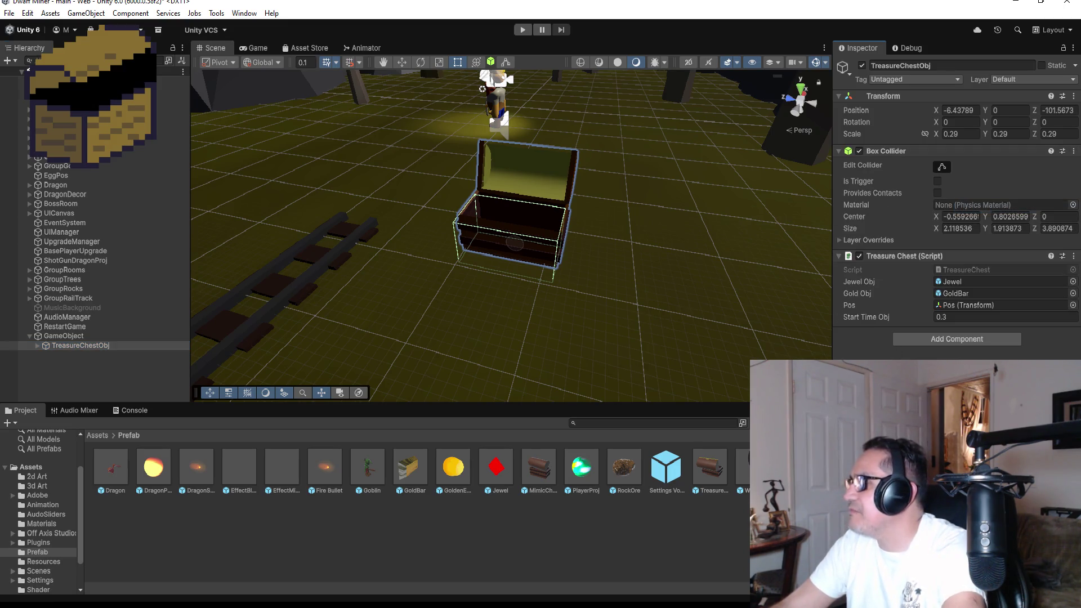
pyautogui.click(70, 336)
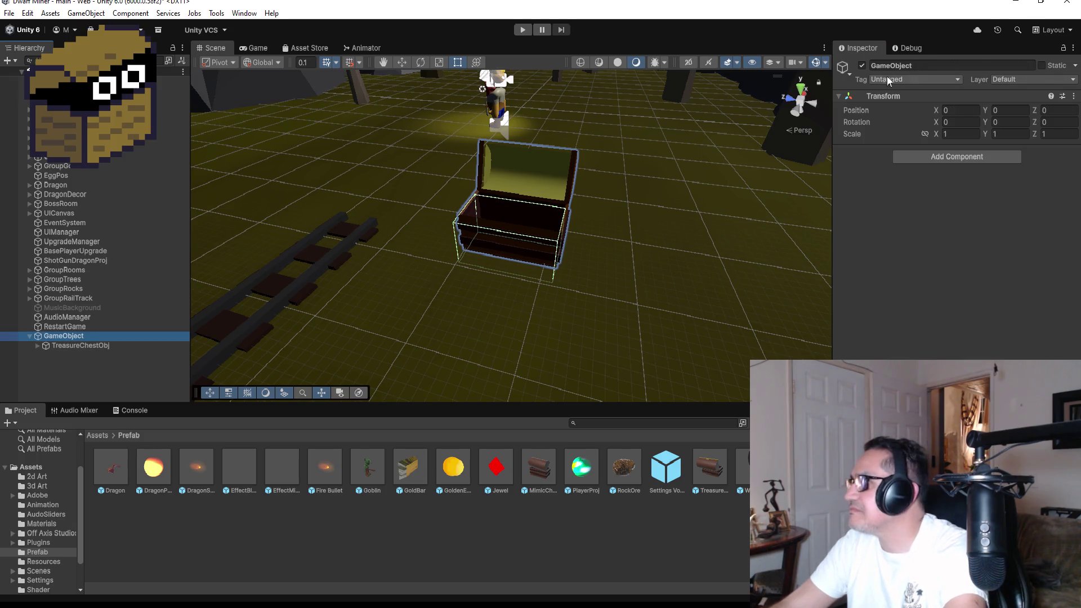
pyautogui.click(949, 63)
pyautogui.write('Treas')
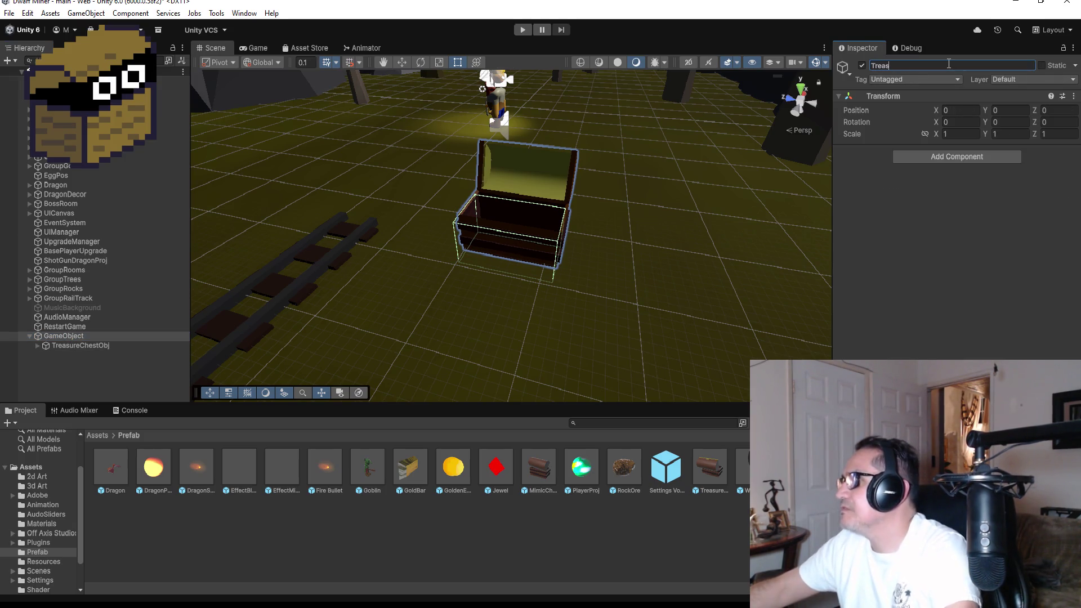
pyautogui.write('ureChes')
pyautogui.write('t')
pyautogui.press('Return')
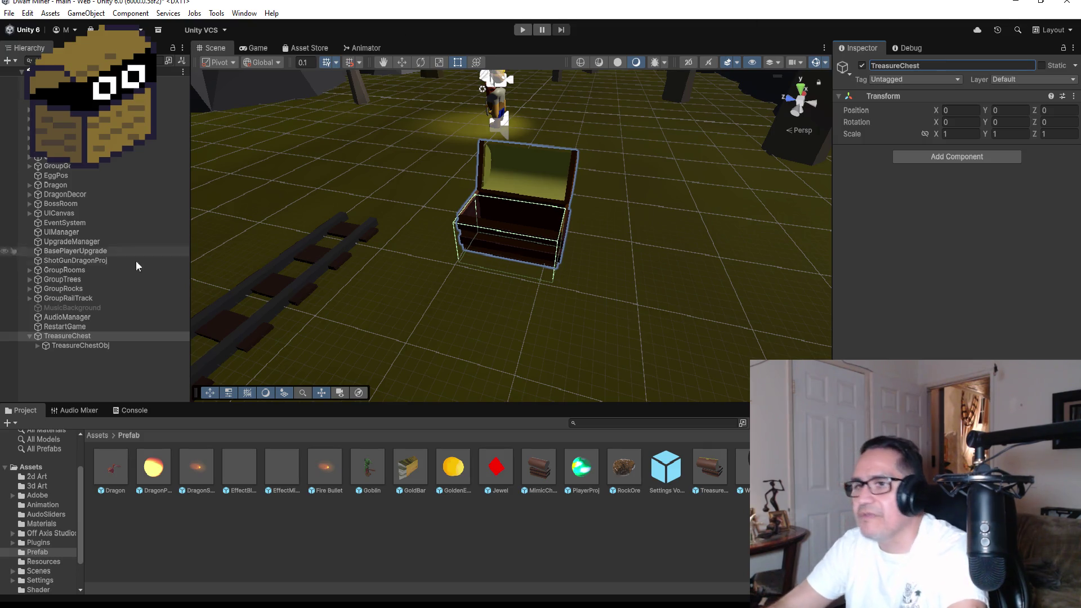
pyautogui.click(90, 346)
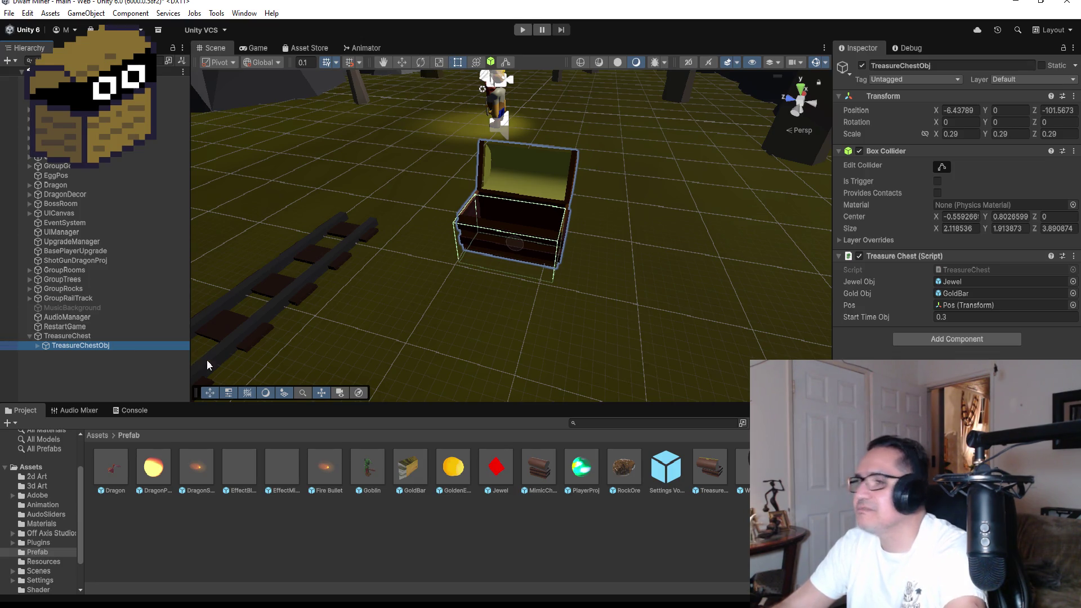
# Step: Locate the Pos child referenced by the chest script, then collapse TreasureChestObj's children
pyautogui.click(85, 363)
pyautogui.click(53, 346)
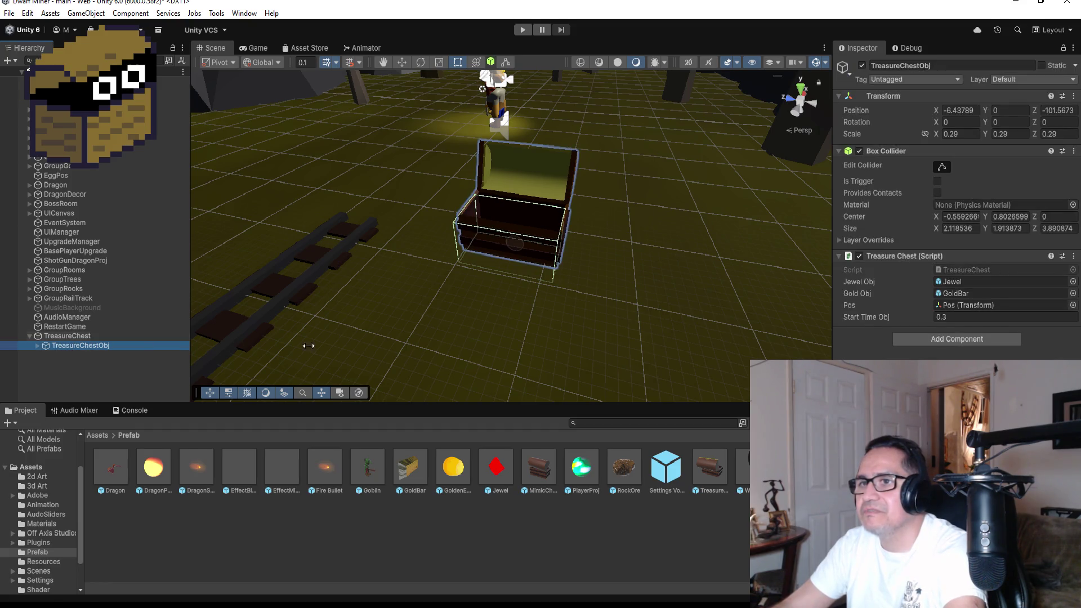
pyautogui.click(983, 308)
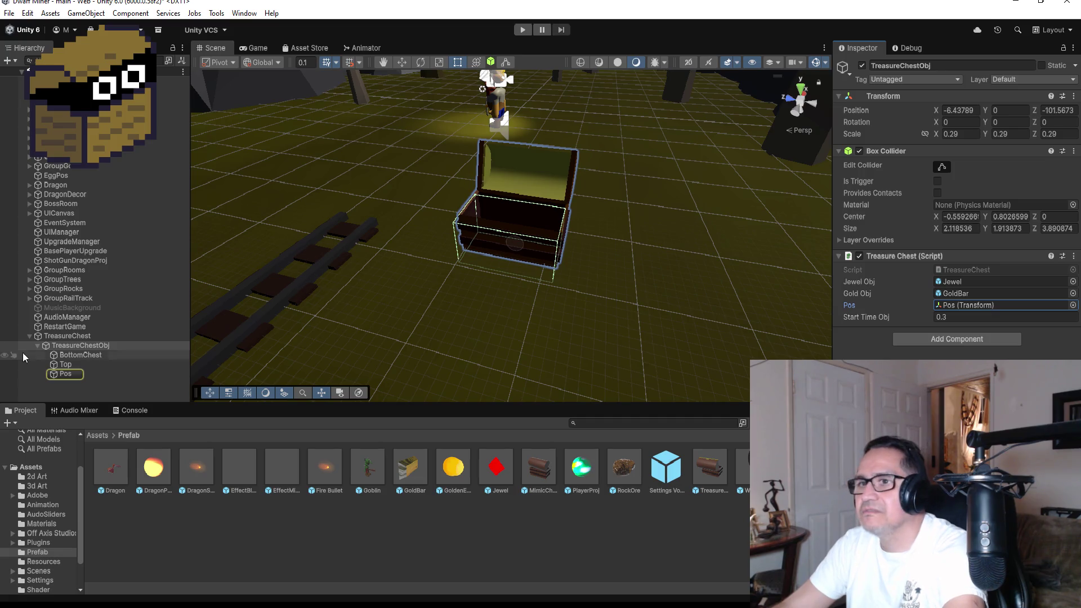
pyautogui.click(73, 375)
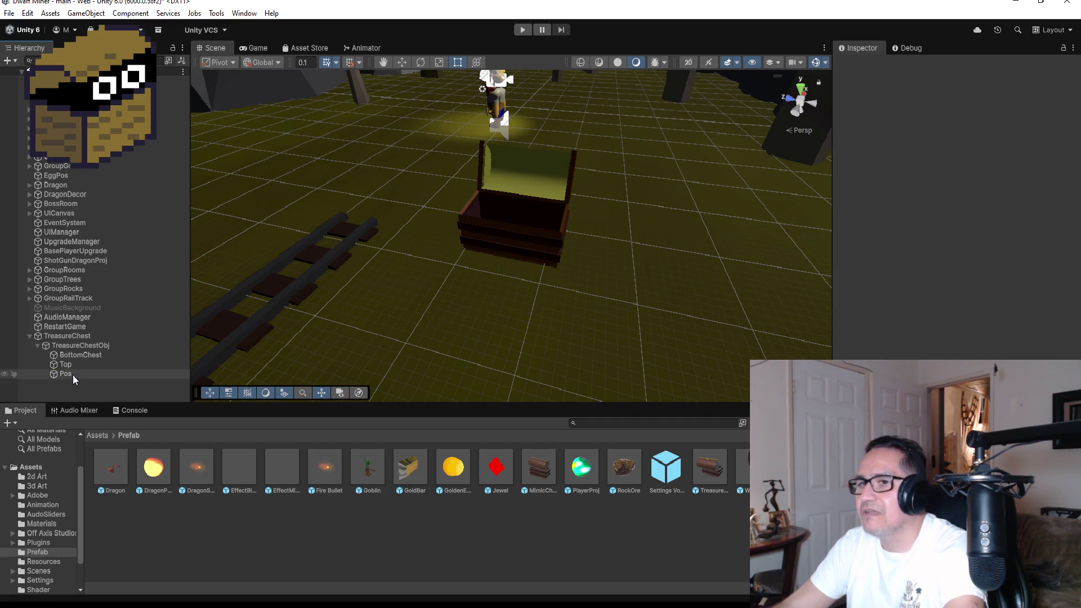
pyautogui.click(38, 345)
pyautogui.click(68, 337)
# Step: Create an empty child under TreasureChest and name it ObjPos
pyautogui.rightClick(68, 340)
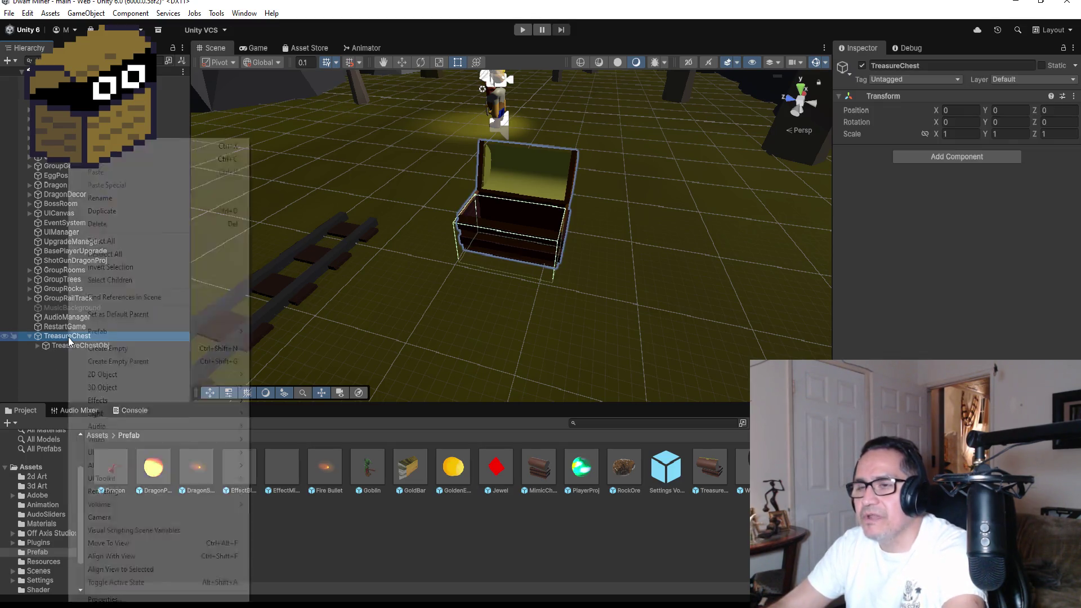
pyautogui.click(129, 347)
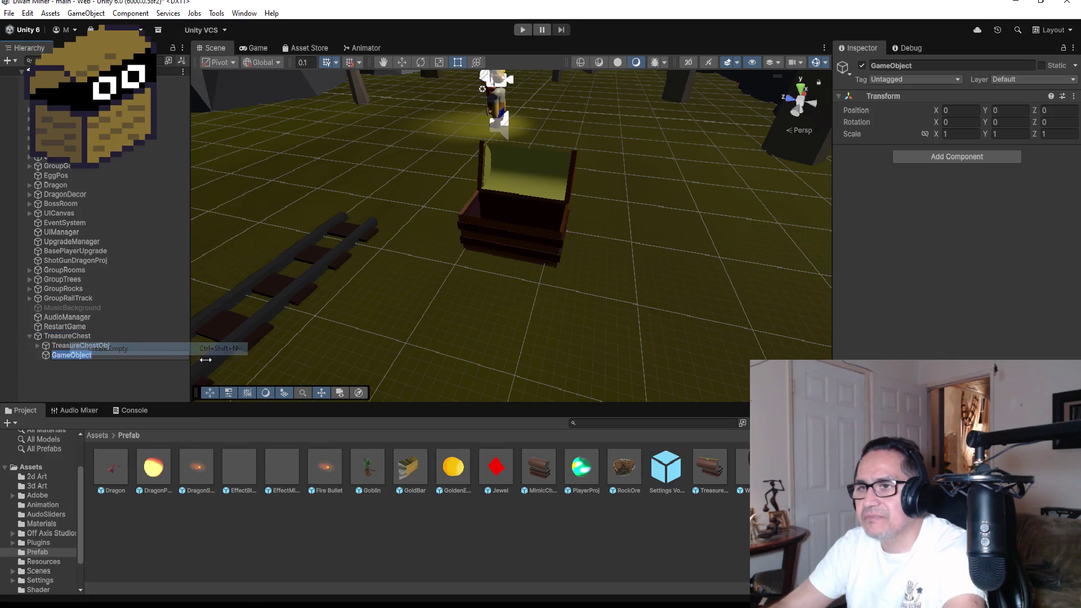
pyautogui.click(928, 61)
pyautogui.write('O')
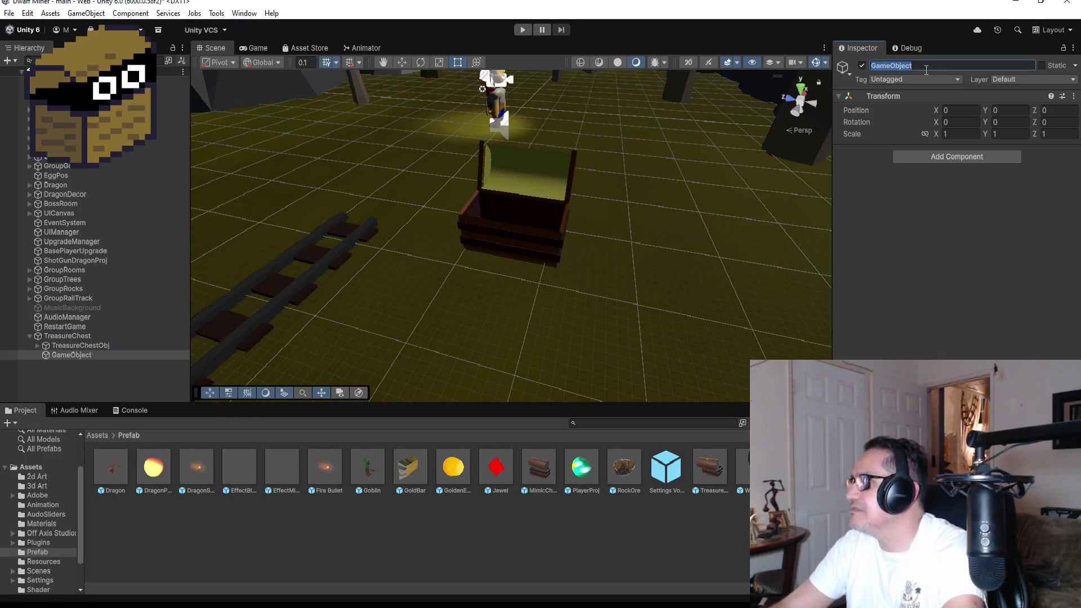
pyautogui.write('bjPos')
pyautogui.press('Return')
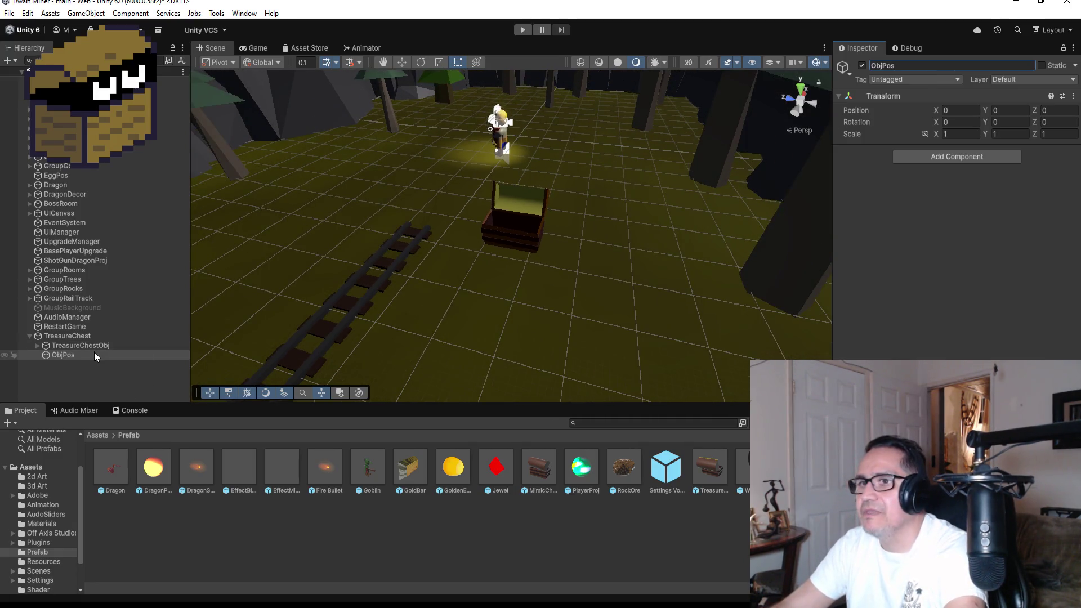
# Step: Frame and orbit around ObjPos, comparing its position with the TreasureChest parent's
pyautogui.doubleClick(96, 354)
pyautogui.moveTo(759, 276)
pyautogui.mouseDown()
pyautogui.moveTo(737, 251)
pyautogui.moveTo(714, 251)
pyautogui.moveTo(716, 239)
pyautogui.moveTo(712, 262)
pyautogui.moveTo(437, 234)
pyautogui.mouseUp()
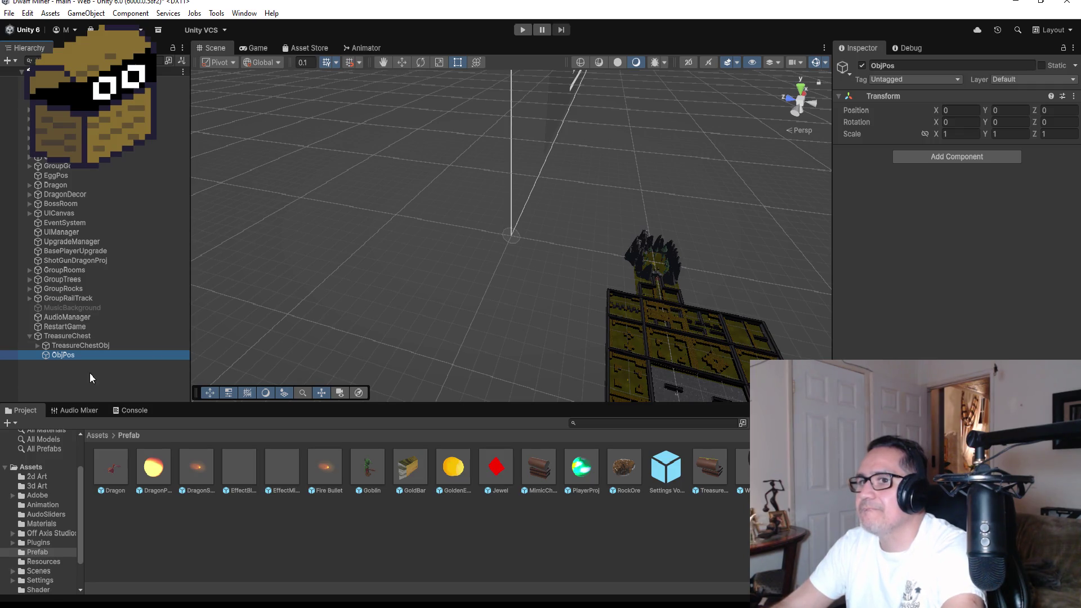
pyautogui.click(73, 369)
pyautogui.click(76, 337)
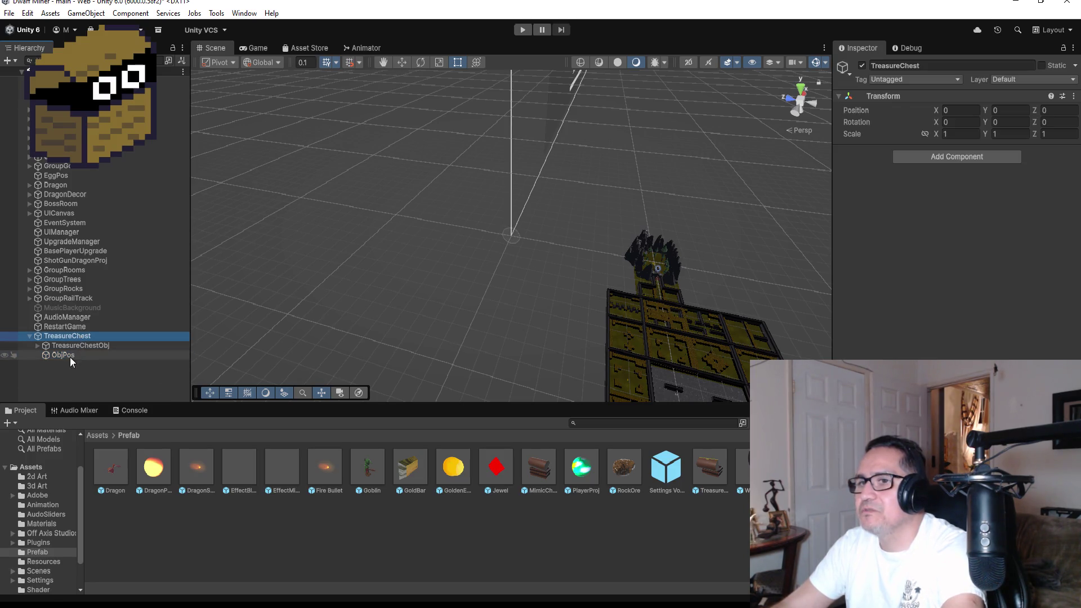
pyautogui.click(73, 355)
pyautogui.click(79, 336)
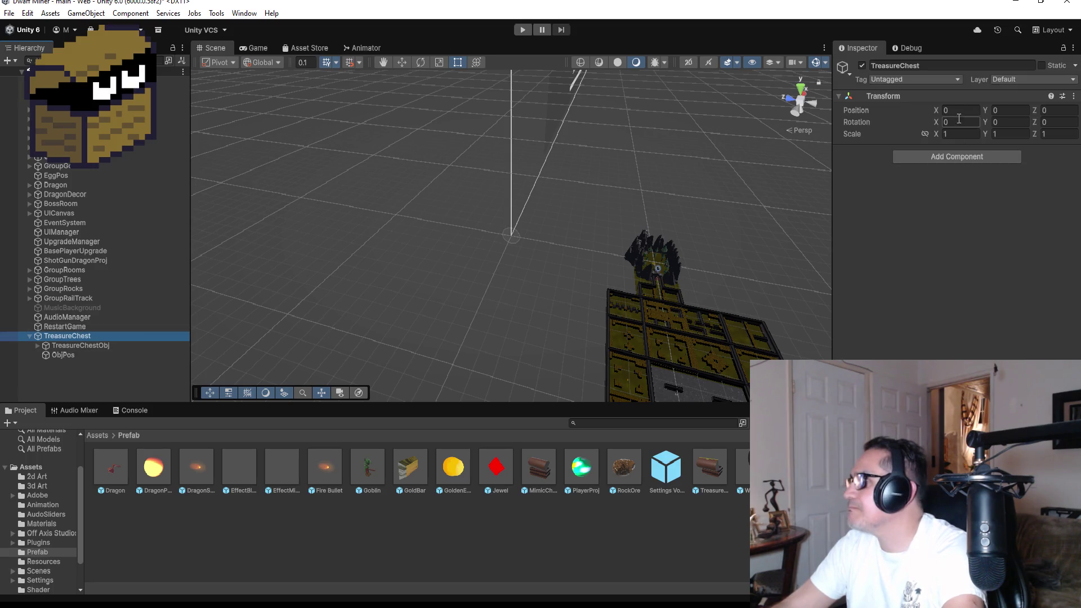
pyautogui.click(105, 345)
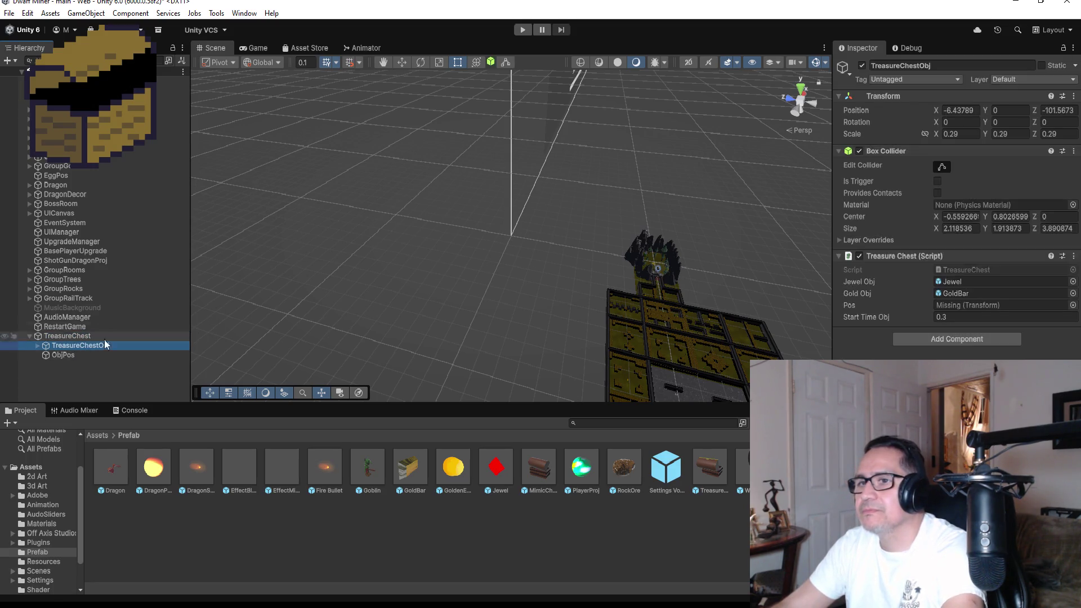
# Step: Set TreasureChestObj's Position X and Z to 0
pyautogui.click(978, 109)
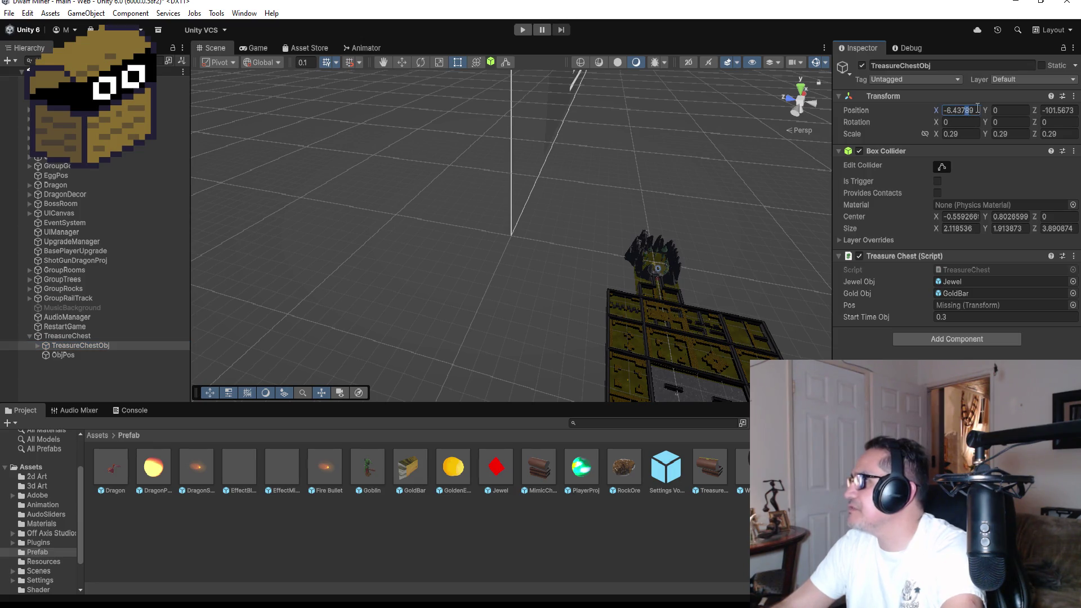
pyautogui.press('BackSpace')
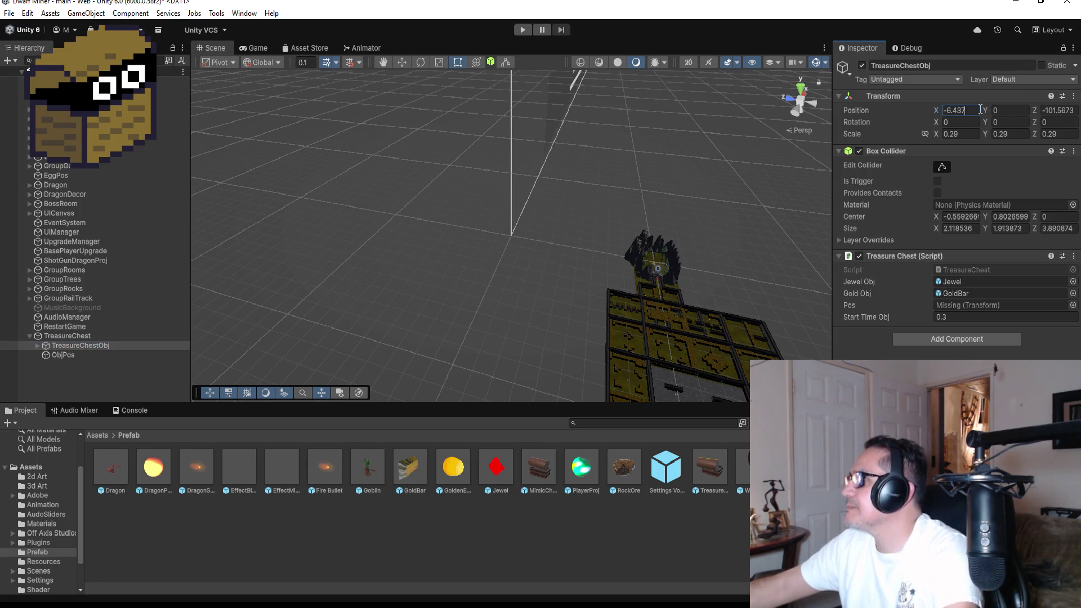
pyautogui.press('BackSpace')
pyautogui.press('BackSpace')
pyautogui.press('BackSpace')
pyautogui.press('Tab')
pyautogui.press('Tab')
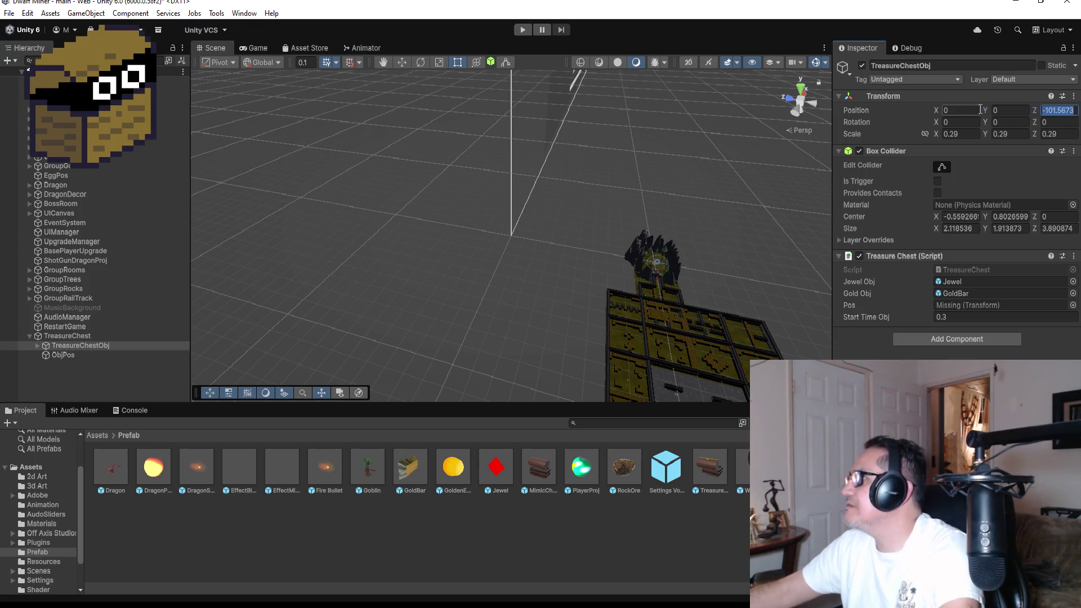
pyautogui.write('0')
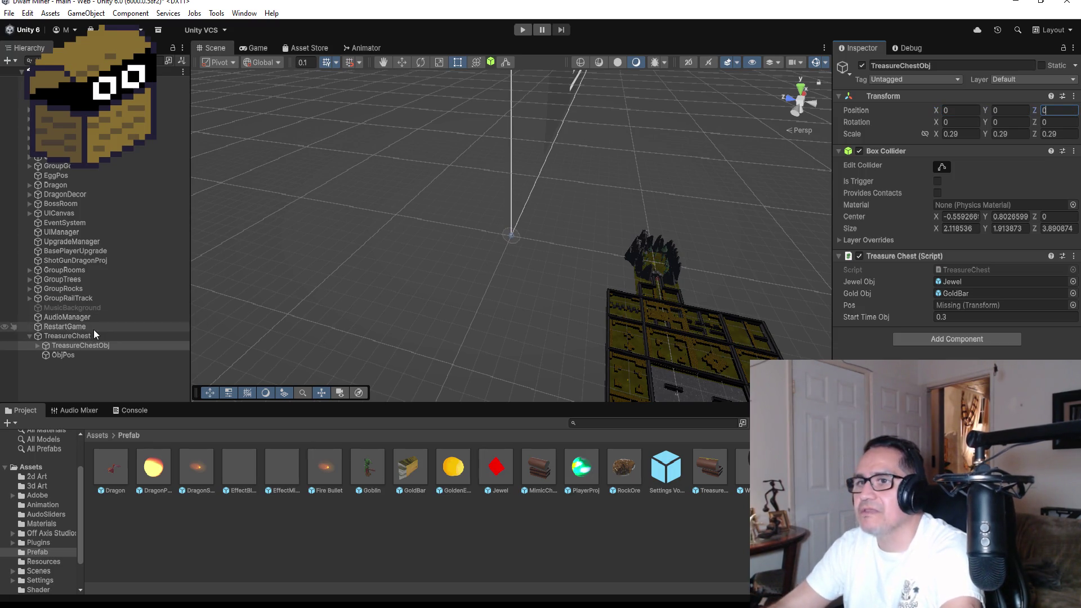
# Step: Select the TreasureChest parent and frame it in the Scene view
pyautogui.click(93, 334)
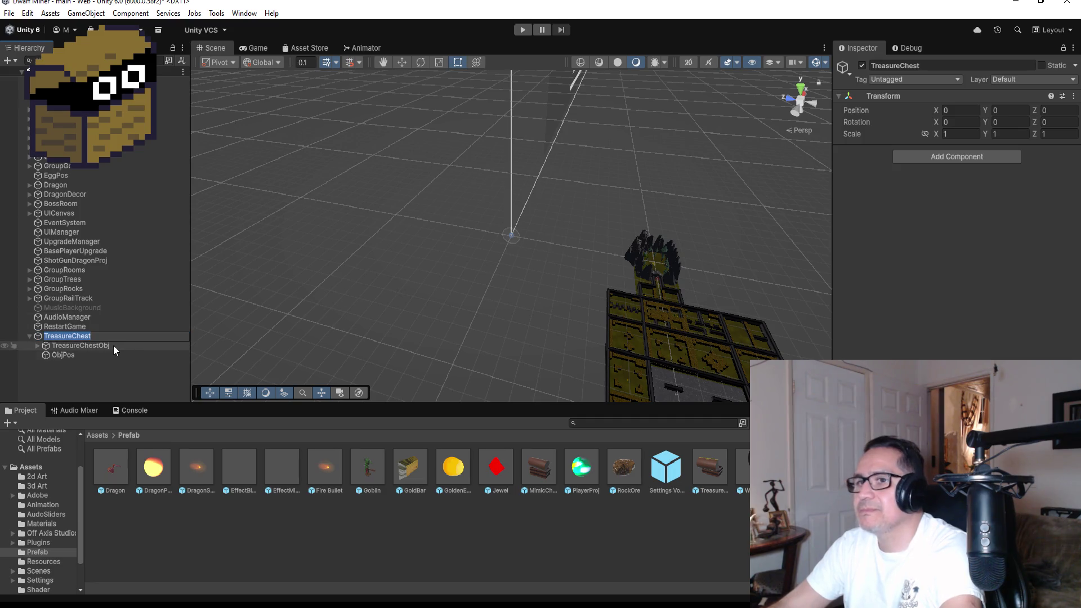
pyautogui.doubleClick(75, 335)
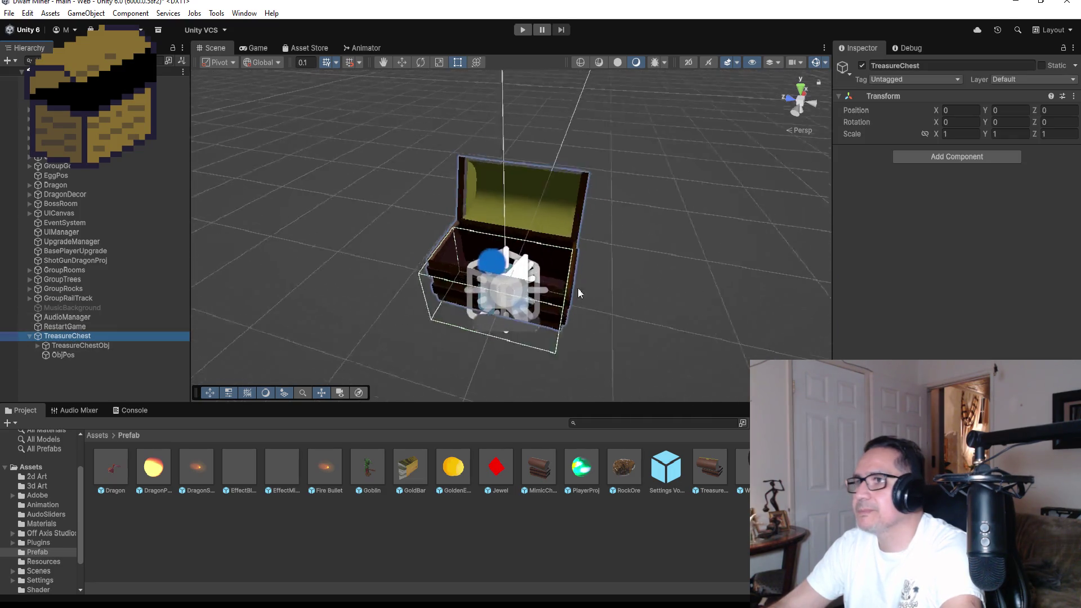
pyautogui.scroll(-2, 568, 295)
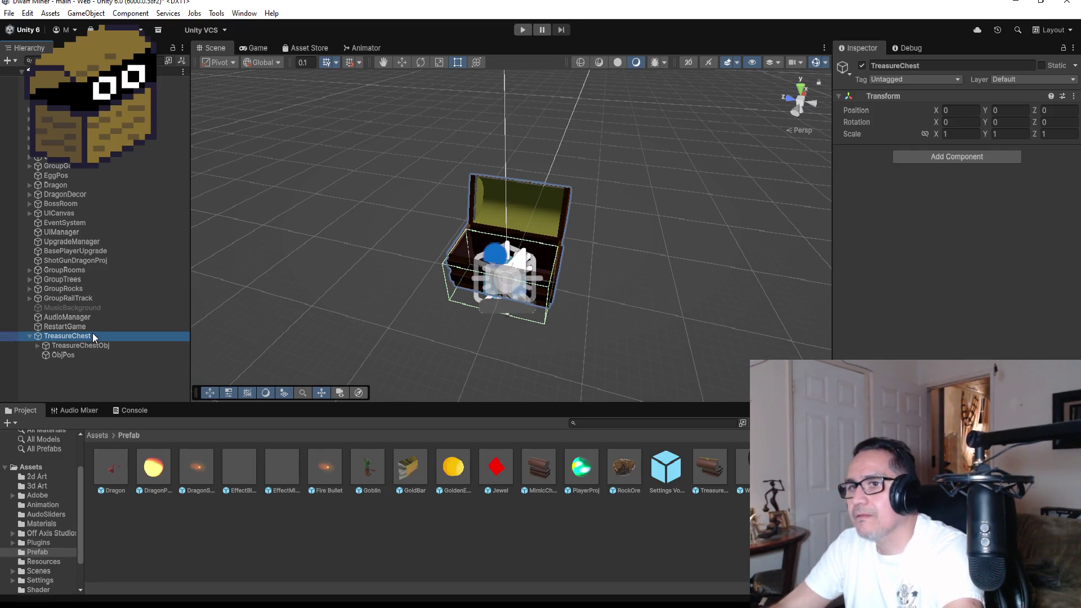
# Step: Position the ObjPos spawn point at about Z 1.074 and Y 0.273 beside the chest
pyautogui.press('f')
pyautogui.moveTo(686, 294)
pyautogui.mouseDown()
pyautogui.moveTo(648, 281)
pyautogui.moveTo(724, 241)
pyautogui.moveTo(686, 249)
pyautogui.moveTo(648, 214)
pyautogui.moveTo(712, 224)
pyautogui.moveTo(698, 256)
pyautogui.mouseUp()
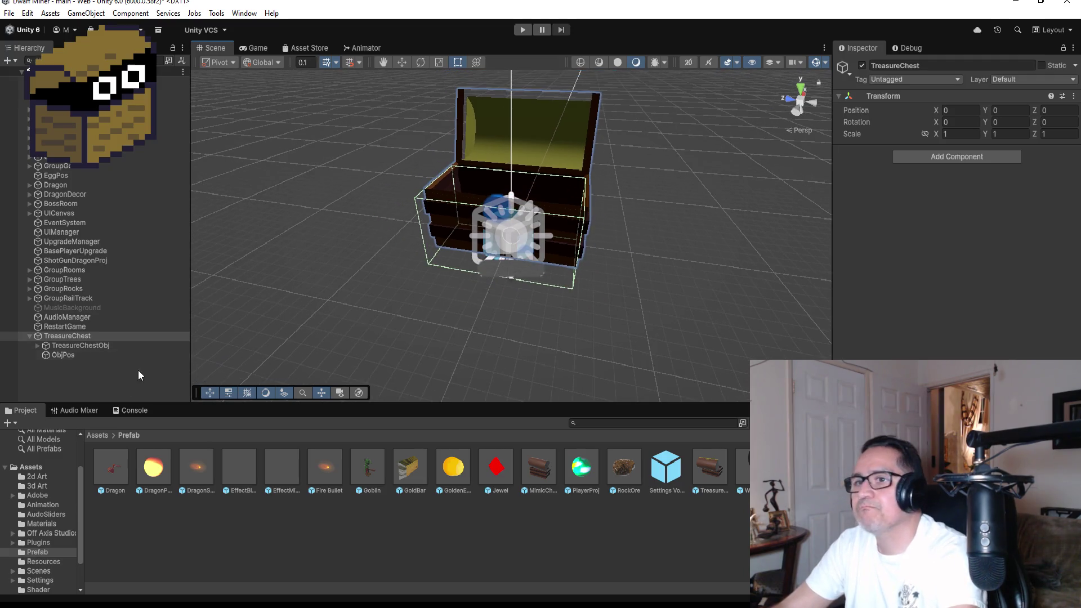
pyautogui.click(92, 356)
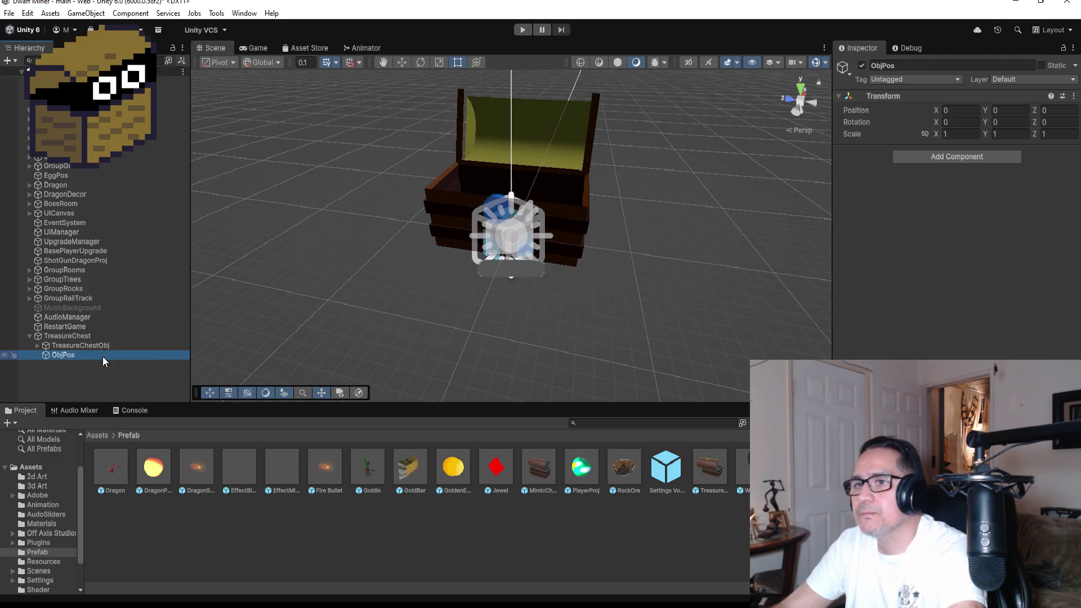
pyautogui.click(401, 63)
pyautogui.click(451, 220)
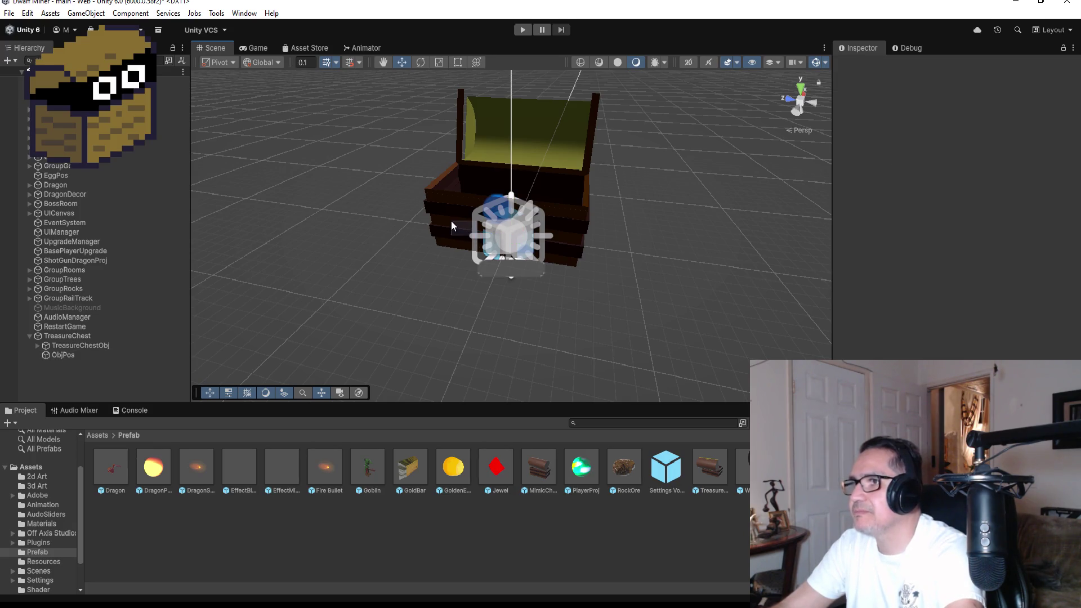
pyautogui.click(63, 356)
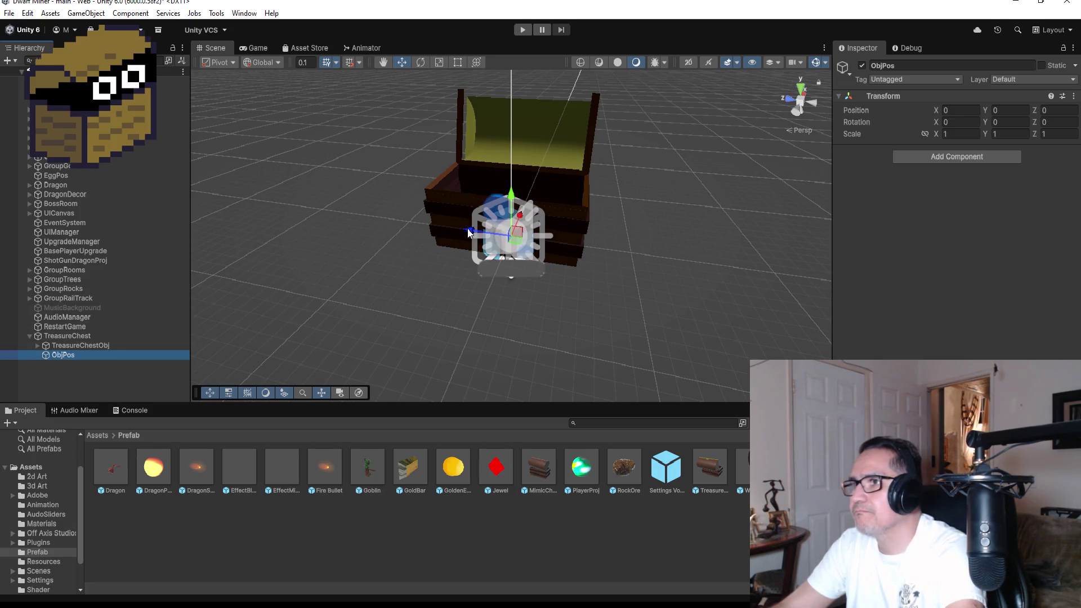
pyautogui.moveTo(469, 232)
pyautogui.mouseDown()
pyautogui.moveTo(361, 207)
pyautogui.moveTo(401, 209)
pyautogui.moveTo(370, 212)
pyautogui.moveTo(372, 178)
pyautogui.mouseUp()
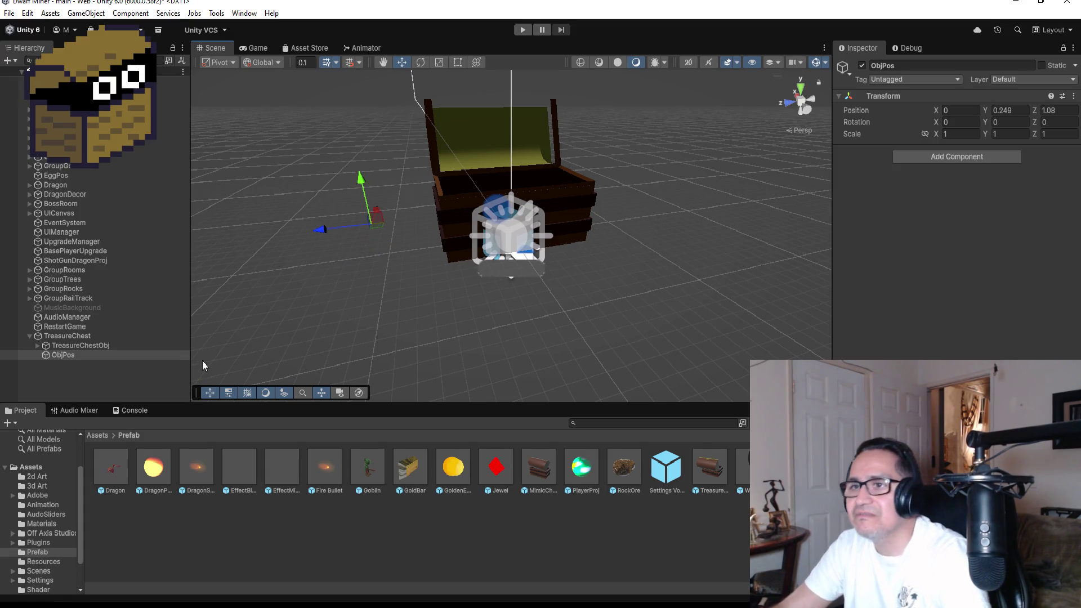
pyautogui.moveTo(661, 196)
pyautogui.mouseDown()
pyautogui.moveTo(615, 186)
pyautogui.moveTo(635, 188)
pyautogui.mouseUp()
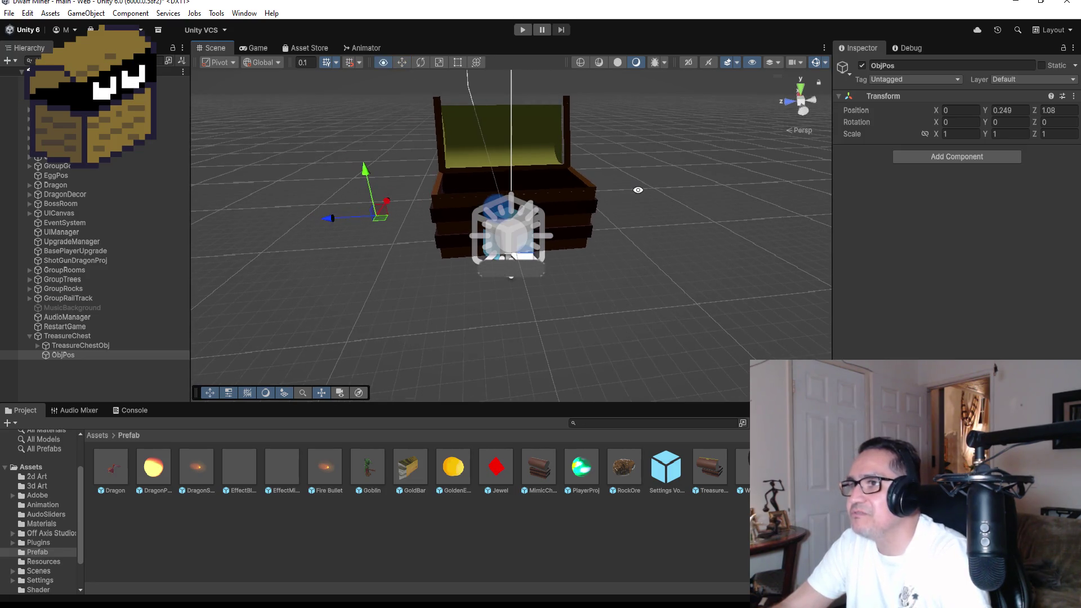
pyautogui.moveTo(370, 191); pyautogui.dragTo(370, 170)
pyautogui.click(128, 385)
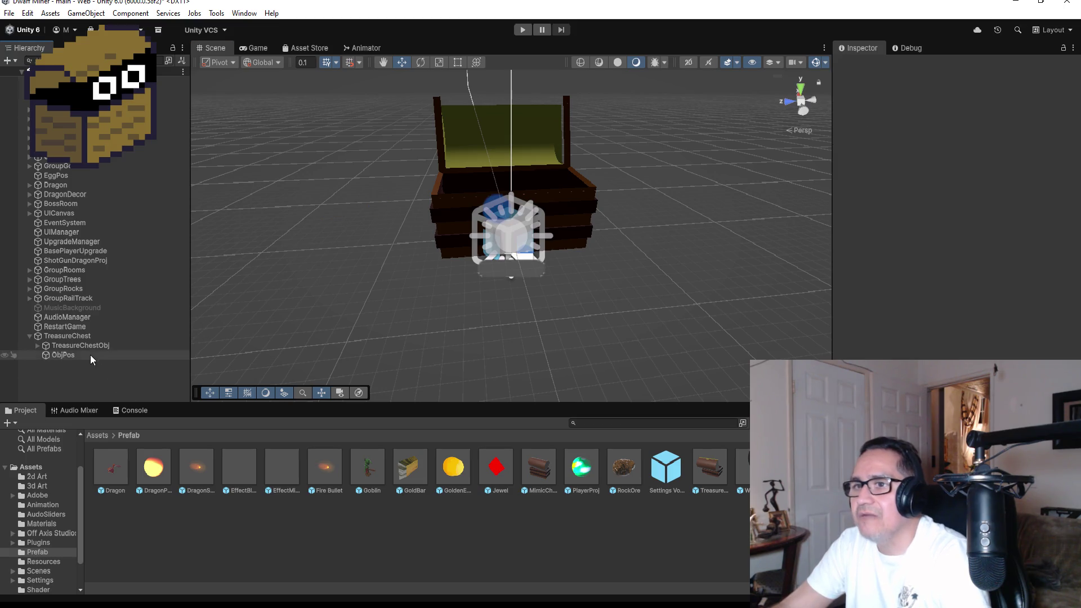
pyautogui.click(92, 353)
# Step: Duplicate ObjPos as ObjPos (1) and move it to Z -1.1 behind the chest
pyautogui.hotkey('ctrl', 'd')
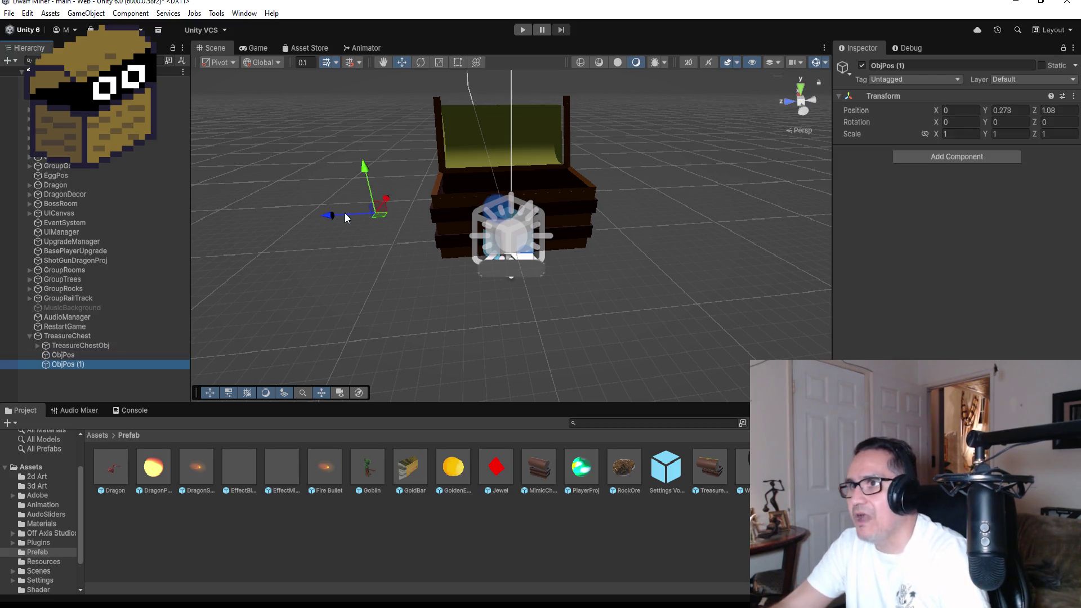
pyautogui.moveTo(333, 216); pyautogui.dragTo(598, 208)
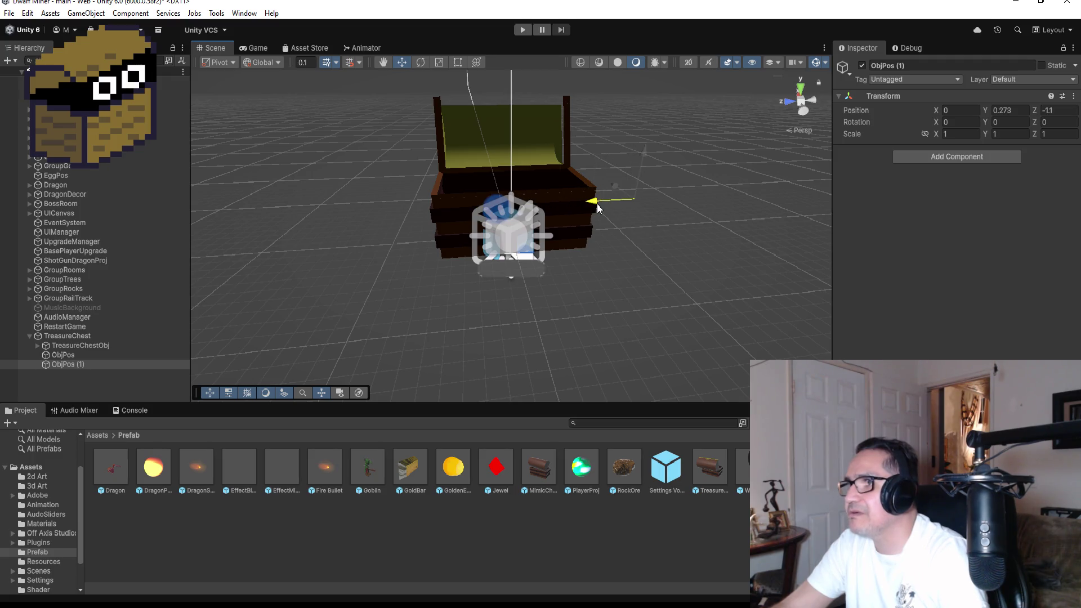
pyautogui.scroll(-3, 711, 234)
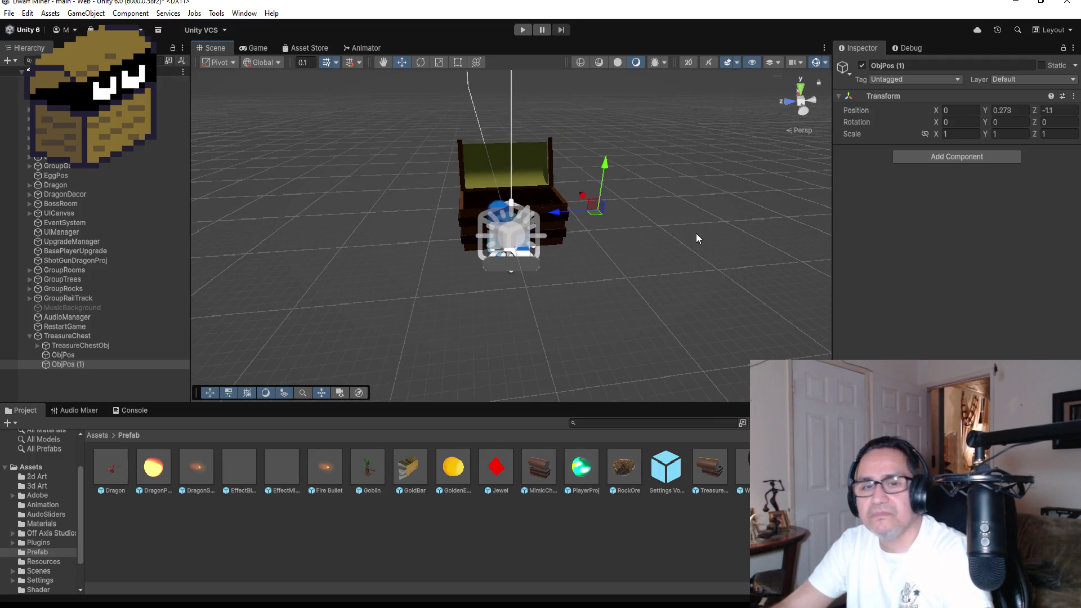
pyautogui.keyDown('alt'); pyautogui.moveTo(695, 233); pyautogui.dragTo(656, 252); pyautogui.keyUp('alt')
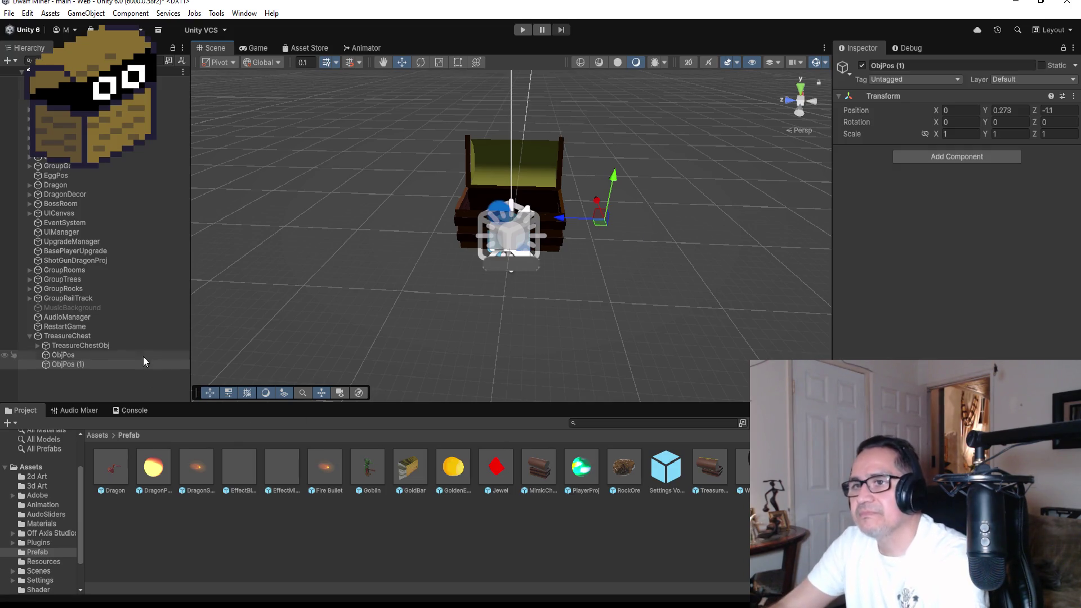
pyautogui.click(102, 335)
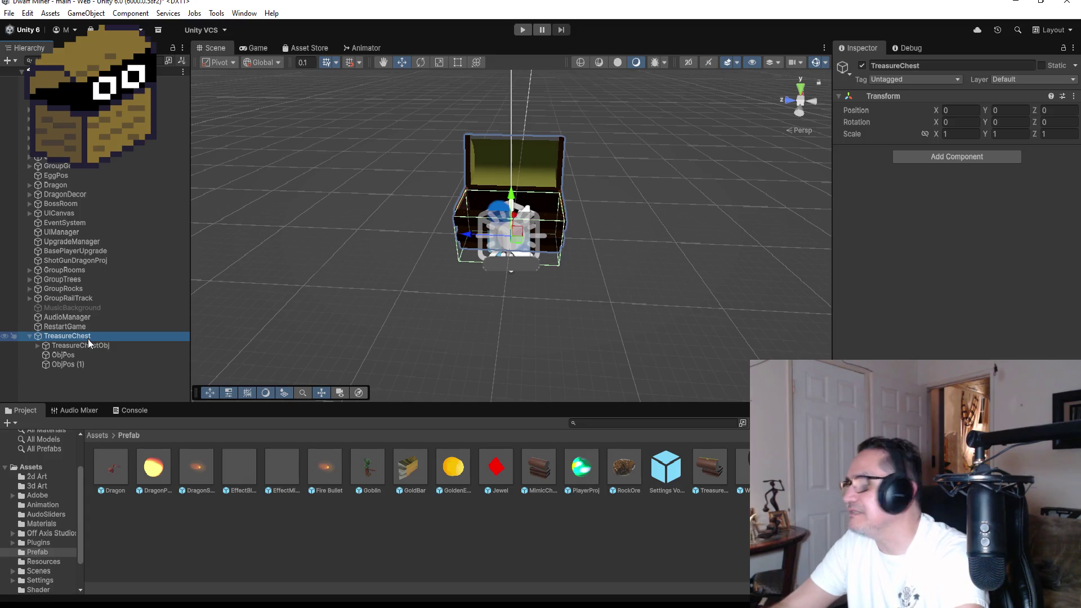
pyautogui.click(90, 346)
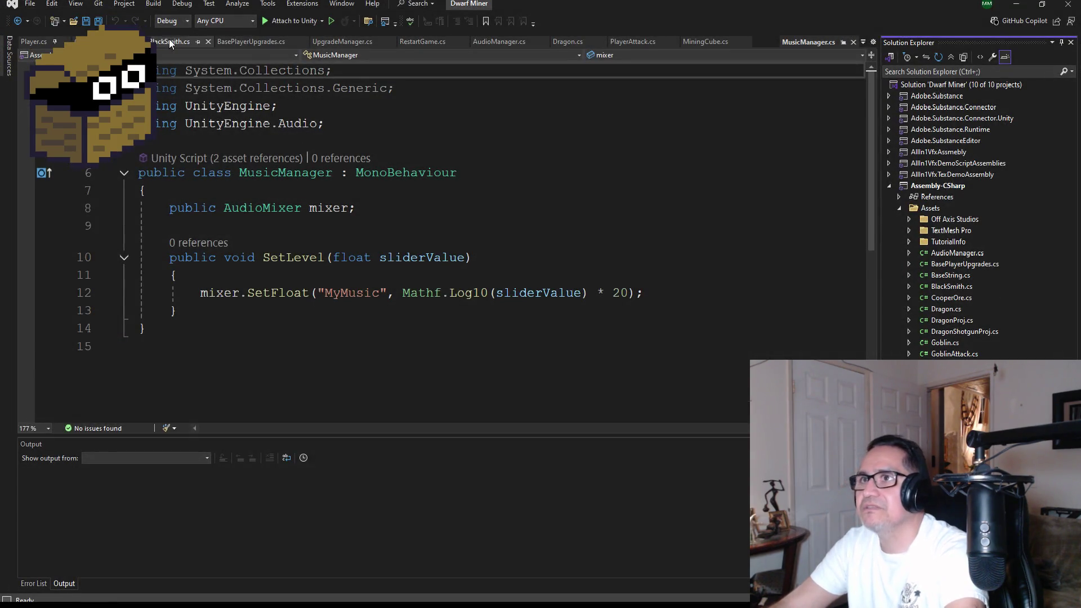
# Step: Save the open scripts and scroll through TreasureChest.cs
pyautogui.hotkey('ctrl', 's')
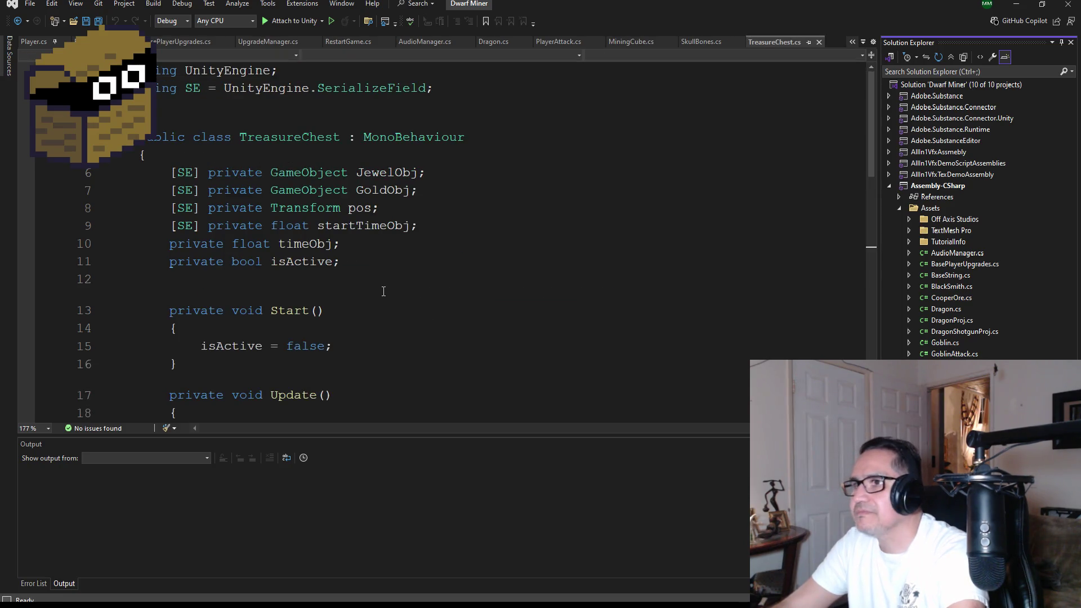
pyautogui.scroll(-9, 381, 298)
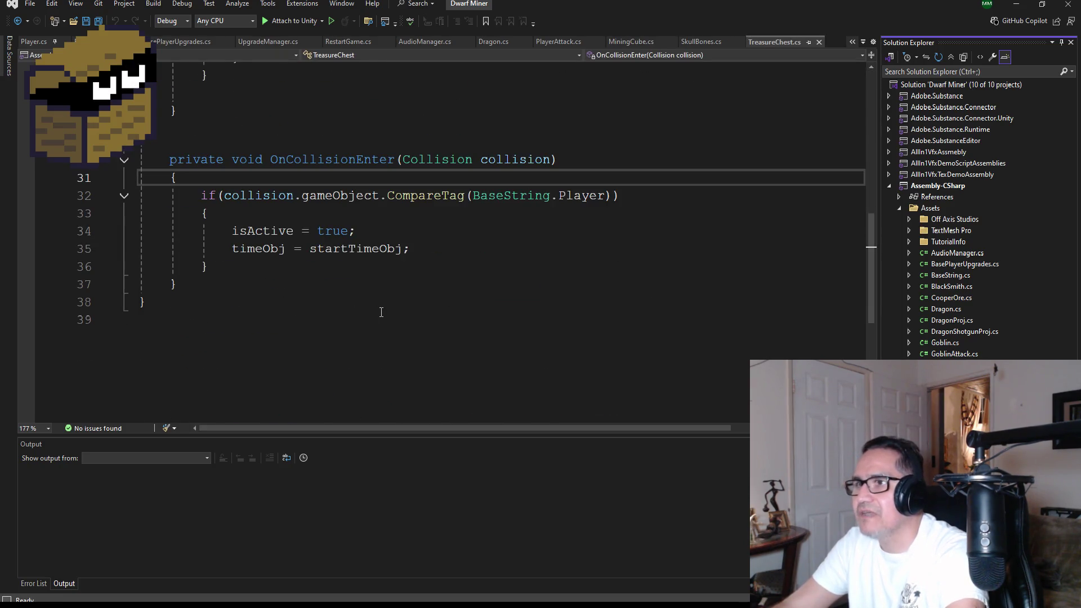
pyautogui.scroll(3, 394, 321)
pyautogui.scroll(-2, 445, 335)
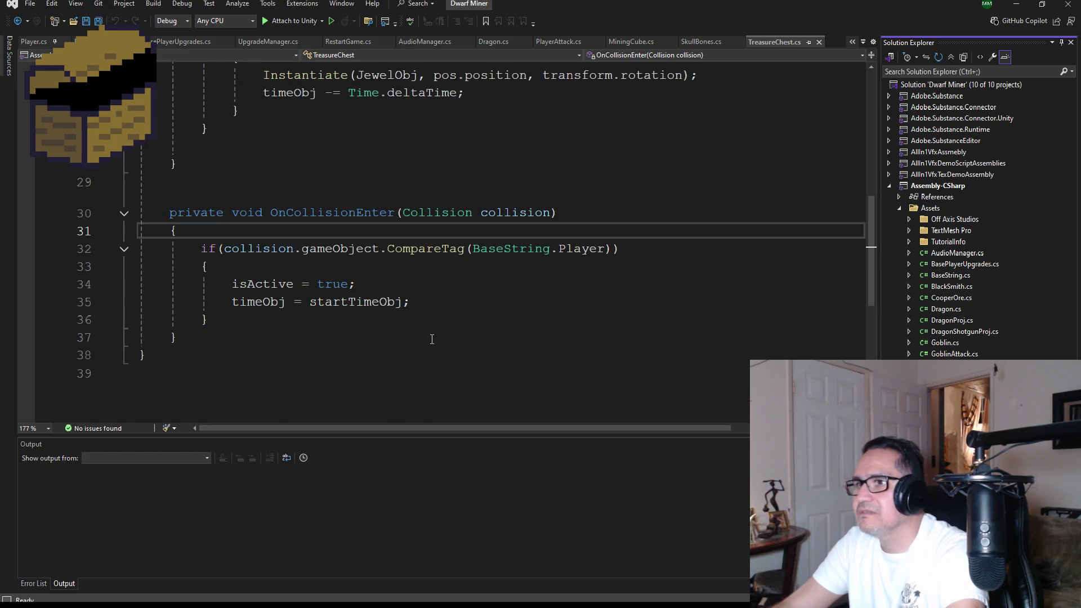
pyautogui.scroll(5, 444, 326)
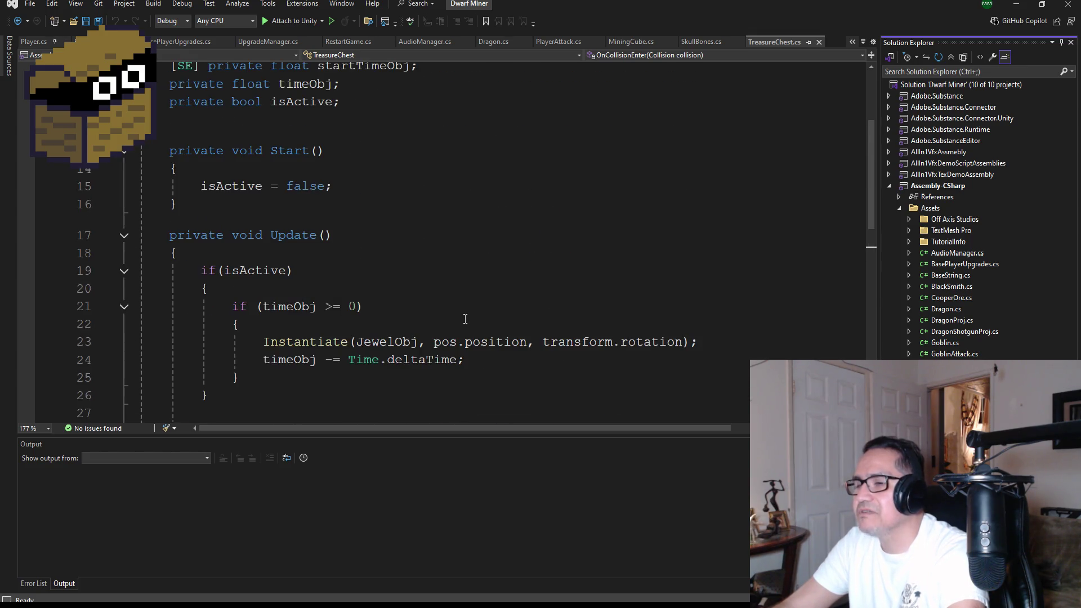
pyautogui.scroll(3, 466, 316)
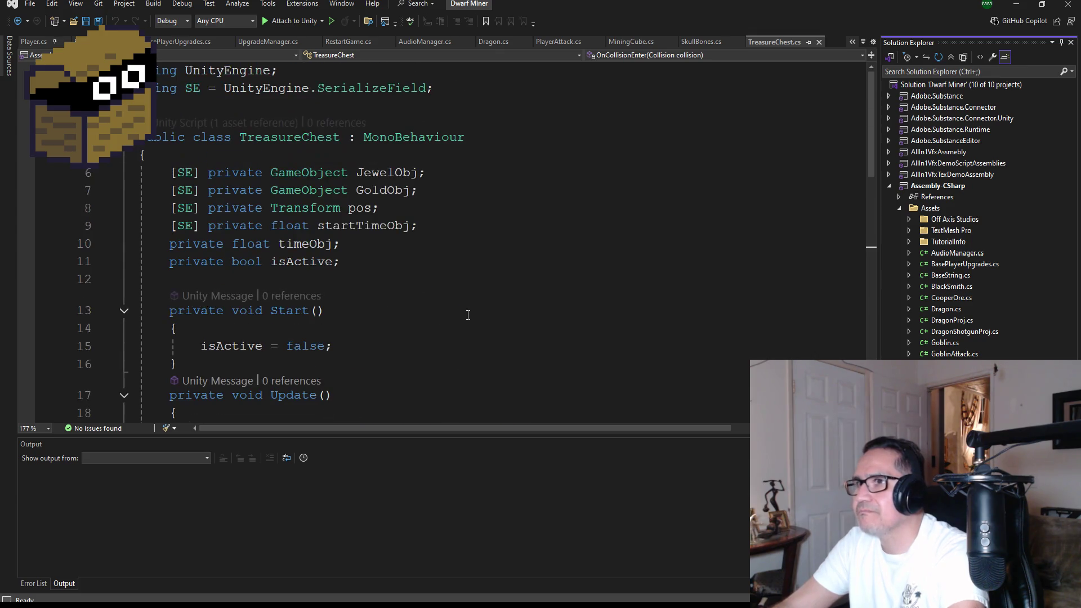
# Step: Rename the pos field on line 8 to Objpos1 and add an empty line below it
pyautogui.click(416, 227)
pyautogui.click(422, 211)
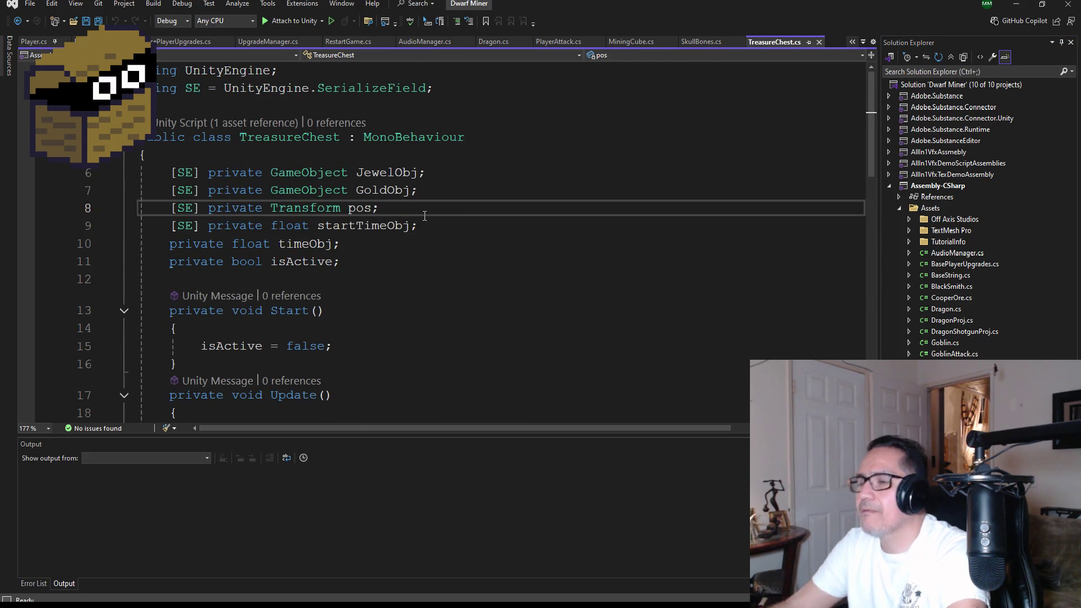
pyautogui.hotkey('ctrl', 'Left')
pyautogui.hotkey('ctrl', 'Left')
pyautogui.write('Obj')
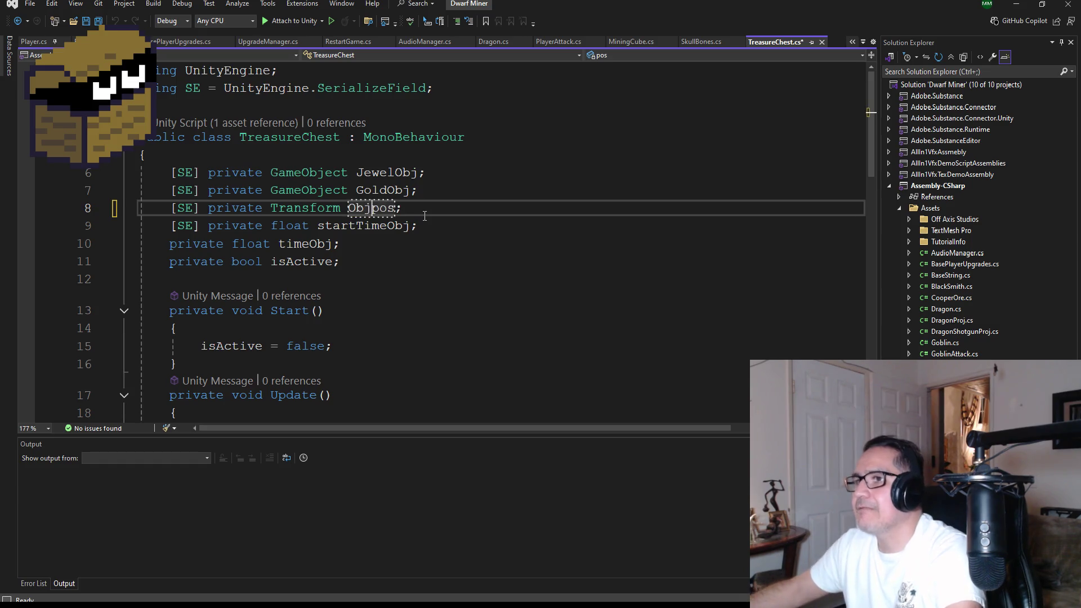
pyautogui.hotkey('ctrl', 'Right')
pyautogui.write('1')
pyautogui.press('End')
pyautogui.press('Return')
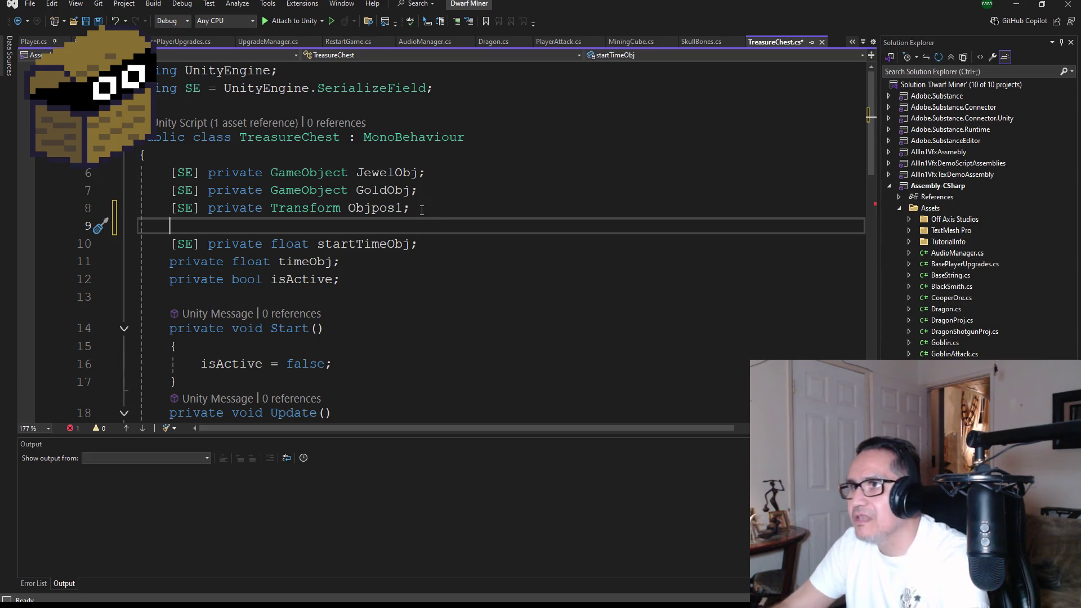
# Step: Copy the declaration as a second Transform field named Objpos2 and save the file
pyautogui.moveTo(422, 210); pyautogui.dragTo(173, 208)
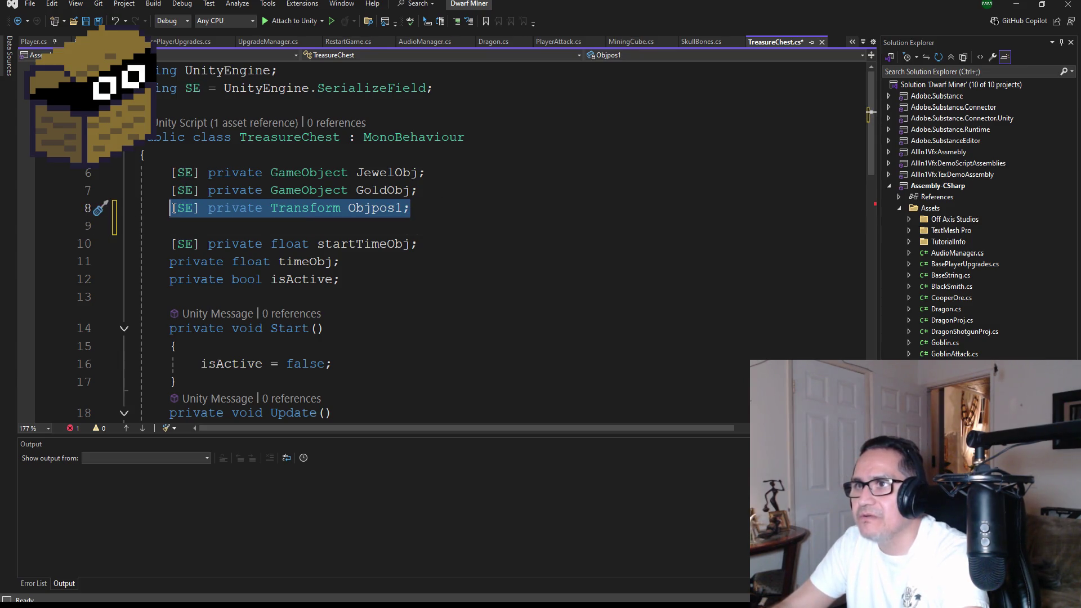
pyautogui.click(431, 207)
pyautogui.hotkey('ctrl', 'shift', 'Left')
pyautogui.hotkey('ctrl', 'shift', 'Left')
pyautogui.hotkey('ctrl', 'shift', 'Left')
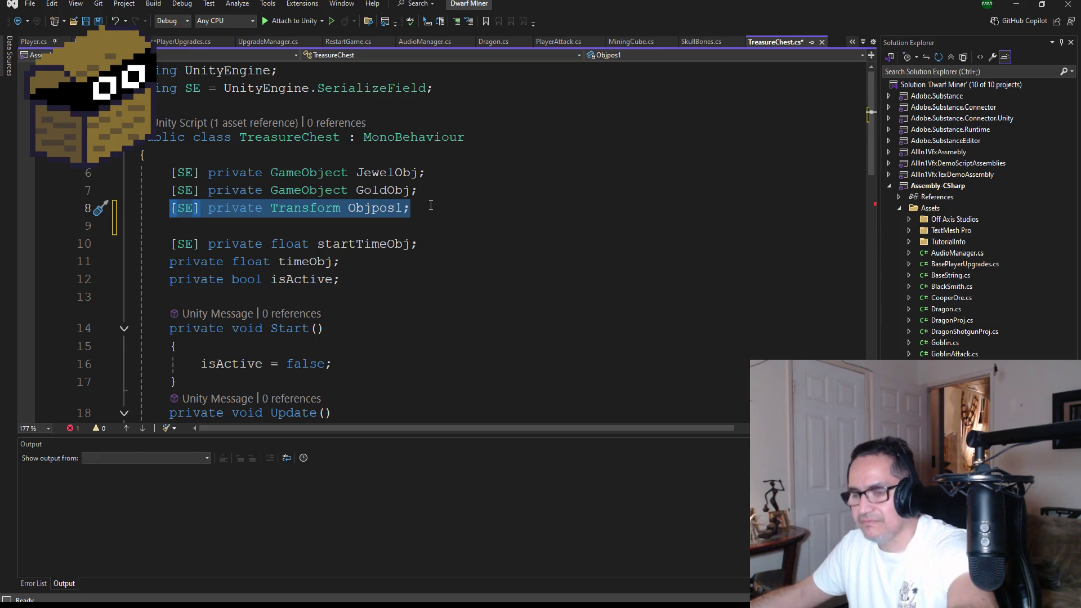
pyautogui.hotkey('ctrl', 'c')
pyautogui.press('Down')
pyautogui.hotkey('ctrl', 'v')
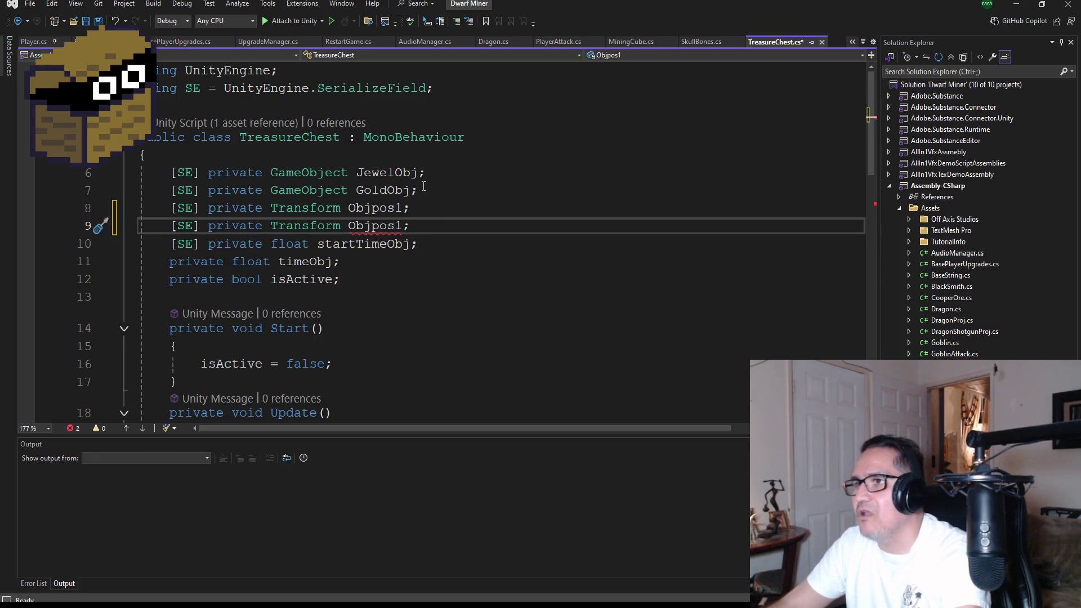
pyautogui.press('Left')
pyautogui.hotkey('ctrl', 'r')
pyautogui.hotkey('ctrl', 'r')
pyautogui.press('Delete')
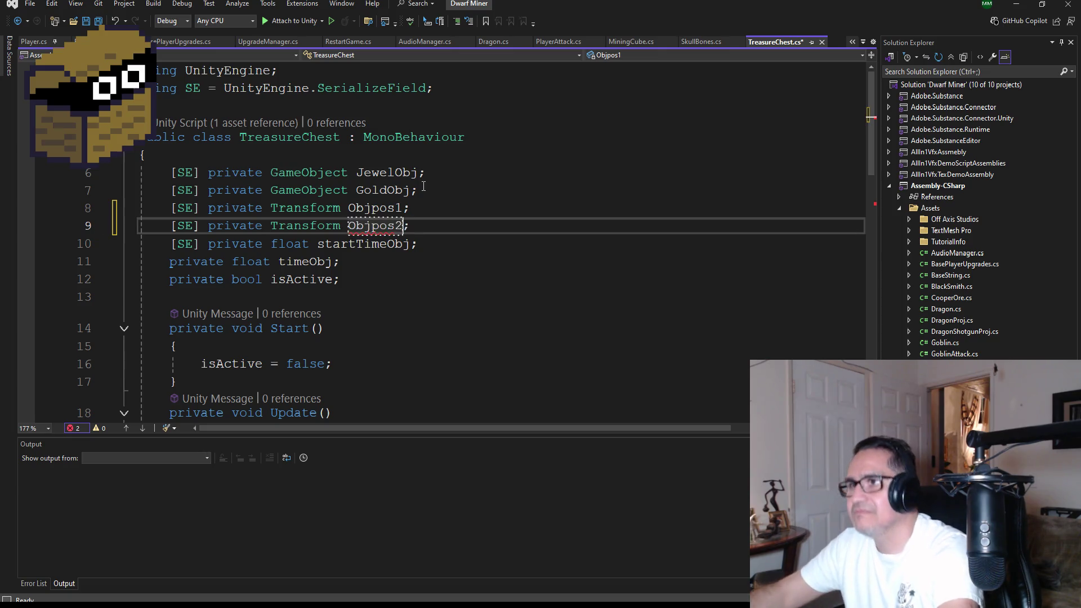
pyautogui.write('2')
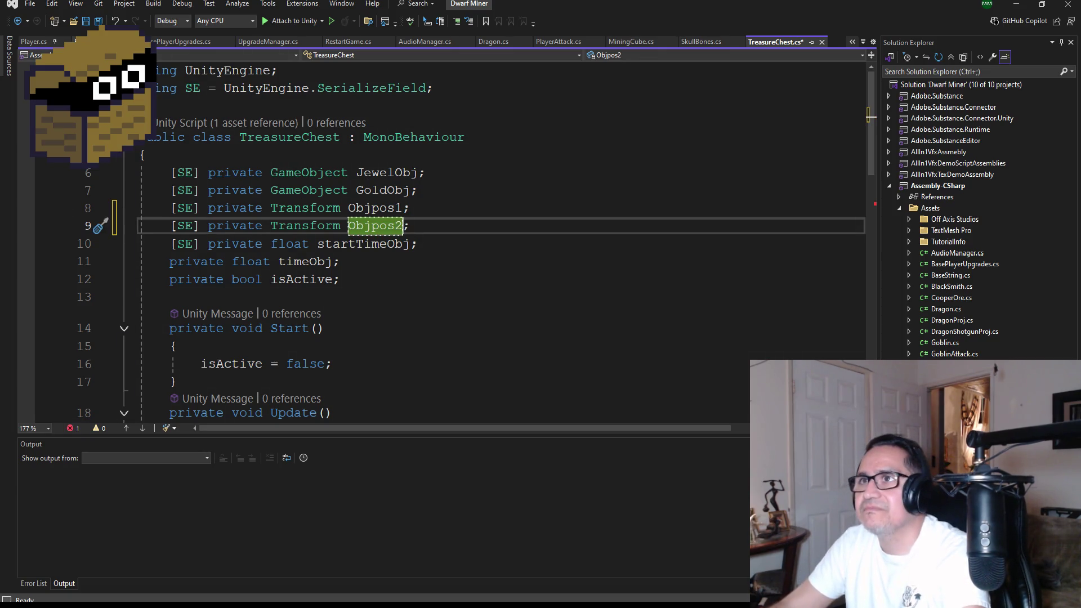
pyautogui.click(101, 21)
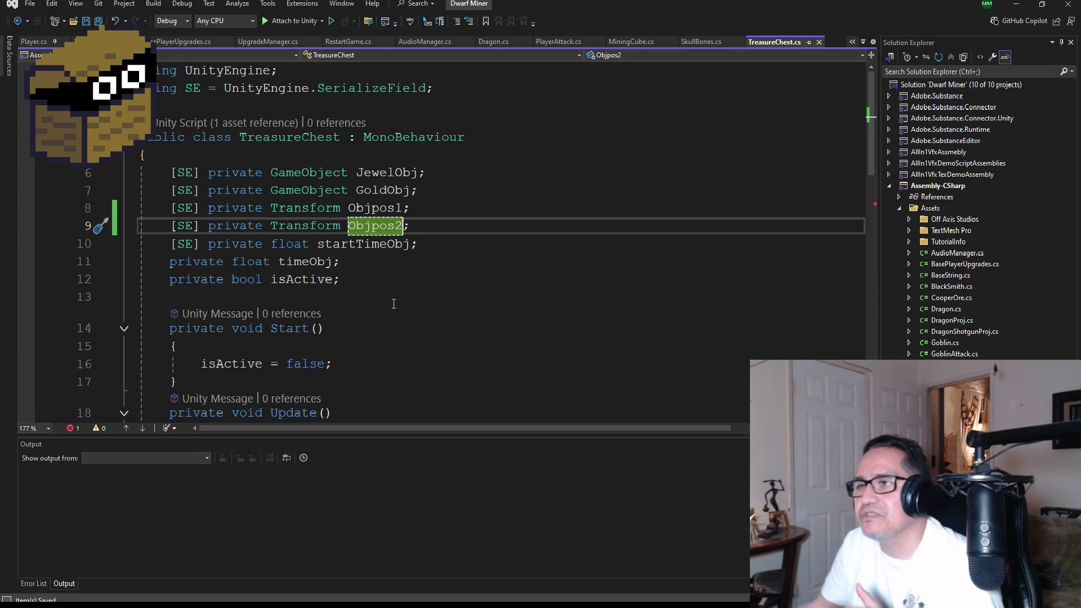
# Step: Review the pos reference in the spawn code on line 24 and the JewelObj declaration
pyautogui.scroll(-3, 364, 275)
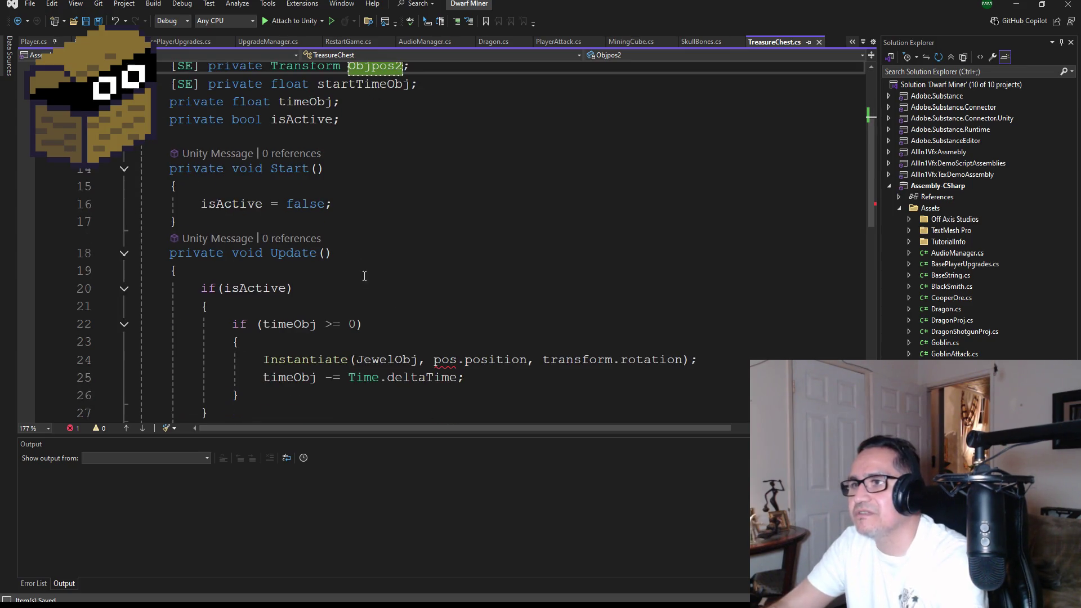
pyautogui.scroll(-2, 460, 265)
pyautogui.doubleClick(450, 254)
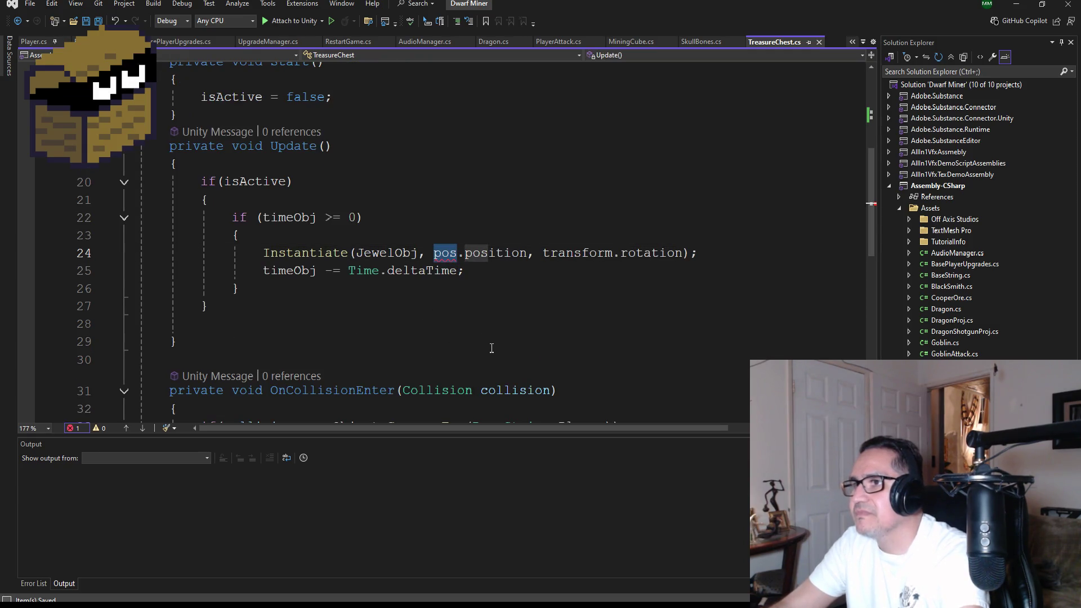
pyautogui.moveTo(466, 271); pyautogui.dragTo(355, 252)
pyautogui.press('F12')
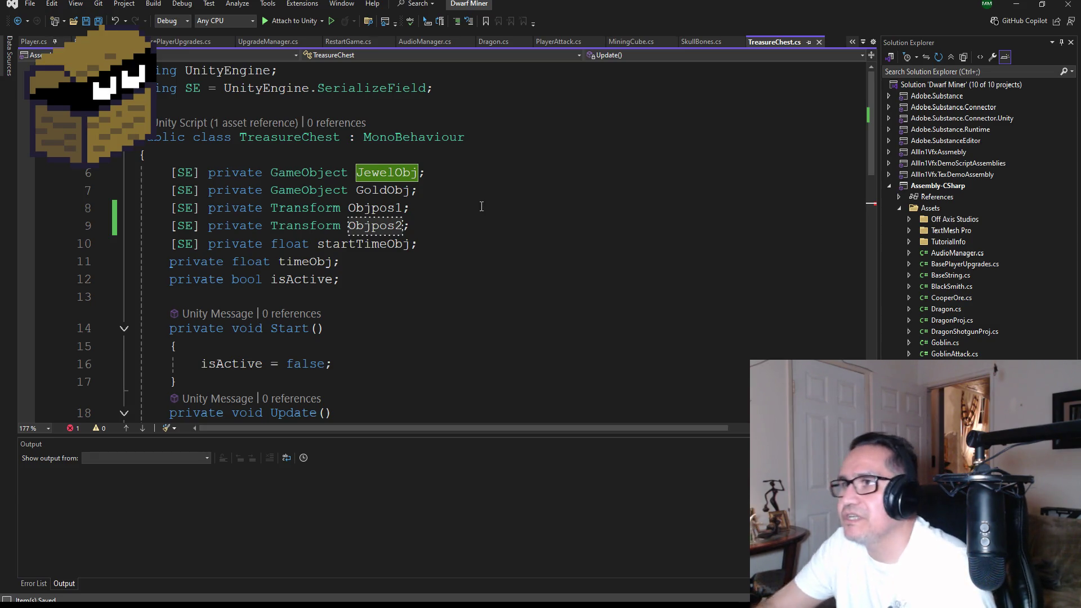
pyautogui.hotkey('ctrl', '-')
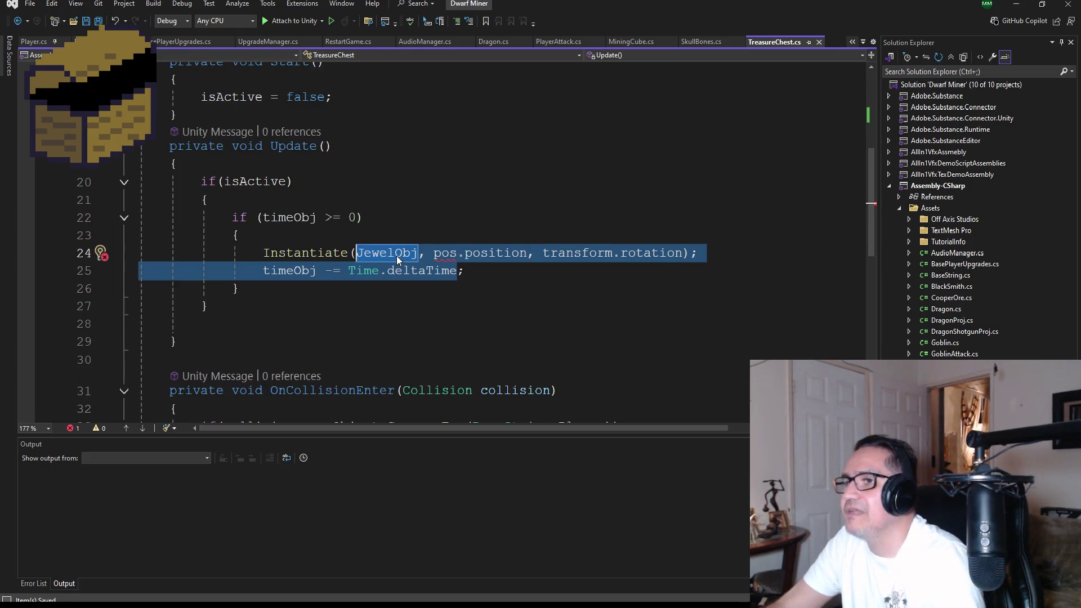
# Step: Replace pos with Objpos1 in the jewel spawn call on line 24
pyautogui.doubleClick(397, 254)
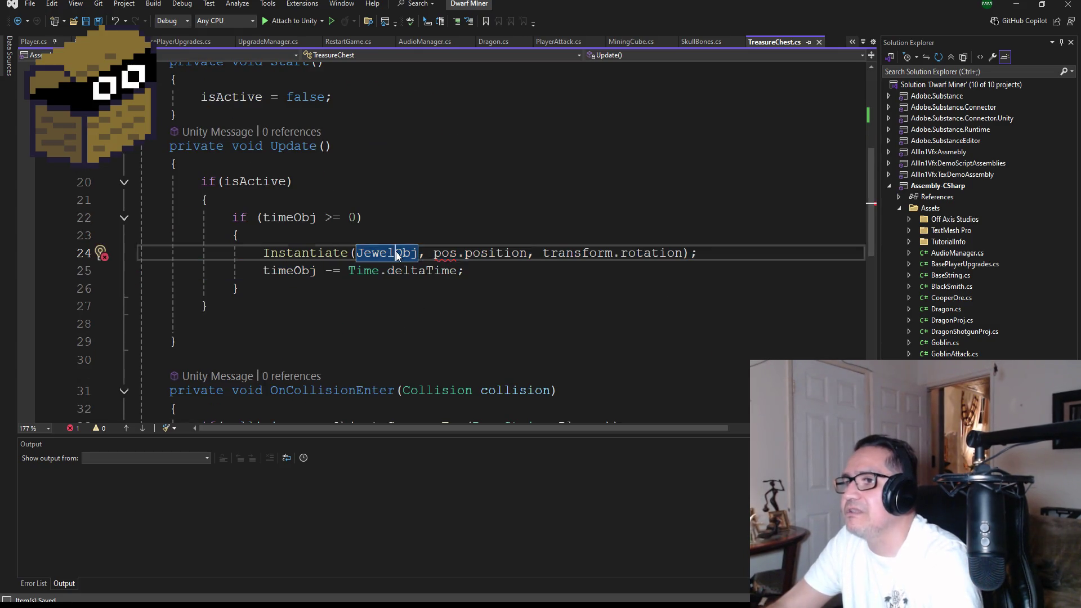
pyautogui.doubleClick(445, 254)
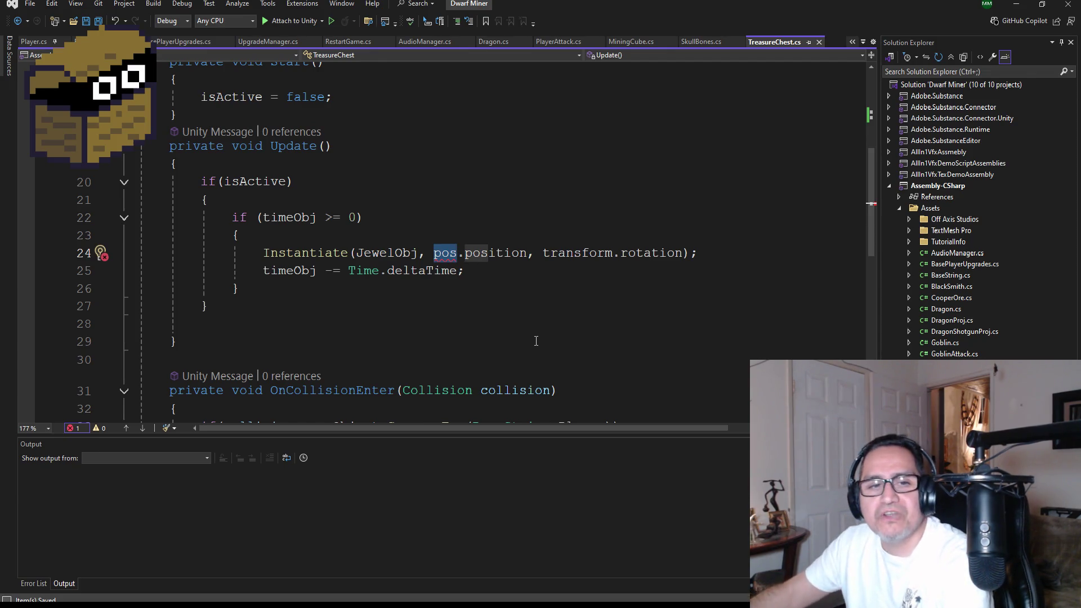
pyautogui.scroll(5, 512, 323)
pyautogui.scroll(-4, 507, 305)
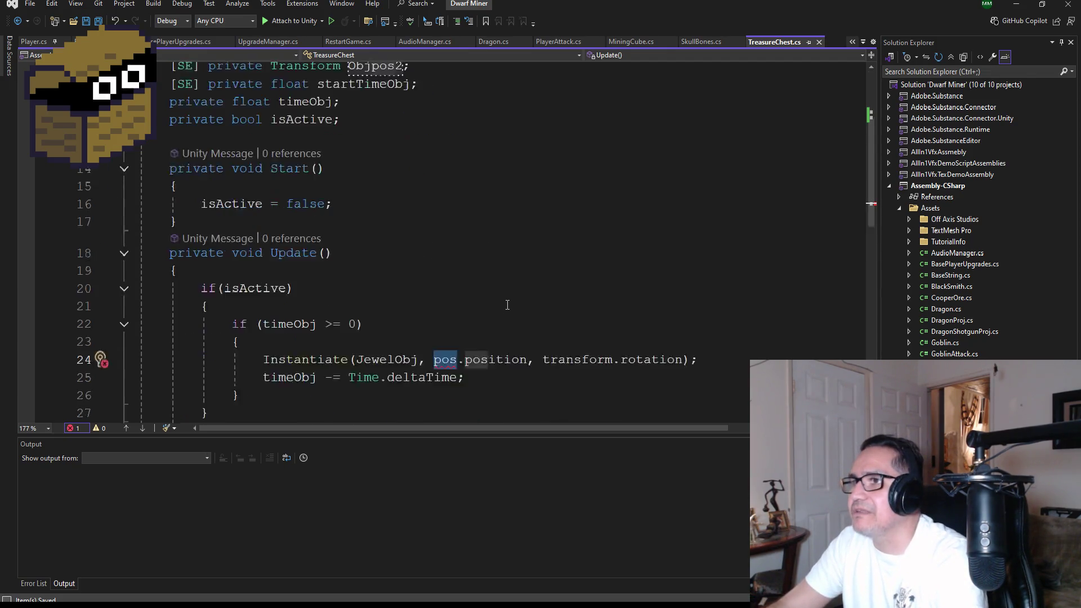
pyautogui.write('Obj')
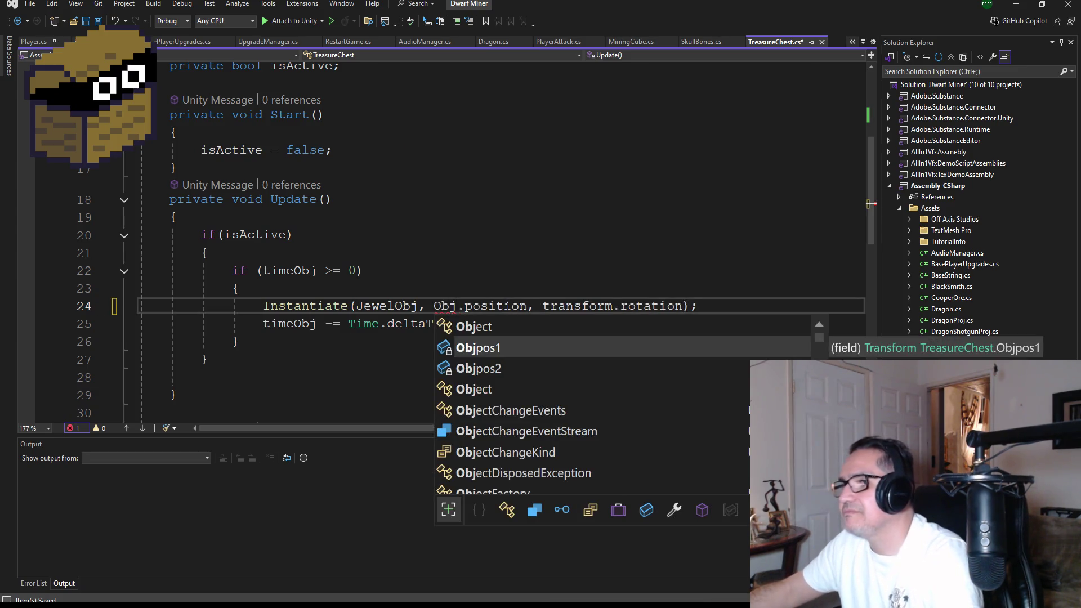
pyautogui.write('Po')
pyautogui.press('Tab')
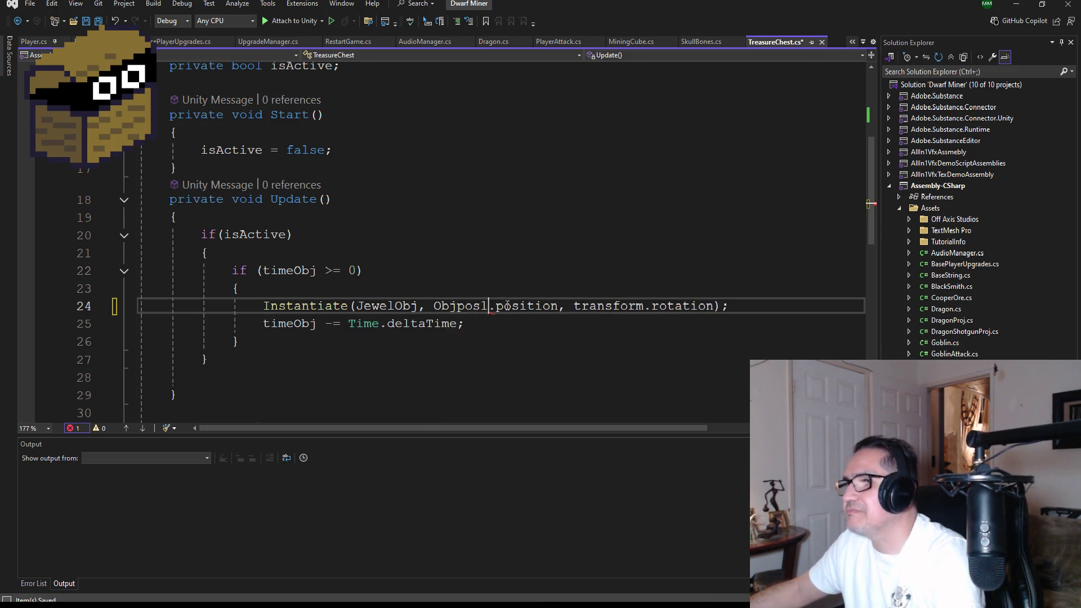
pyautogui.press('Right')
pyautogui.press('Right')
pyautogui.press('Right')
pyautogui.press('Right')
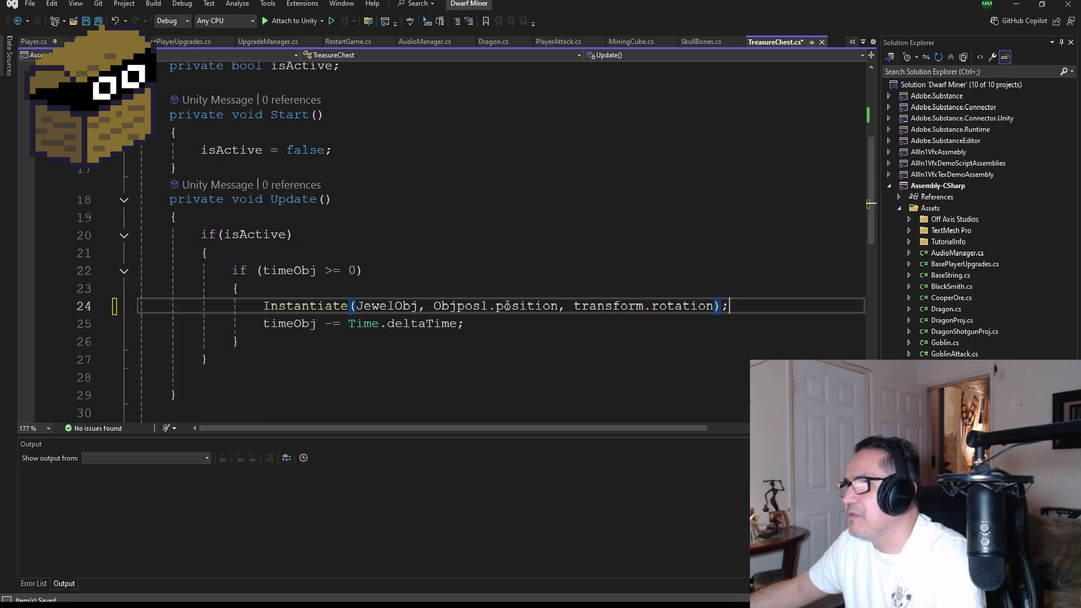
# Step: On a new line, begin an Instantiate call for GoldObj at Objpos2
pyautogui.press('Return')
pyautogui.write('Ins')
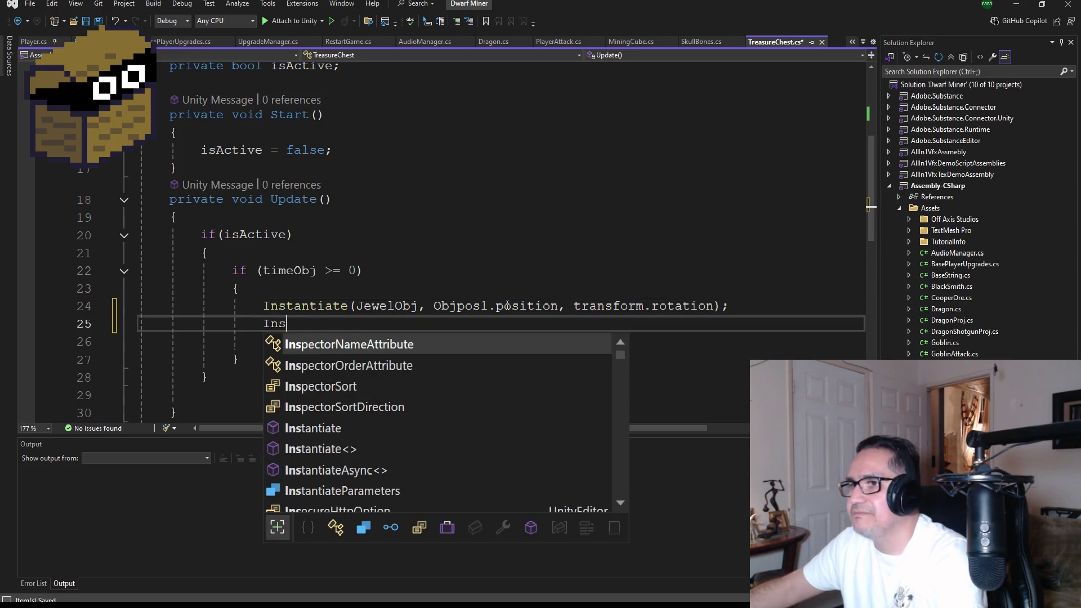
pyautogui.press('Down')
pyautogui.press('Down')
pyautogui.press('Down')
pyautogui.press('Tab')
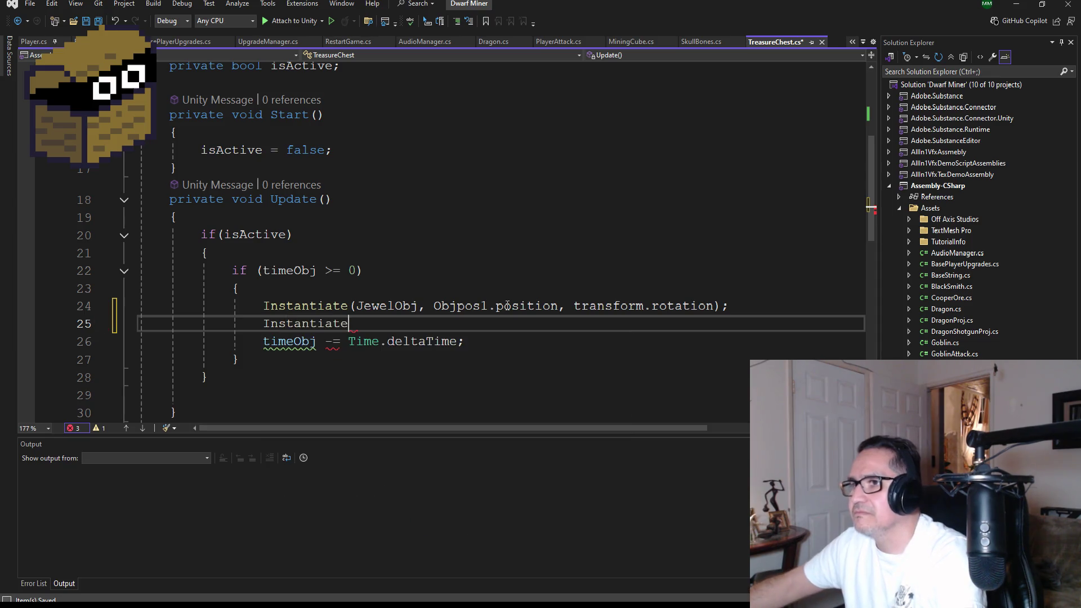
pyautogui.write('(G')
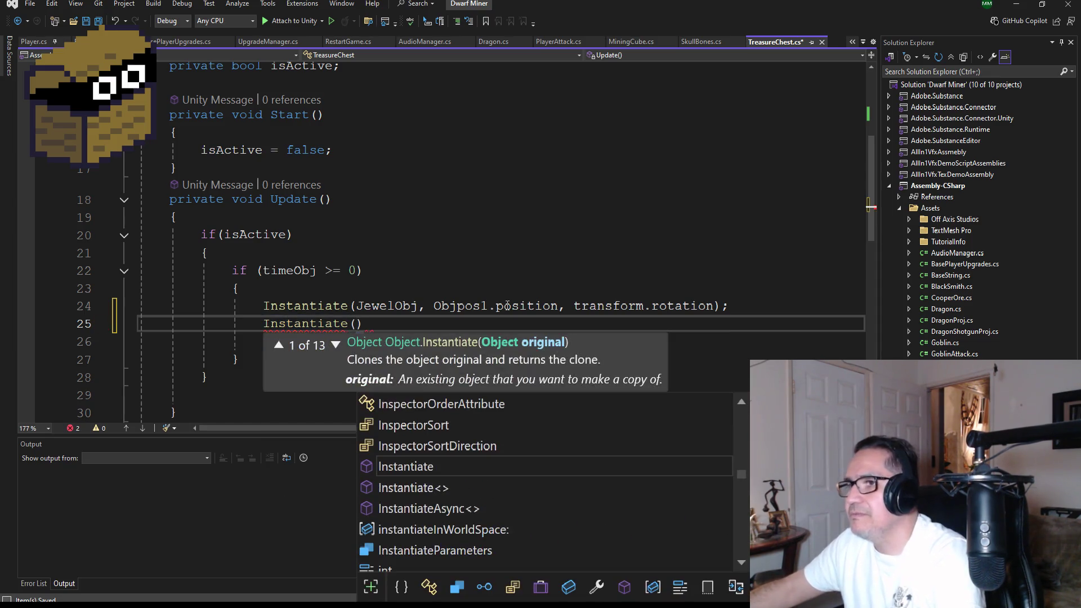
pyautogui.write('old')
pyautogui.press('Tab')
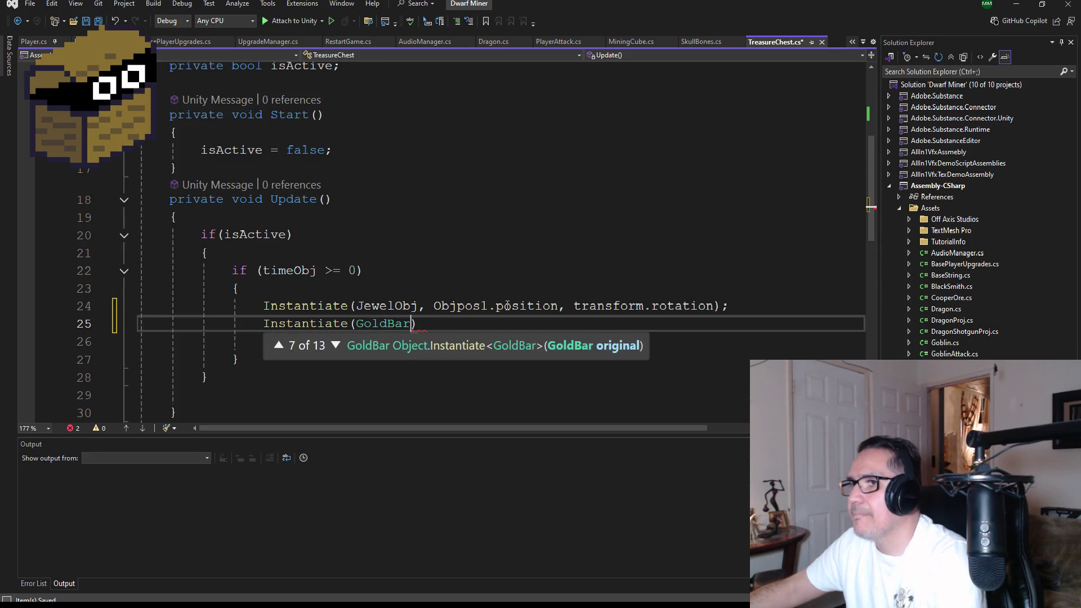
pyautogui.write(',')
pyautogui.press('BackSpace')
pyautogui.press('BackSpace')
pyautogui.press('BackSpace')
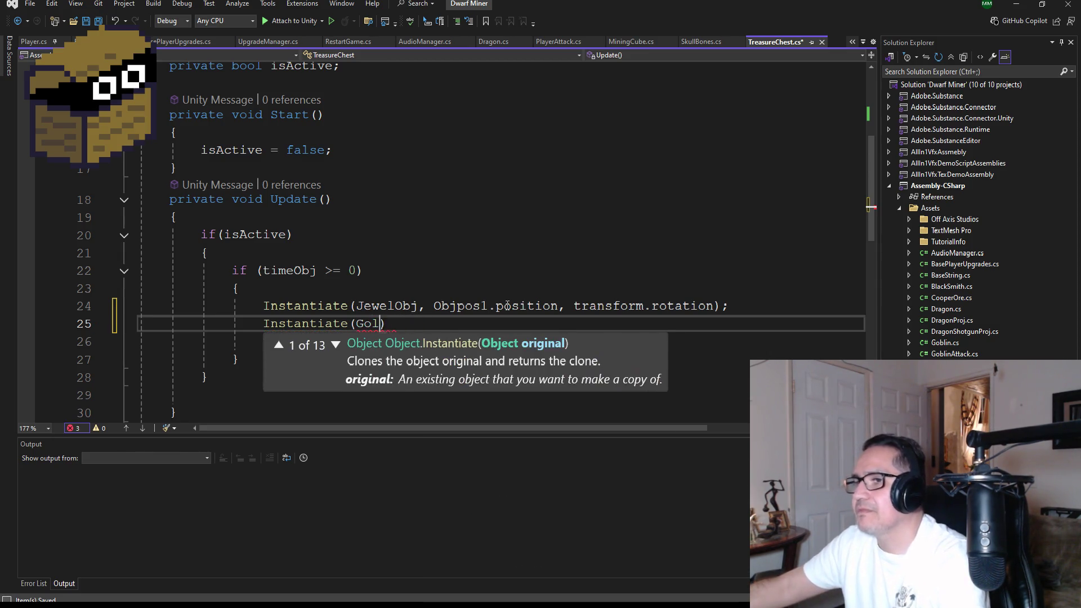
pyautogui.scroll(4, 471, 249)
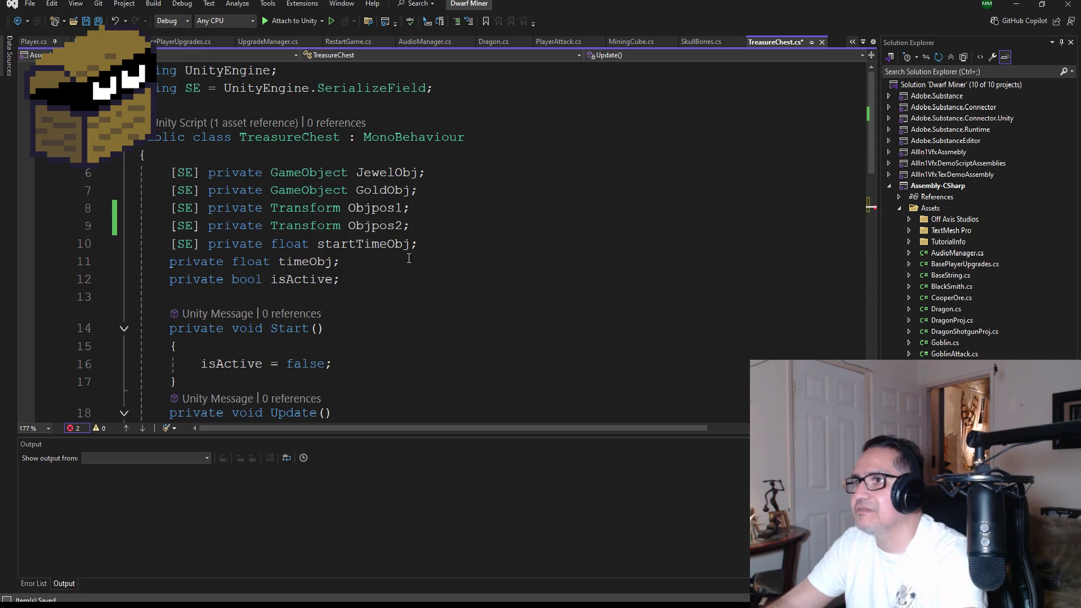
pyautogui.scroll(-4, 489, 277)
pyautogui.write('oldObj')
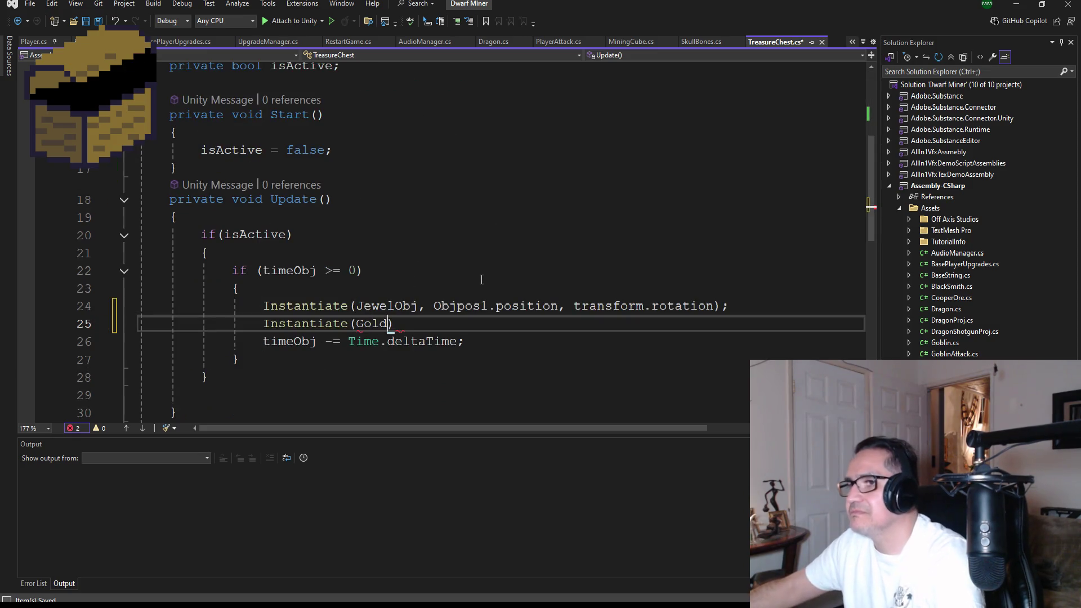
pyautogui.write(', ')
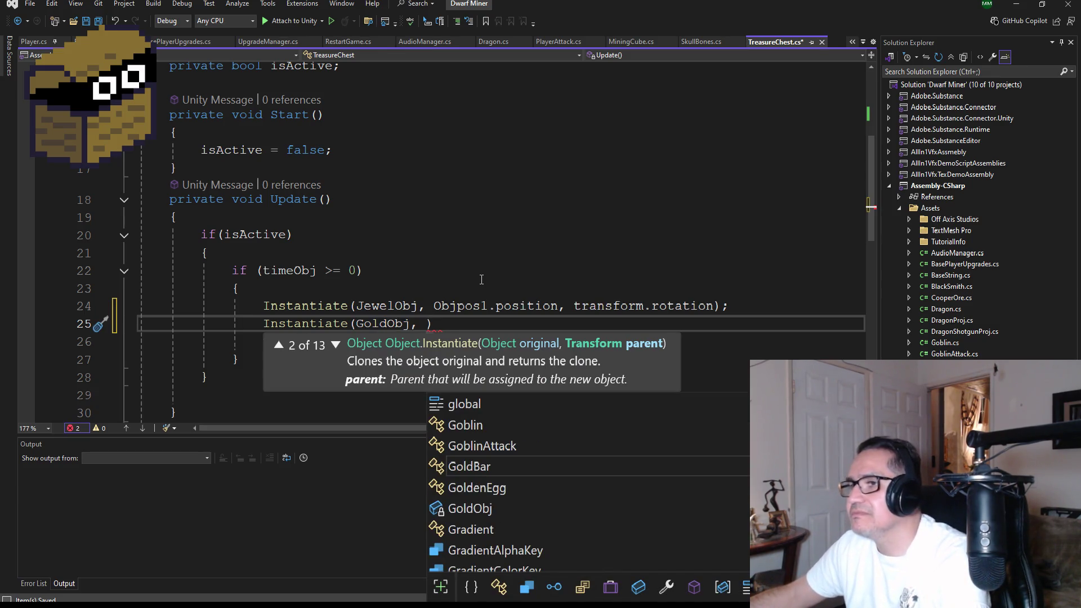
pyautogui.write('obj')
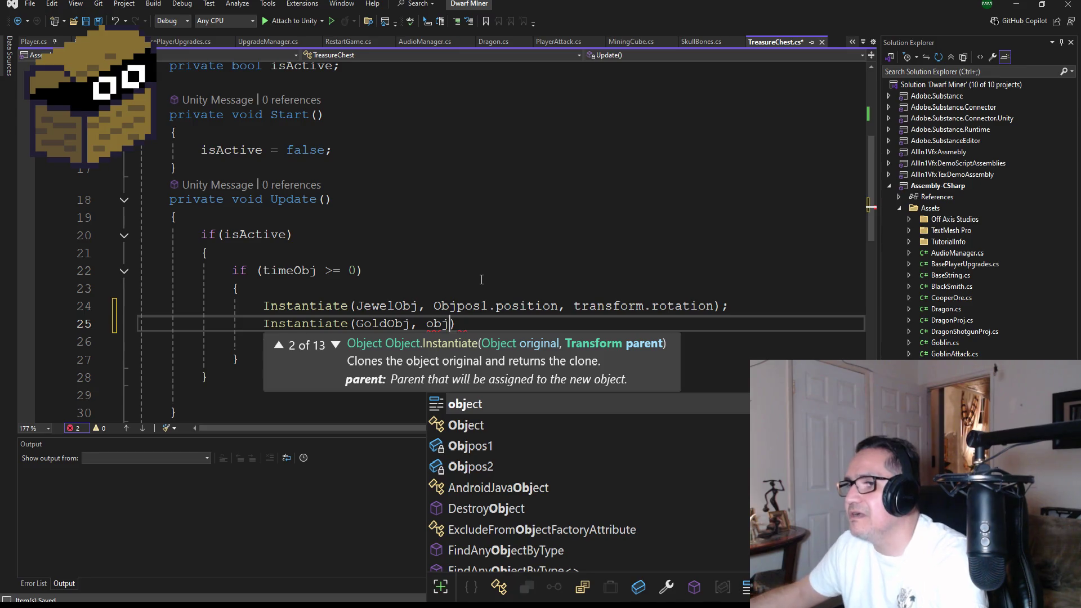
pyautogui.press('Down')
pyautogui.press('Down')
pyautogui.press('Tab')
# Step: Finish the call with Objpos2.position and transform.rotation, then save TreasureChest.cs
pyautogui.write('.eul')
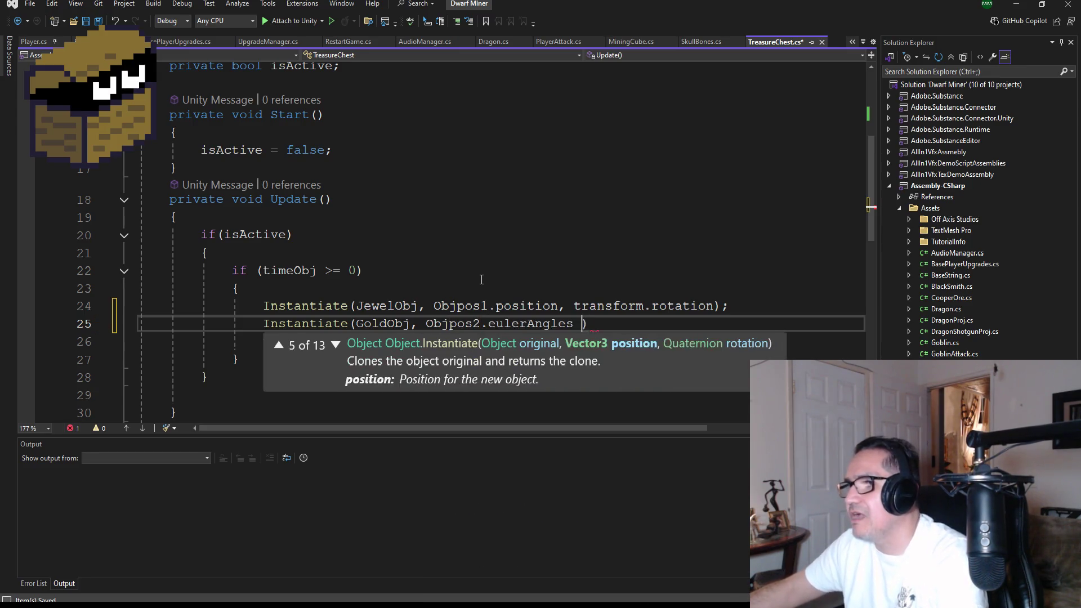
pyautogui.press('BackSpace')
pyautogui.press('BackSpace')
pyautogui.press('BackSpace')
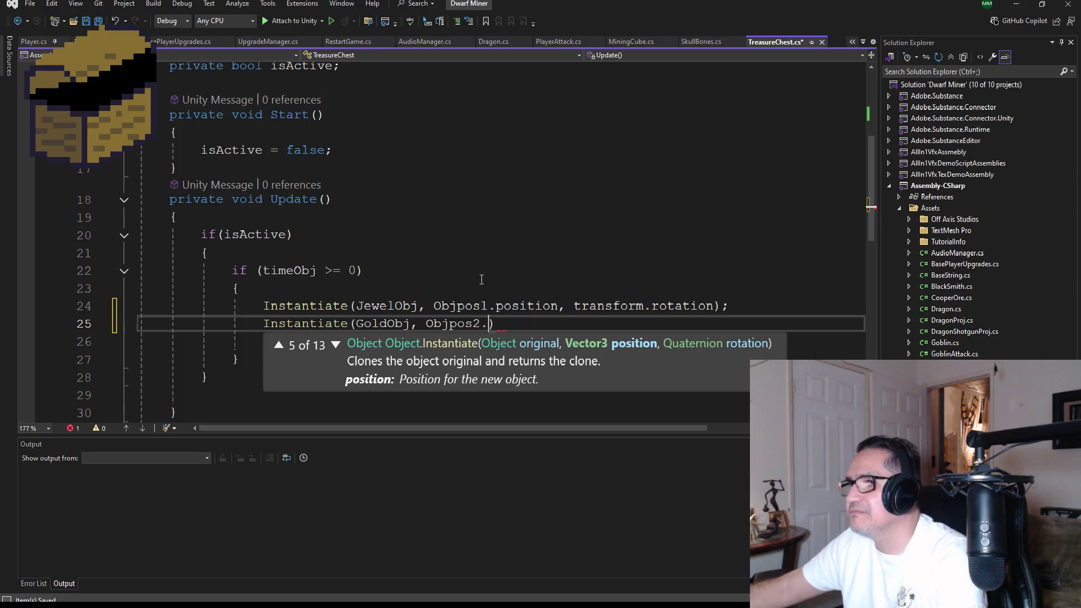
pyautogui.write('pos')
pyautogui.press('Tab')
pyautogui.write('.normalized')
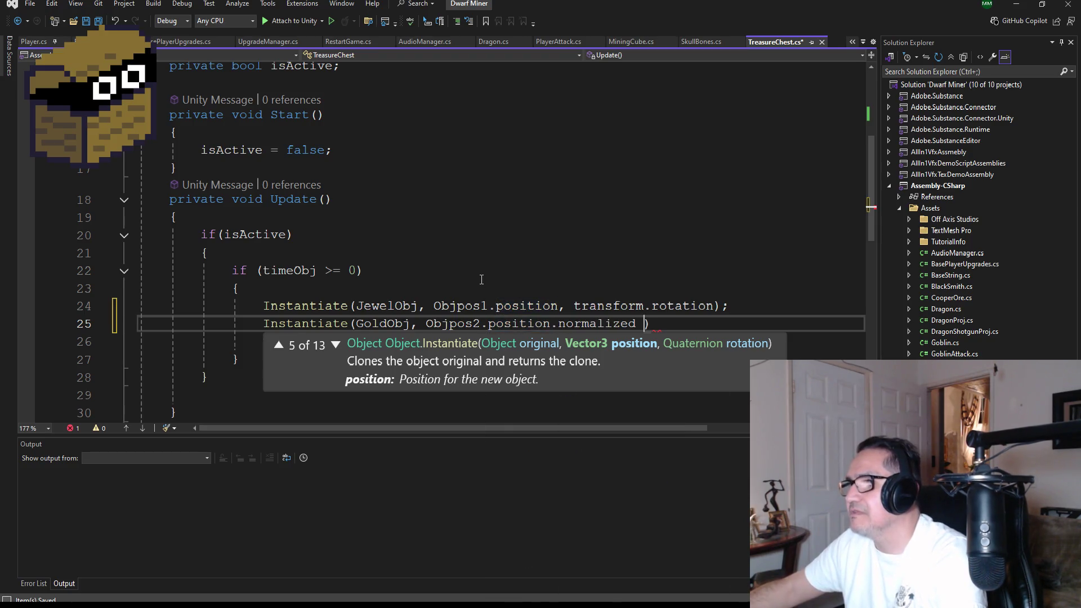
pyautogui.press('BackSpace')
pyautogui.press('BackSpace')
pyautogui.press('BackSpace')
pyautogui.press('BackSpace')
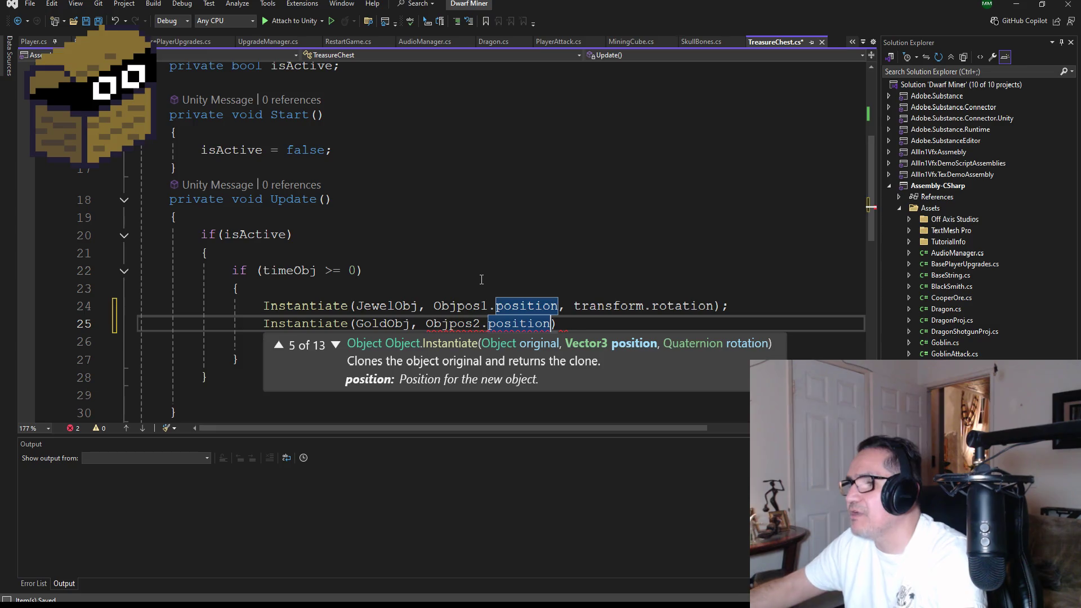
pyautogui.write(', transform')
pyautogui.press('BackSpace')
pyautogui.press('BackSpace')
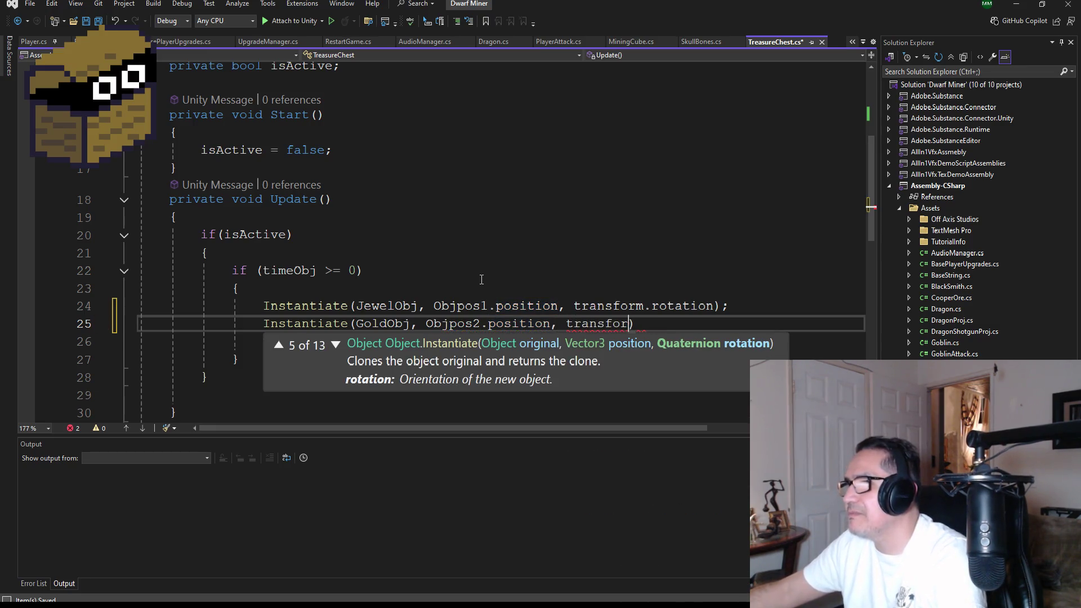
pyautogui.write('sfor')
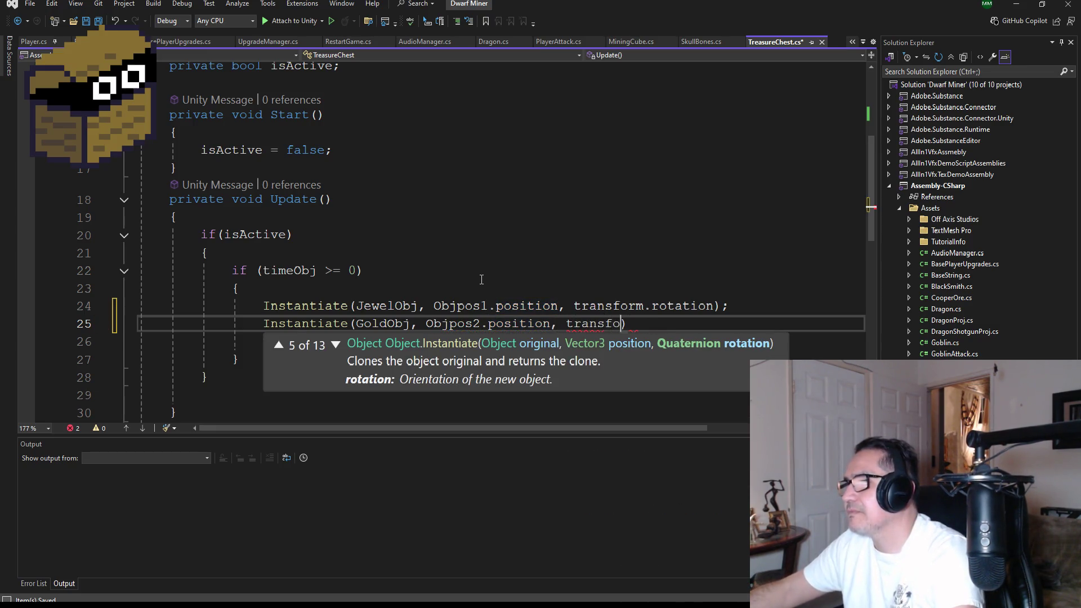
pyautogui.write('m.ro')
pyautogui.press('Tab')
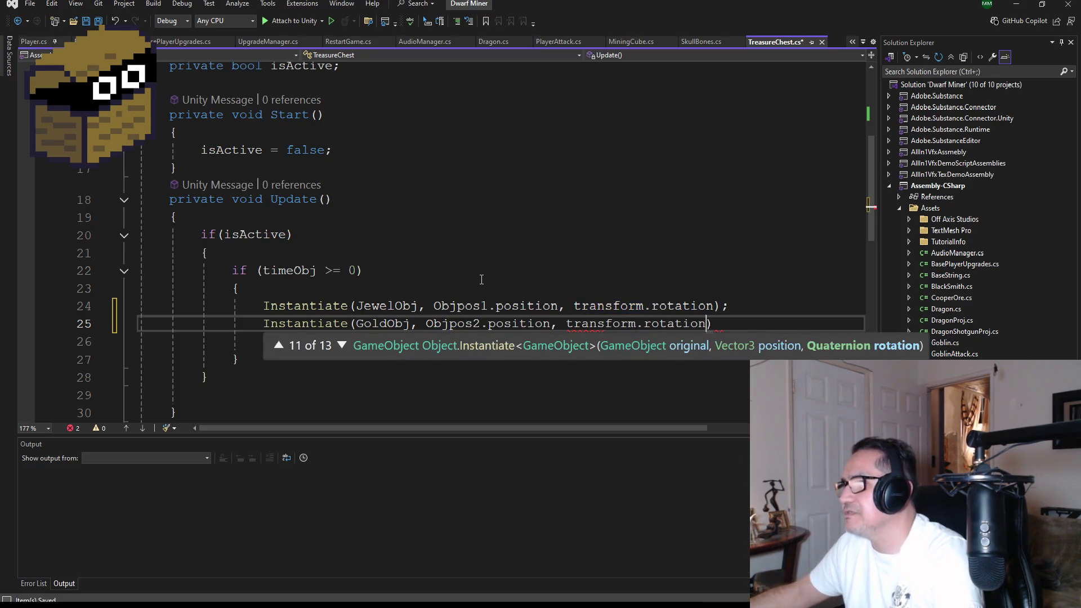
pyautogui.write(')')
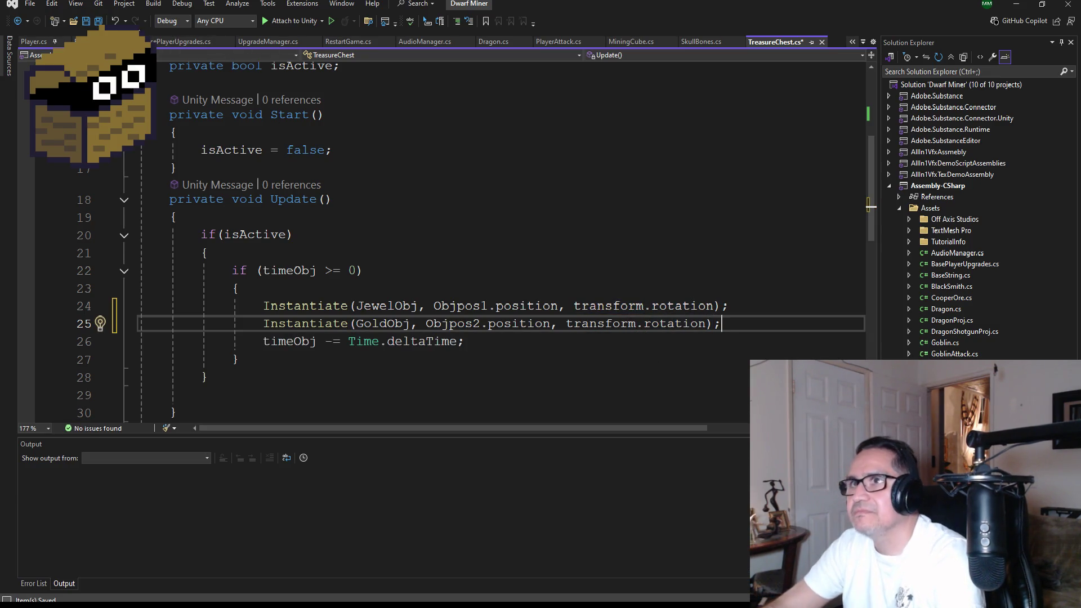
pyautogui.hotkey('ctrl', 's')
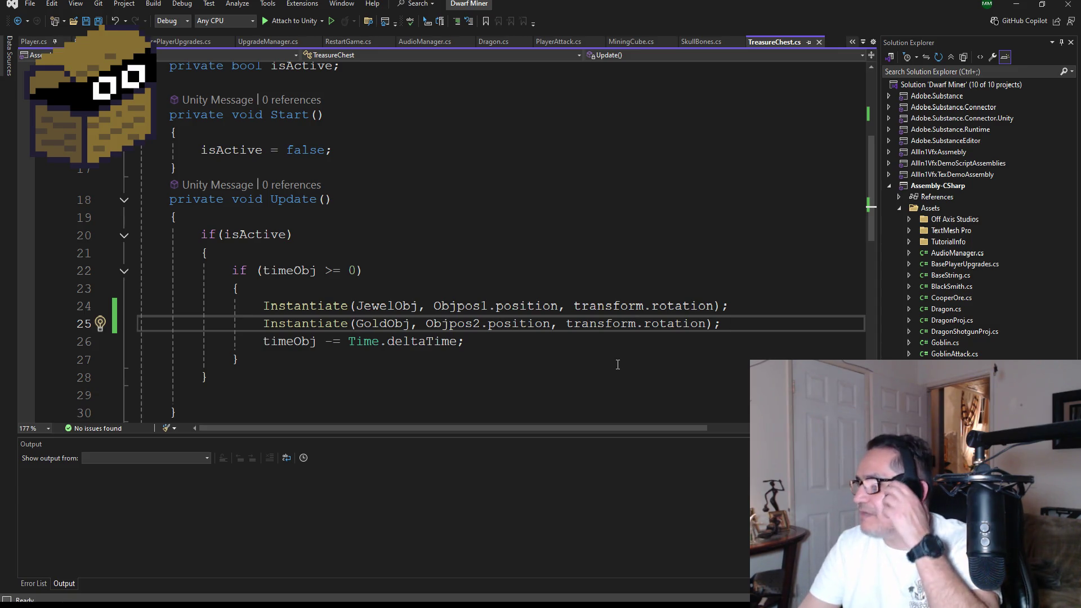
pyautogui.click(86, 21)
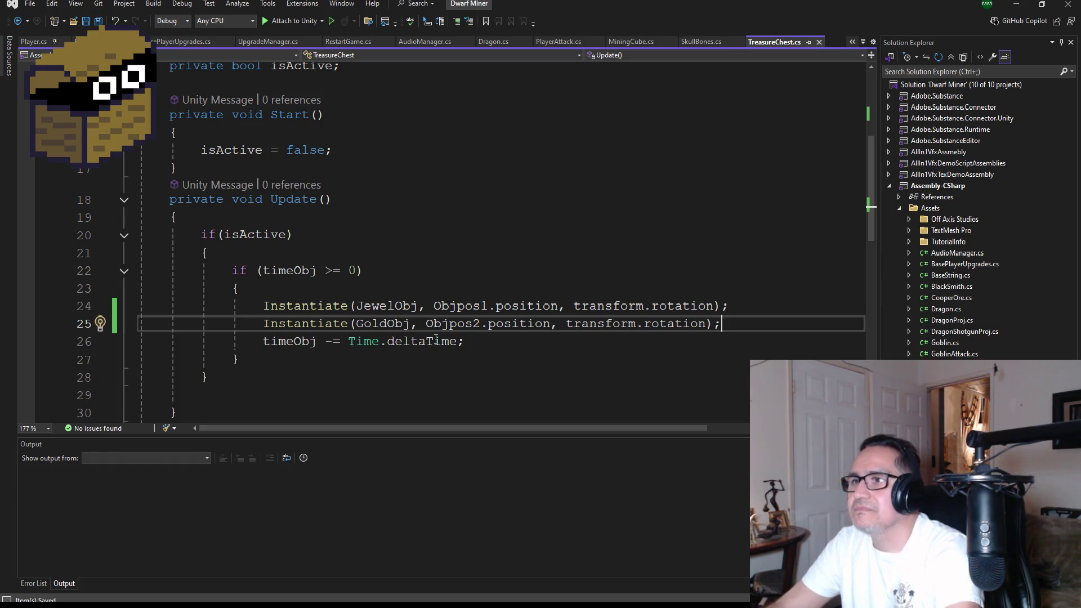
pyautogui.scroll(-1, 463, 371)
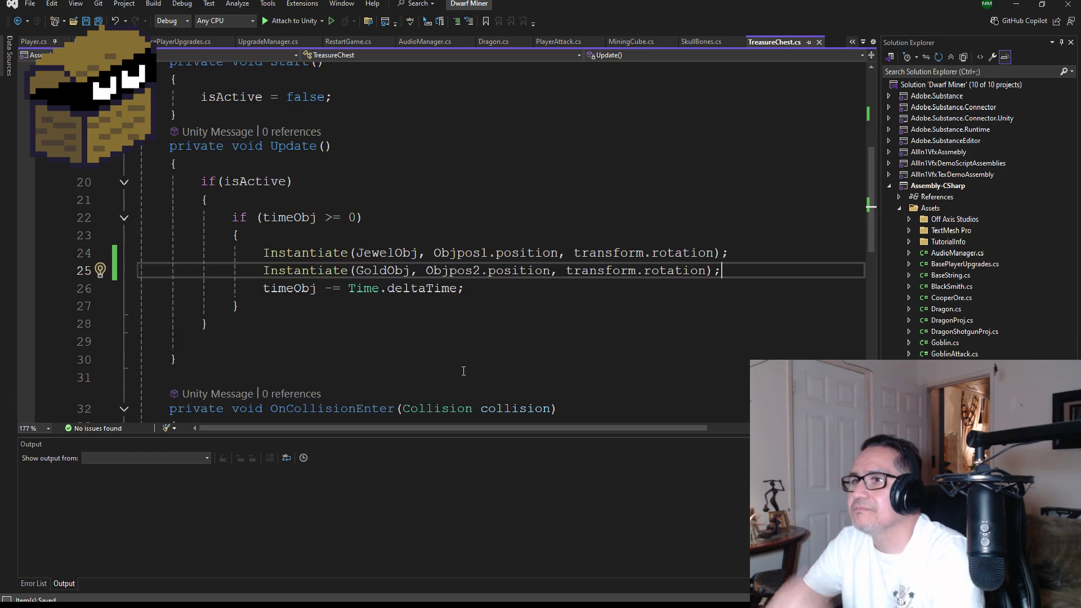
pyautogui.scroll(3, 446, 325)
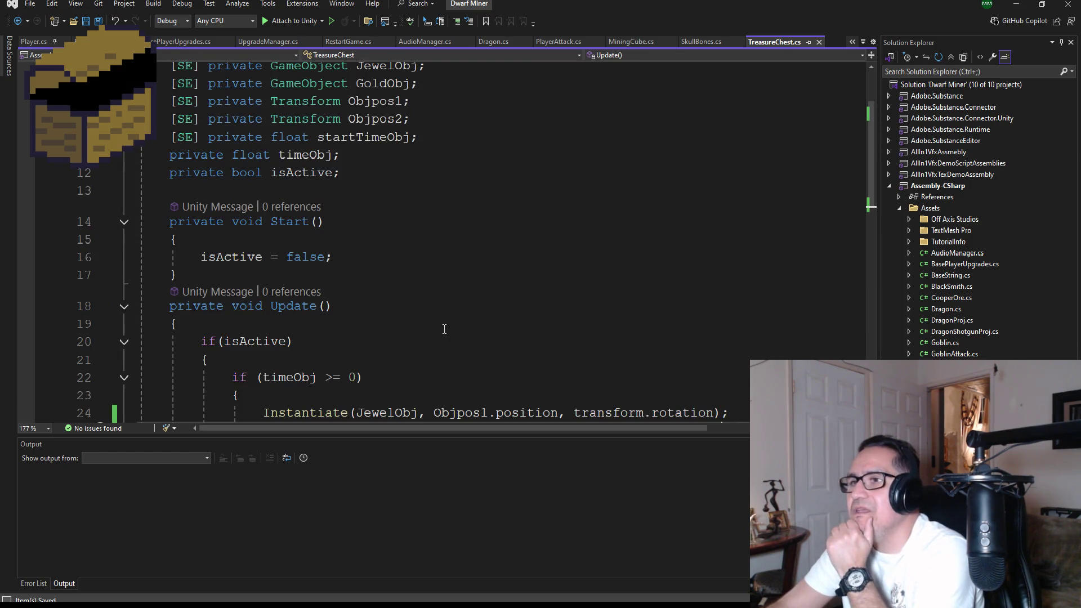
pyautogui.scroll(-3, 444, 329)
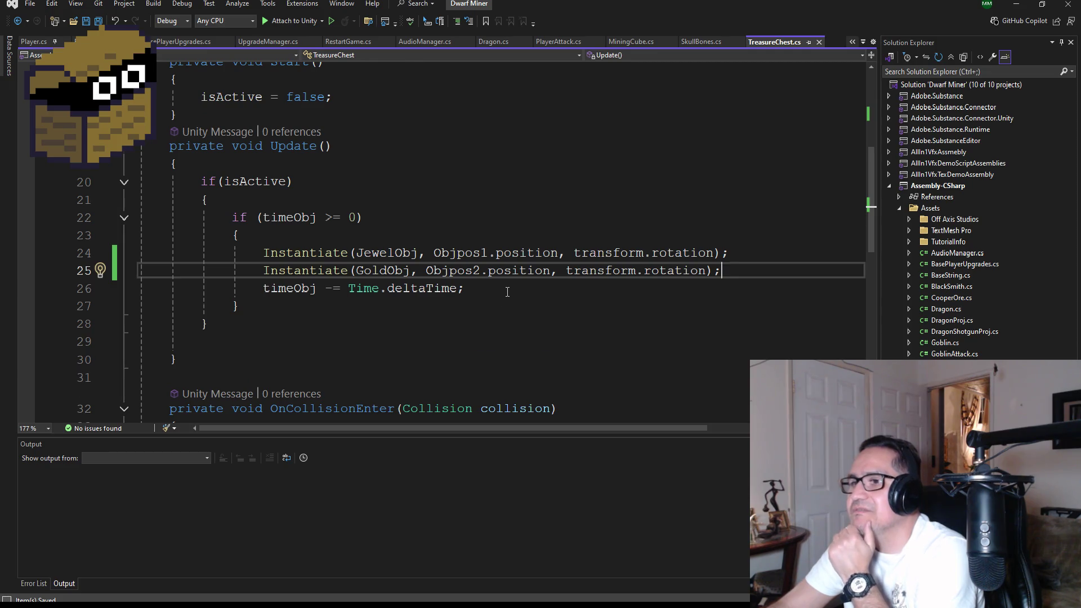
pyautogui.scroll(-4, 507, 292)
pyautogui.scroll(5, 479, 304)
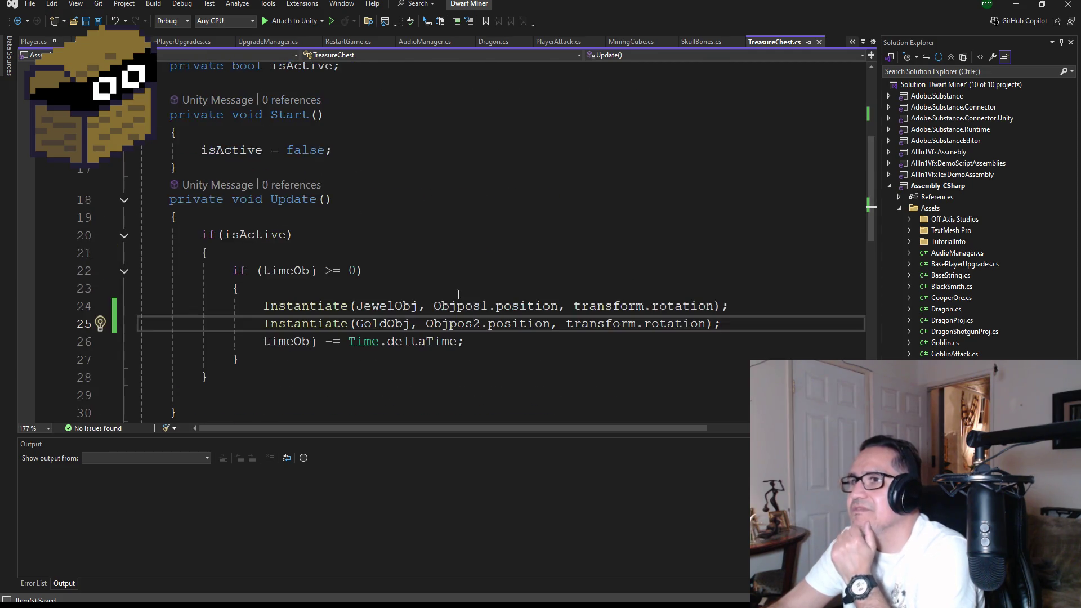
# Step: Delete the Update method and reset lines, moving both spawn calls into the collision handler
pyautogui.moveTo(513, 341); pyautogui.dragTo(138, 305)
pyautogui.hotkey('ctrl', 'c')
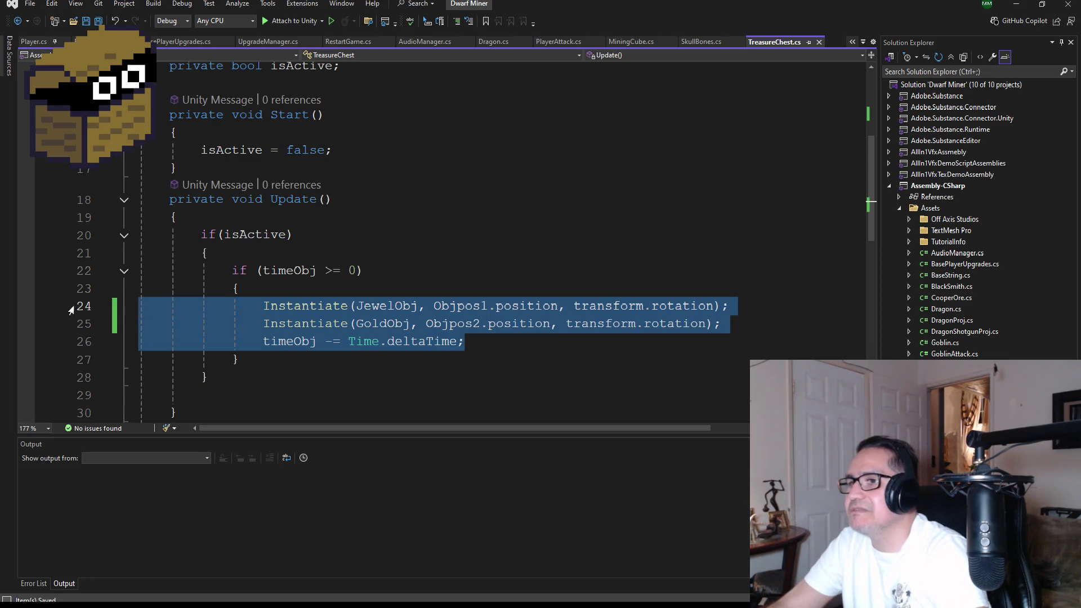
pyautogui.press('Delete')
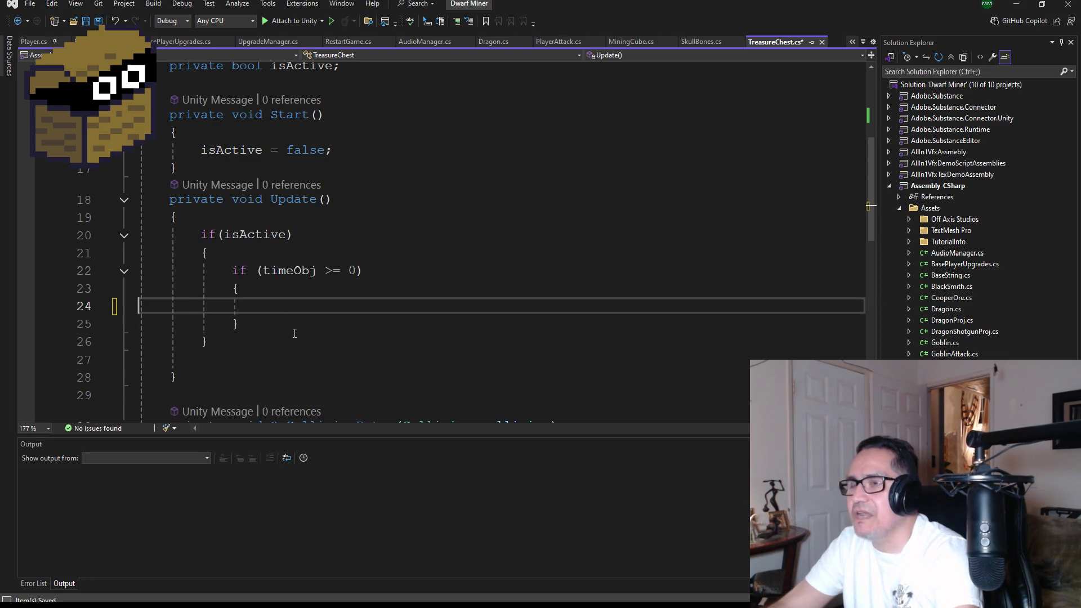
pyautogui.scroll(-3, 294, 333)
pyautogui.scroll(2, 314, 328)
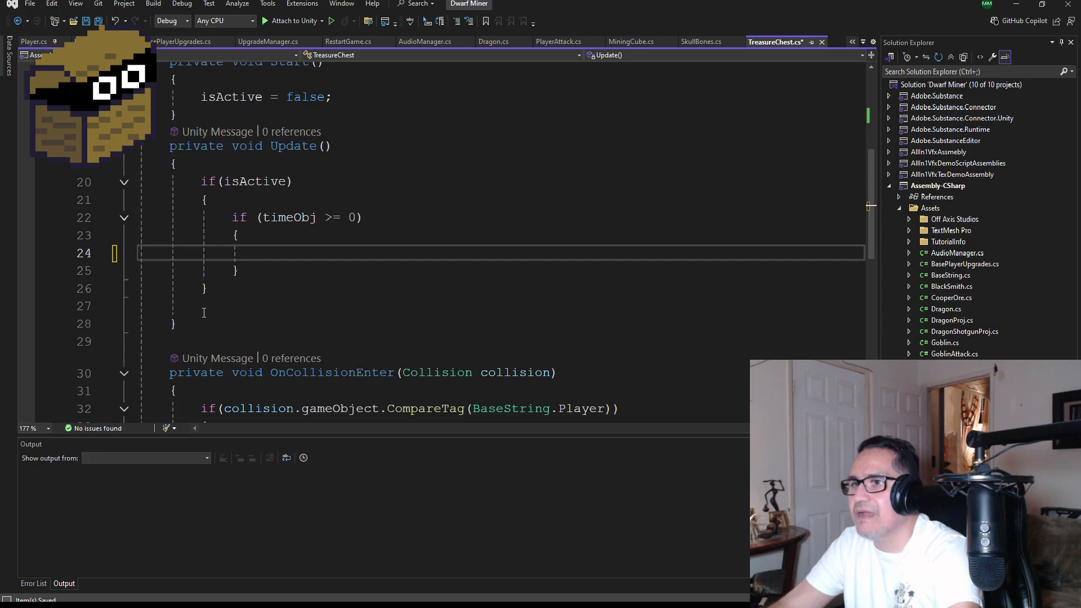
pyautogui.moveTo(178, 324)
pyautogui.mouseDown()
pyautogui.moveTo(141, 307)
pyautogui.moveTo(139, 149)
pyautogui.mouseUp()
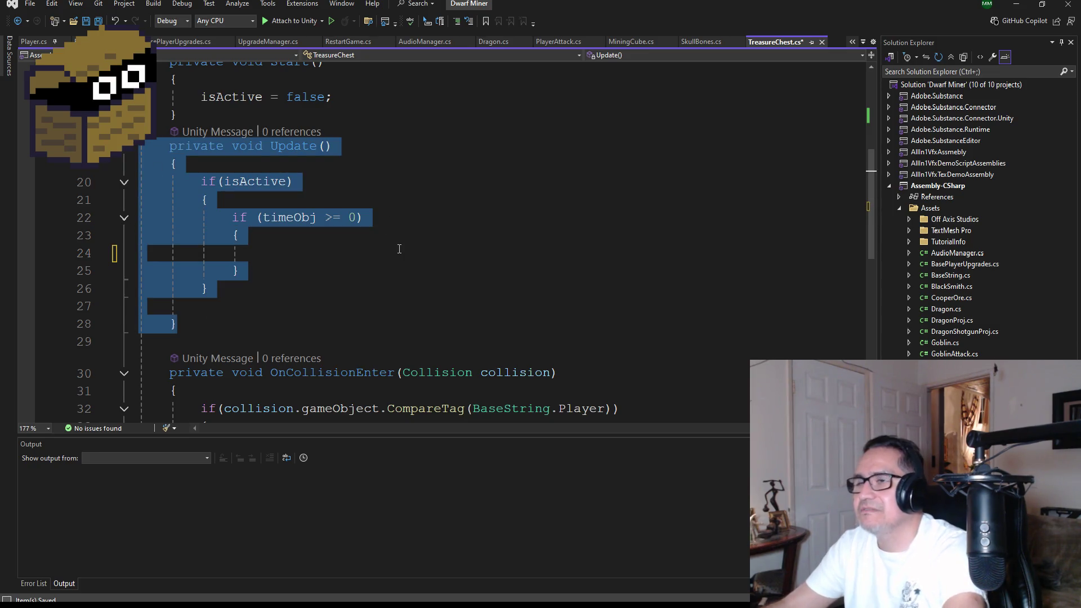
pyautogui.press('Delete')
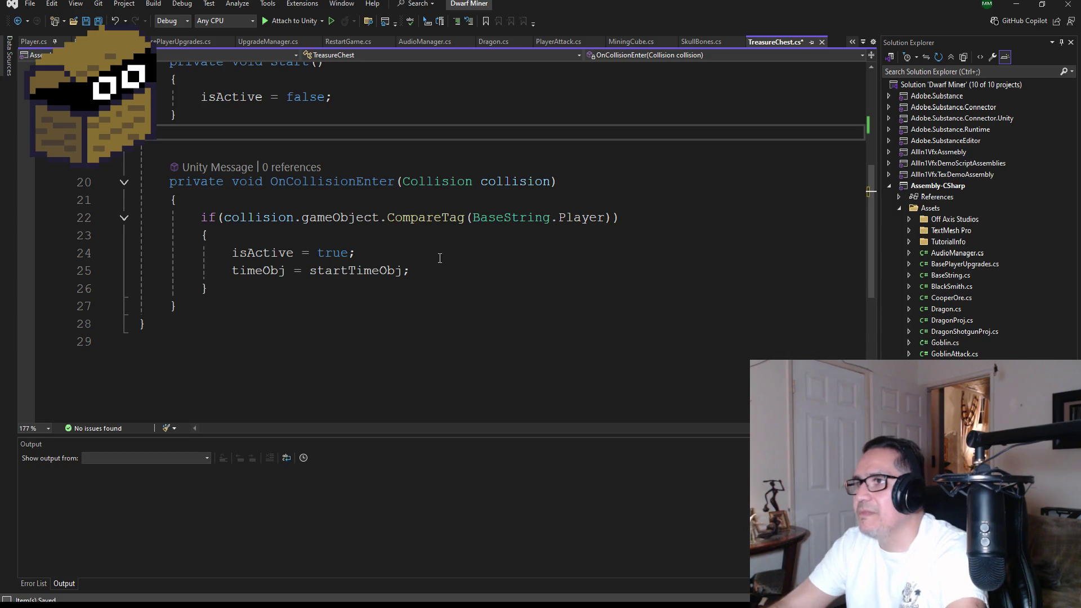
pyautogui.moveTo(456, 274)
pyautogui.mouseDown()
pyautogui.moveTo(138, 237)
pyautogui.moveTo(36, 256)
pyautogui.mouseUp()
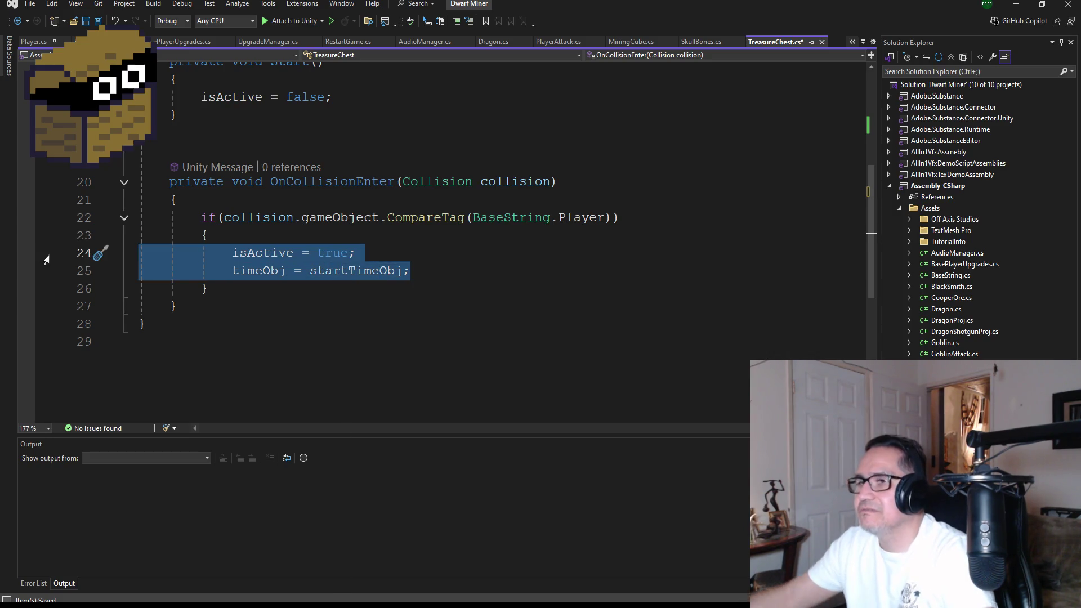
pyautogui.press('Delete')
pyautogui.hotkey('ctrl', 'v')
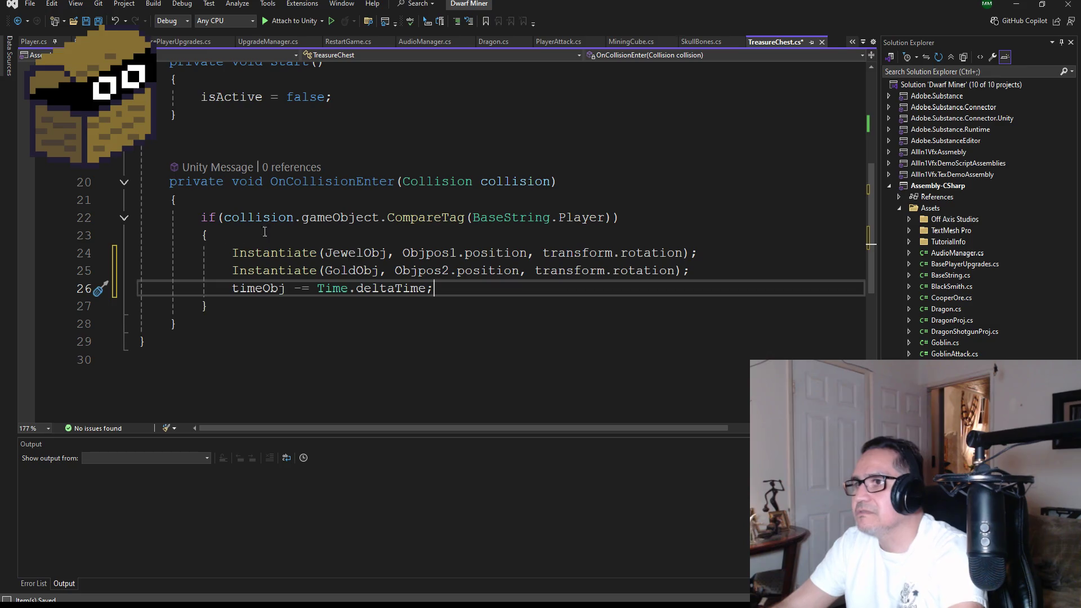
# Step: Delete the timeObj countdown line and the startTimeObj, timeObj and isActive fields
pyautogui.moveTo(503, 289); pyautogui.dragTo(135, 296)
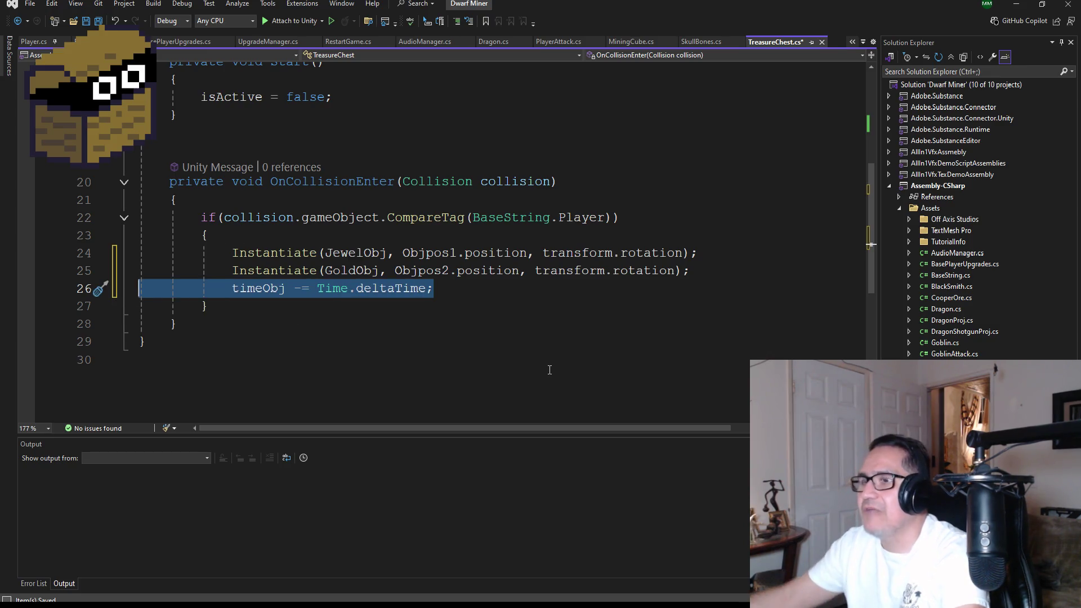
pyautogui.press('BackSpace')
pyautogui.press('BackSpace')
pyautogui.scroll(5, 511, 269)
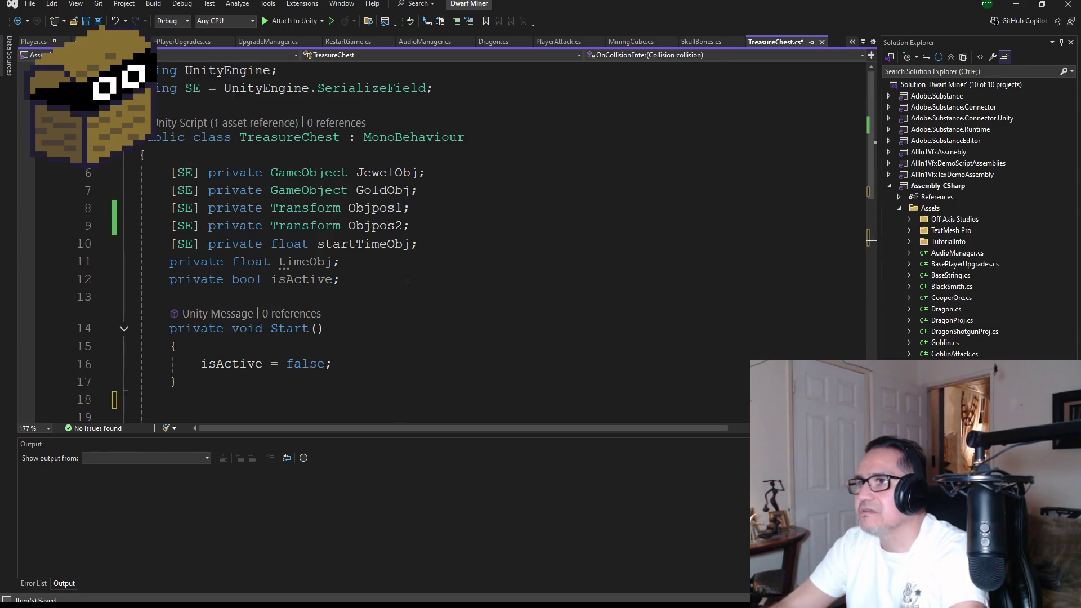
pyautogui.moveTo(438, 245)
pyautogui.mouseDown()
pyautogui.moveTo(138, 228)
pyautogui.moveTo(106, 239)
pyautogui.mouseUp()
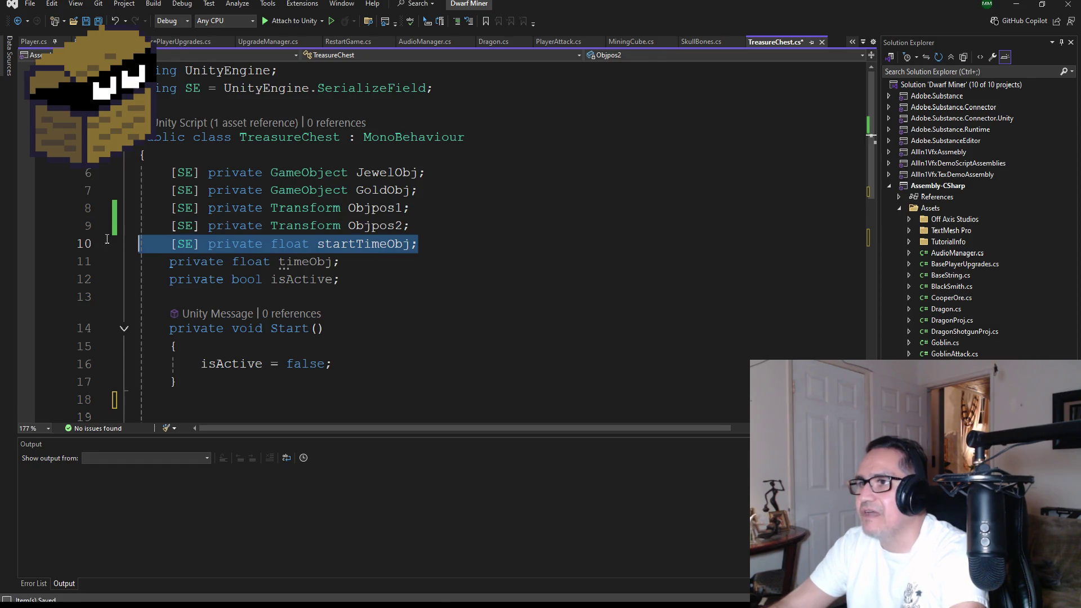
pyautogui.moveTo(372, 282); pyautogui.dragTo(96, 254)
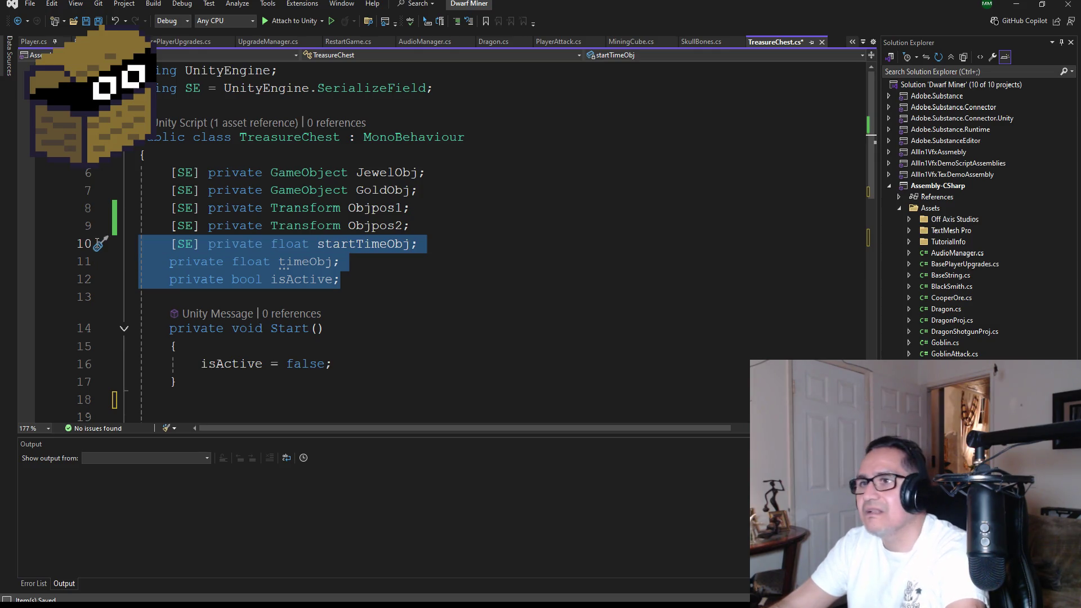
pyautogui.press('Delete')
pyautogui.press('BackSpace')
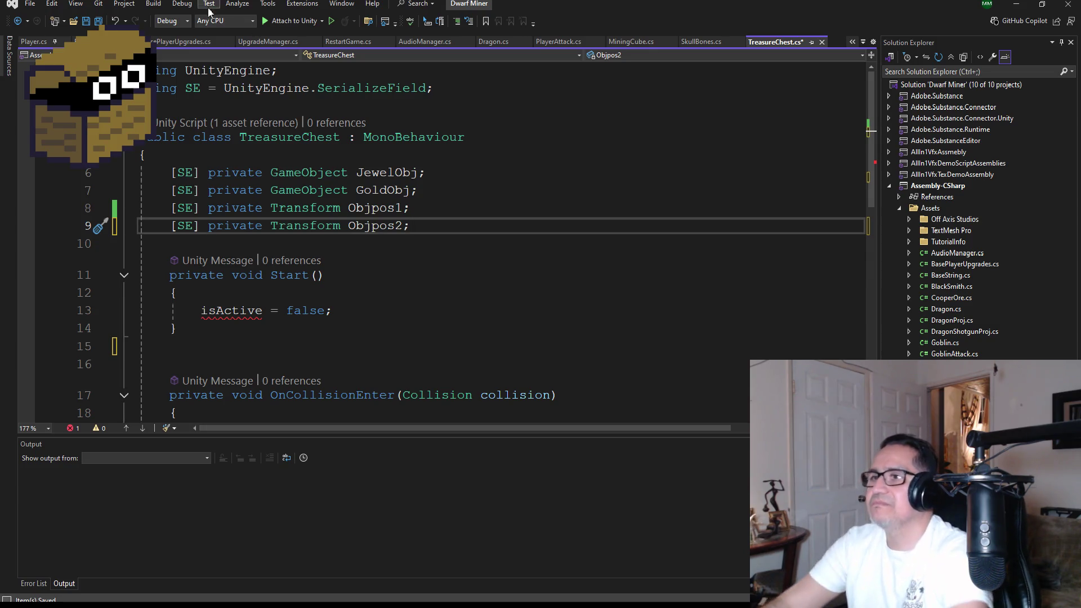
# Step: Remove isActive = false from Start, save the script and return to Unity
pyautogui.click(345, 310)
pyautogui.moveTo(345, 310); pyautogui.dragTo(200, 310)
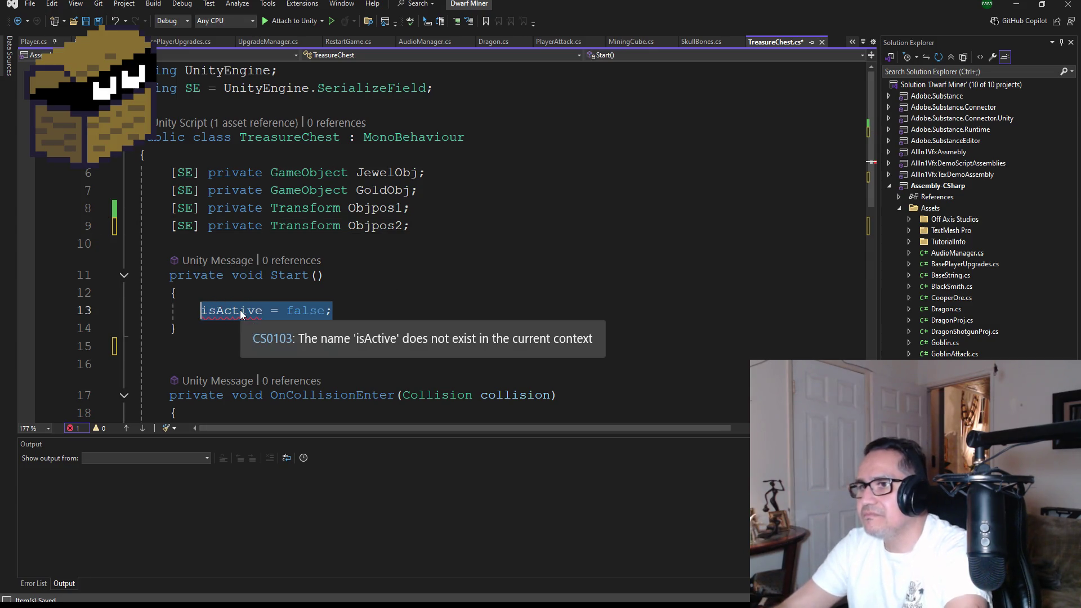
pyautogui.press('Delete')
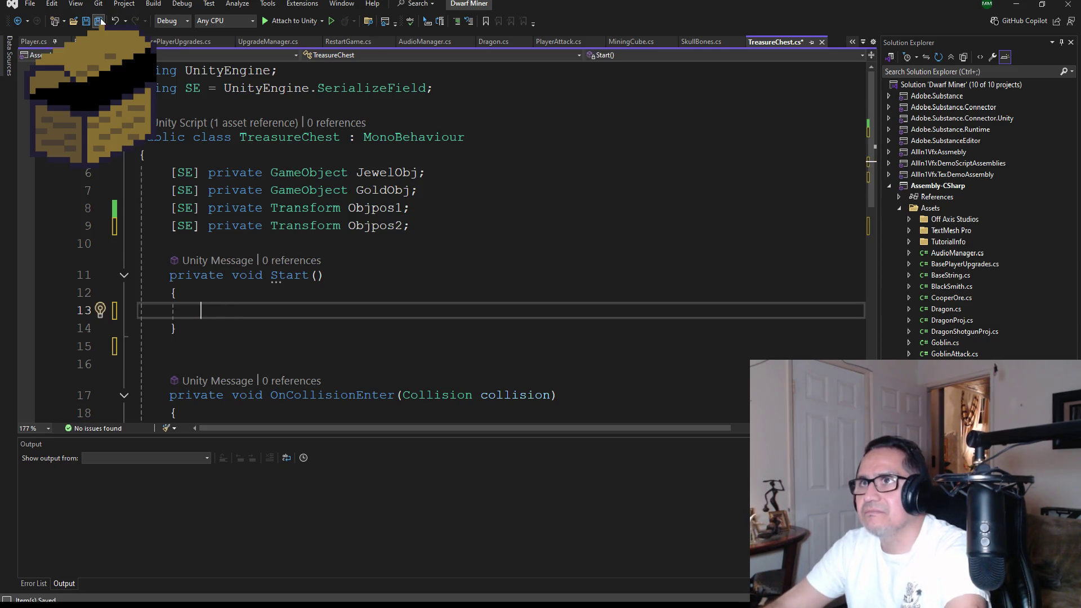
pyautogui.click(100, 21)
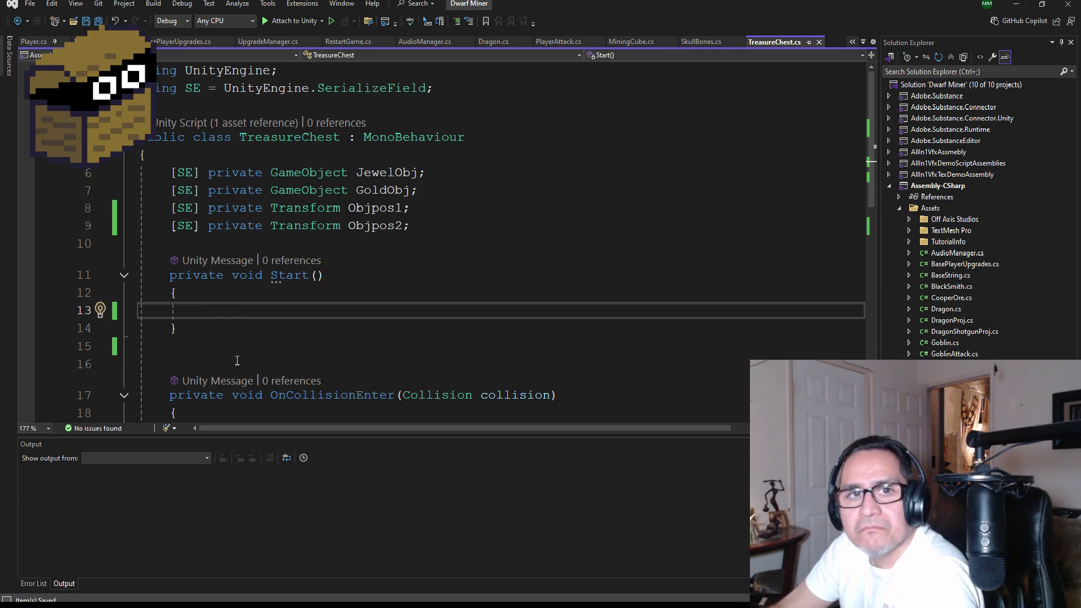
pyautogui.scroll(-4, 244, 313)
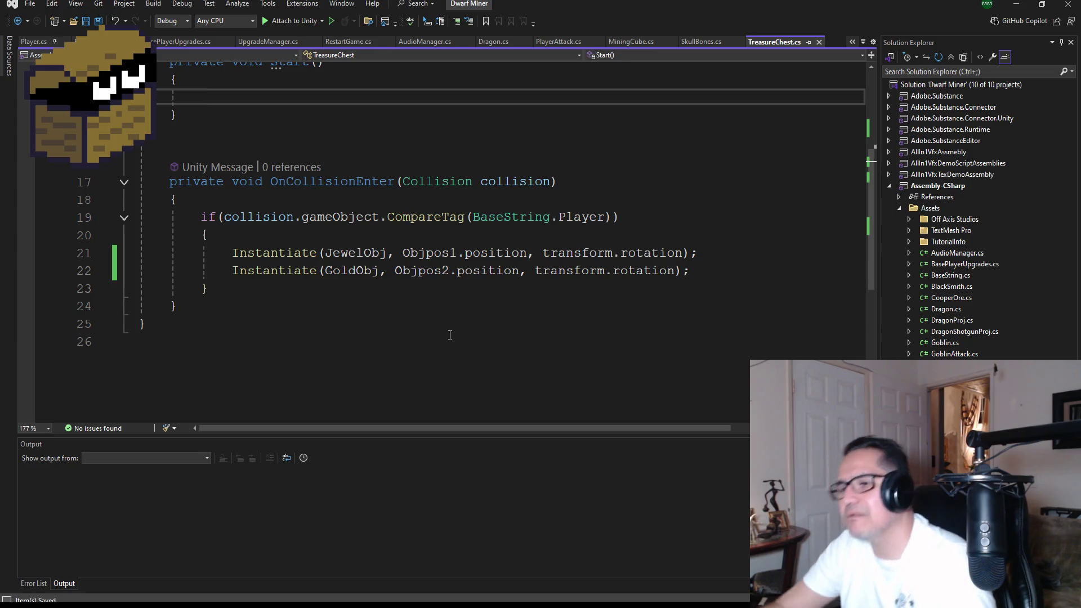
pyautogui.click(1016, 4)
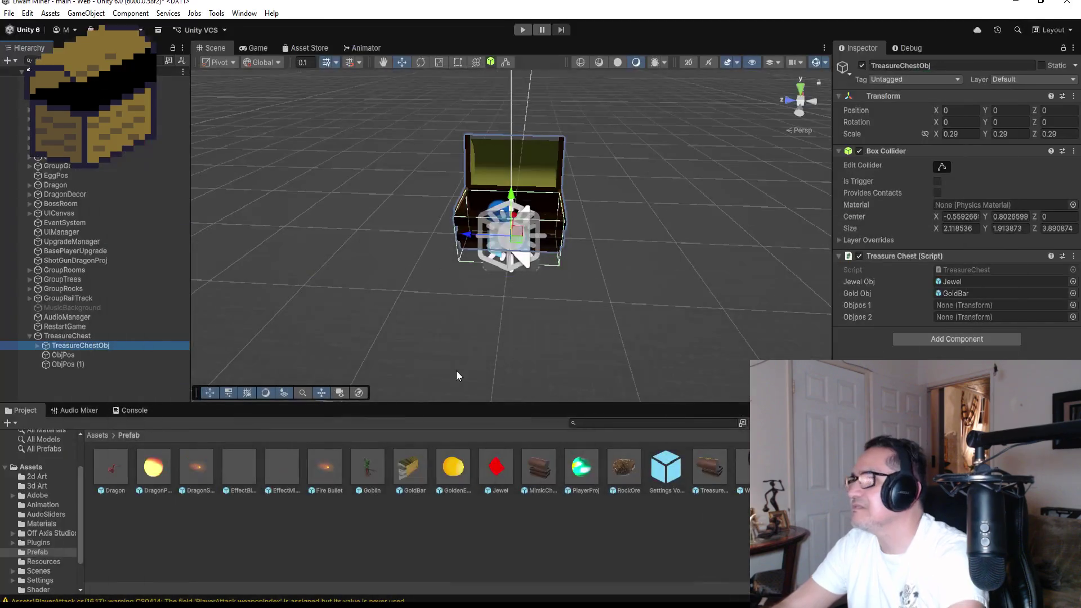
# Step: Close the Unity editor window
pyautogui.click(1063, 6)
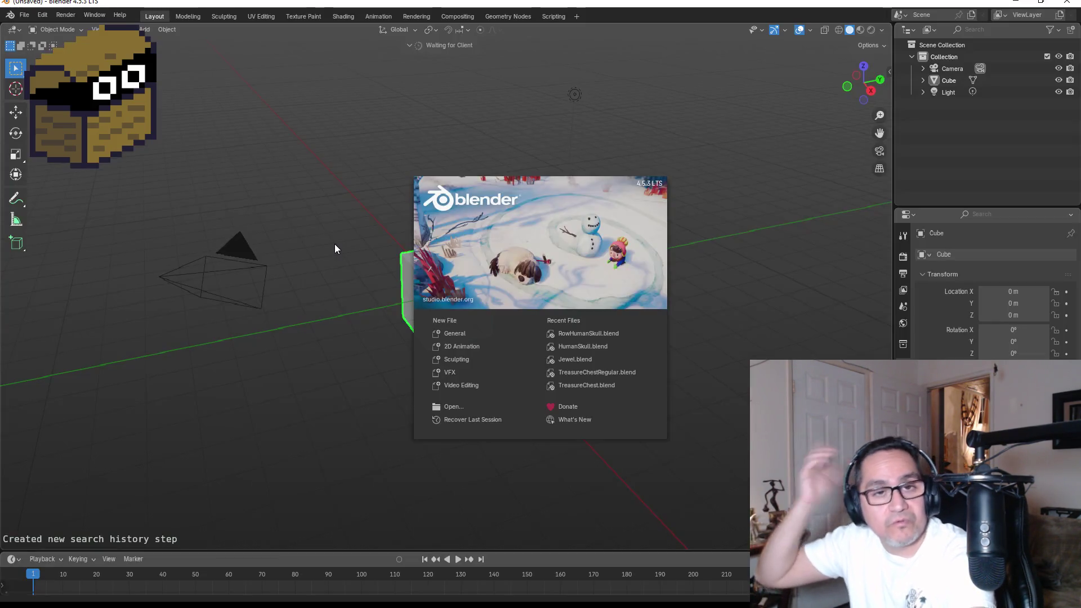
# Step: Dismiss the splash screen and load DwarfMiner.blend through File > Open
pyautogui.click(368, 144)
pyautogui.press('KP_1')
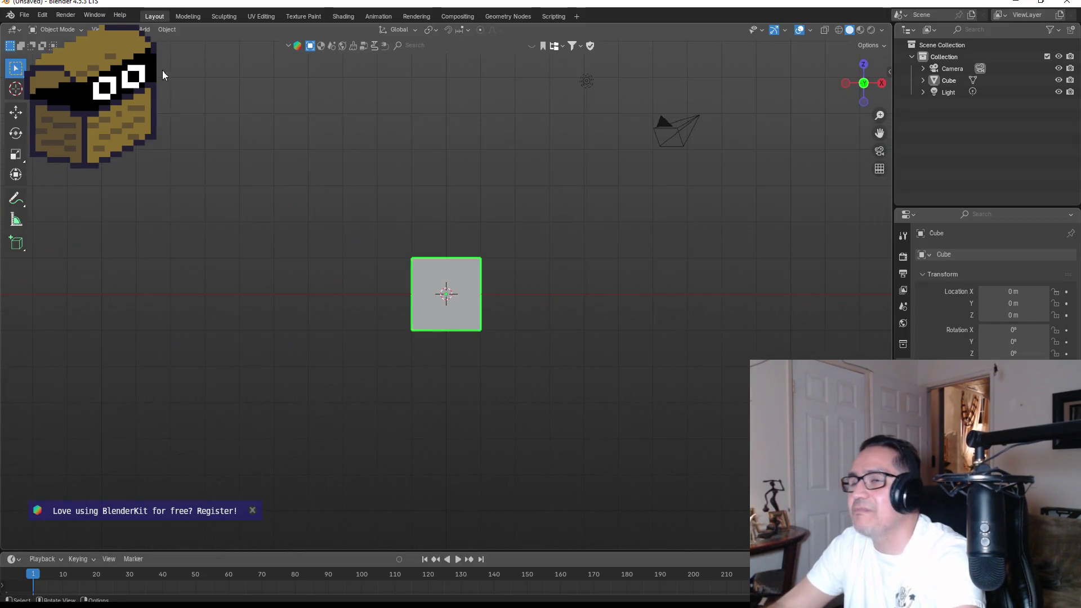
pyautogui.click(24, 14)
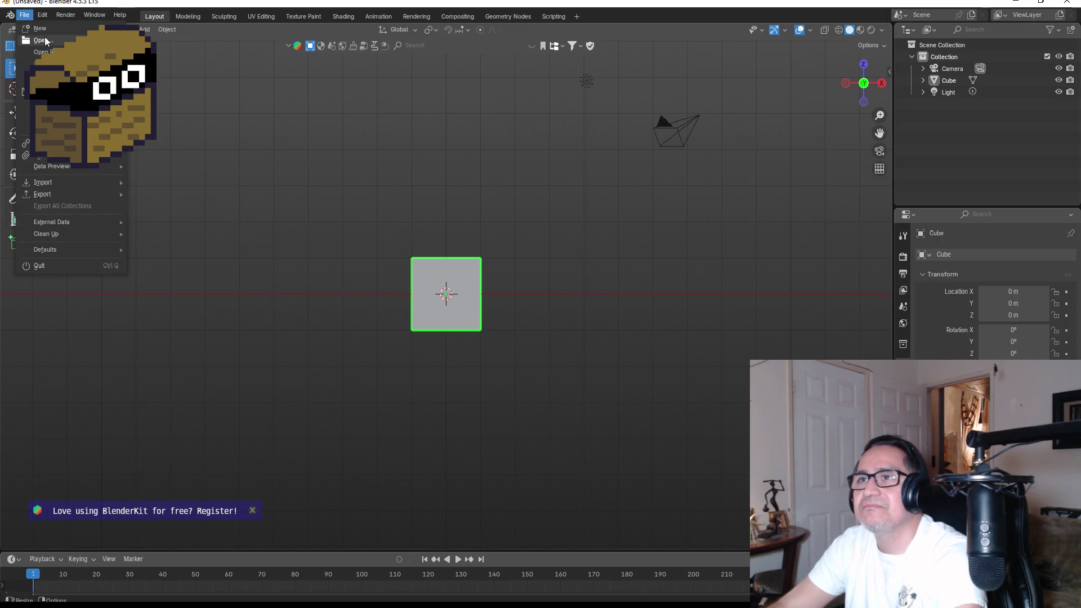
pyautogui.click(45, 38)
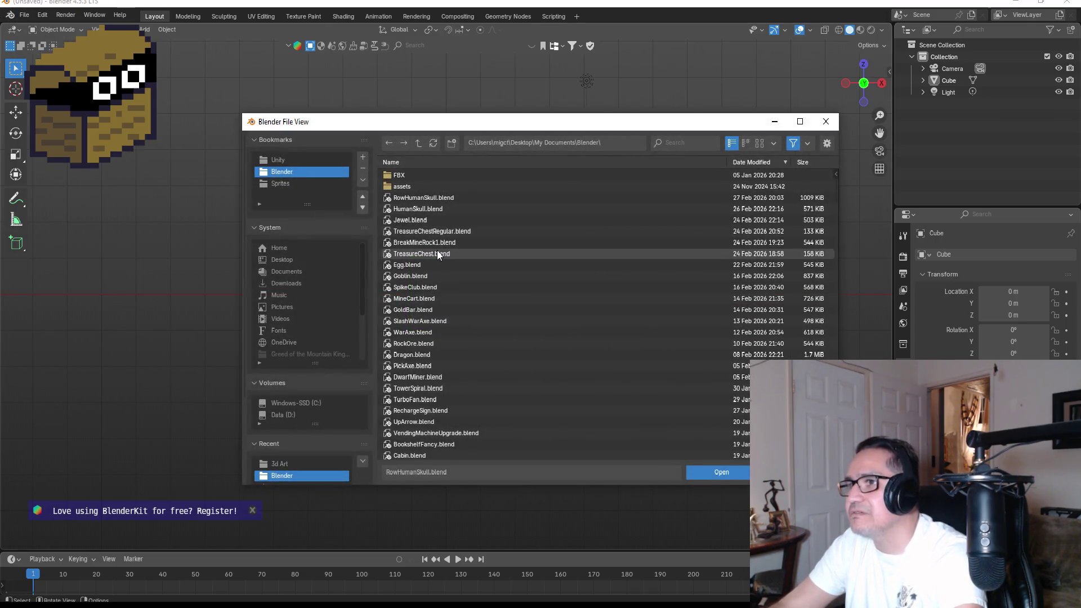
pyautogui.click(432, 298)
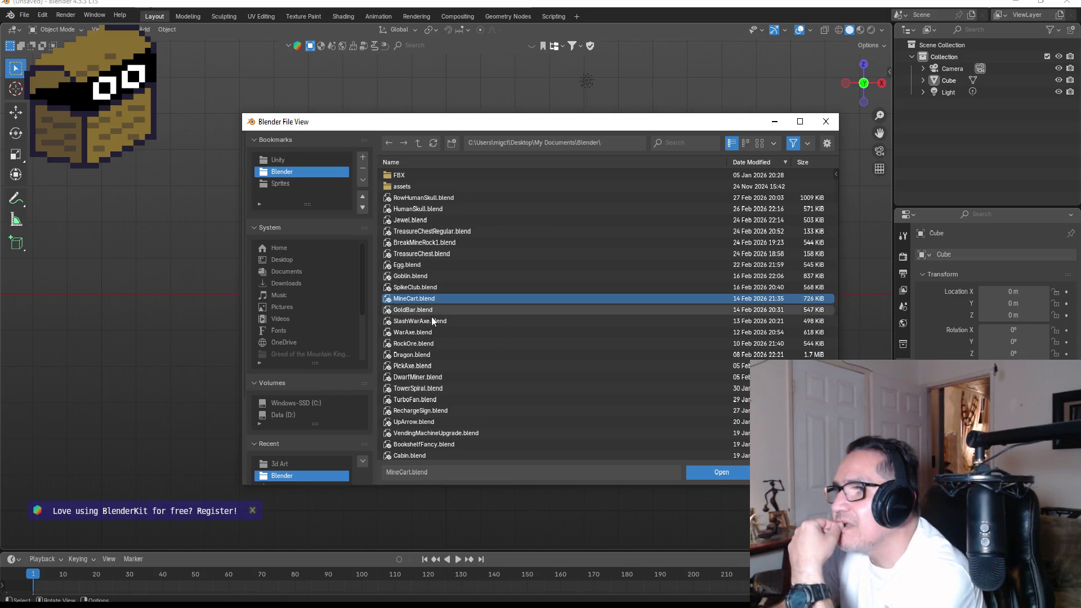
pyautogui.click(434, 322)
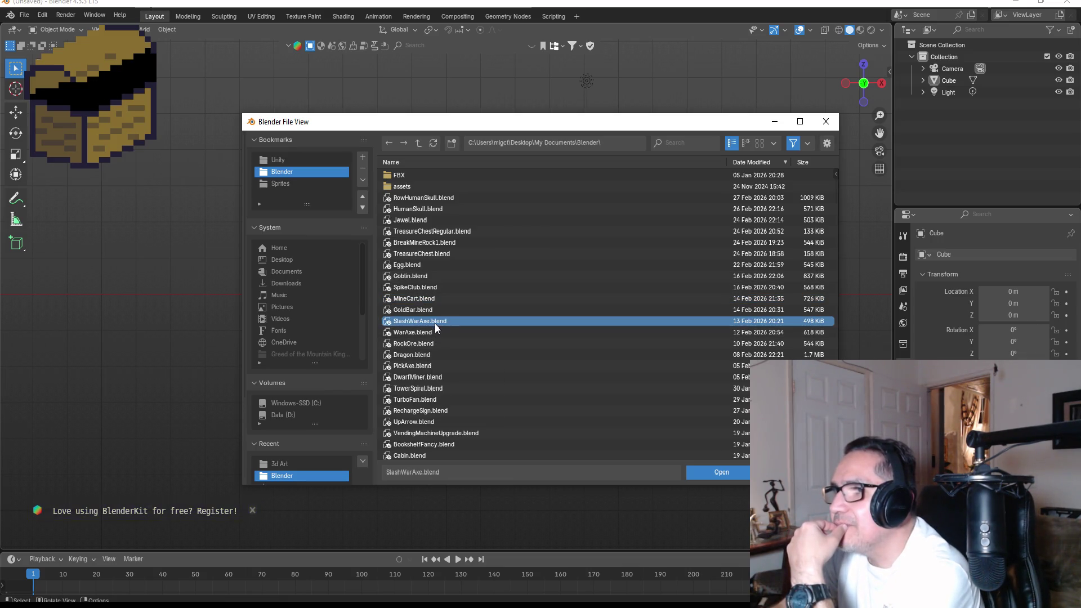
pyautogui.click(431, 352)
pyautogui.click(444, 379)
pyautogui.doubleClick(444, 381)
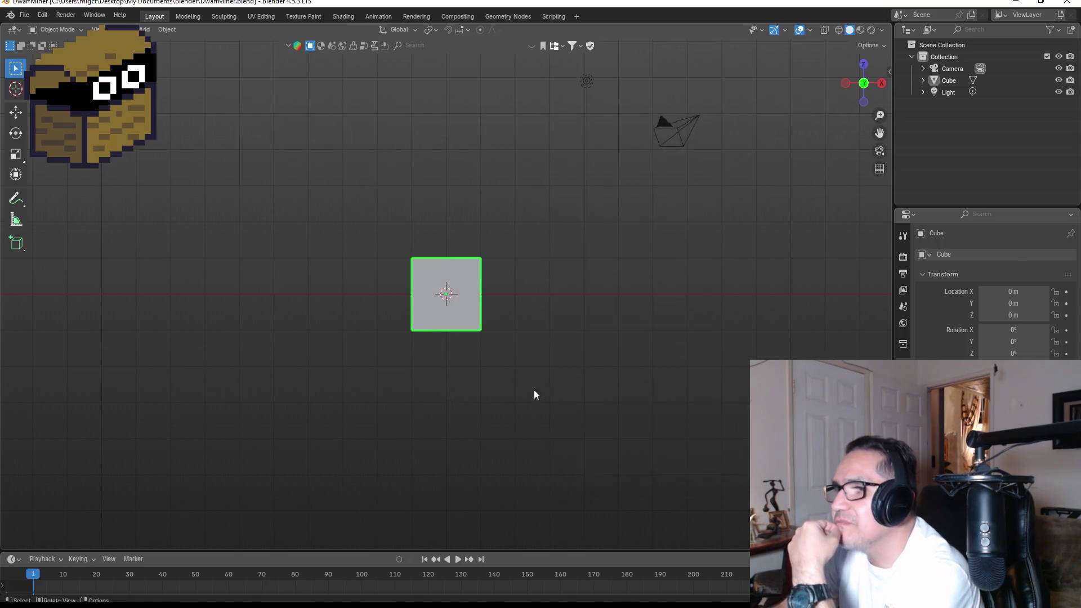
pyautogui.scroll(4, 430, 226)
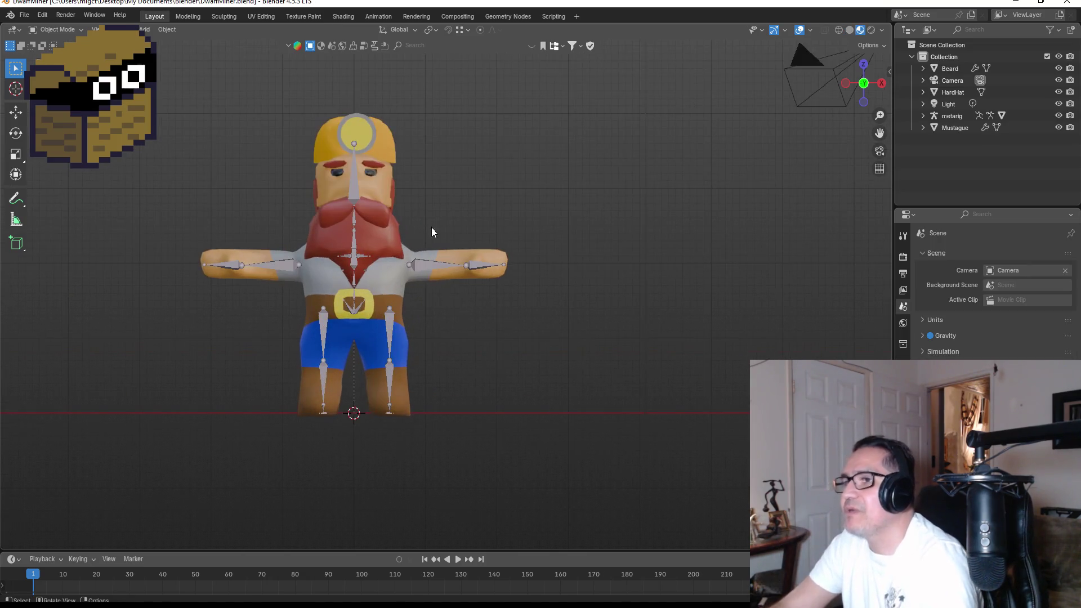
# Step: Delete the Beard, Mustague and HardHat meshes, orbiting to check the dwarf
pyautogui.click(398, 231)
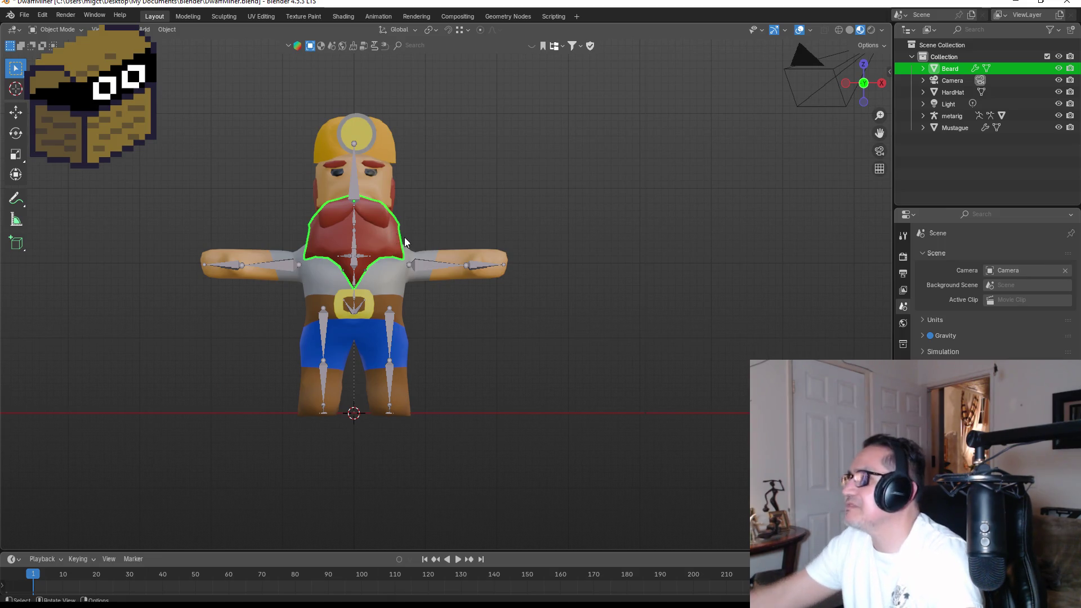
pyautogui.press('Delete')
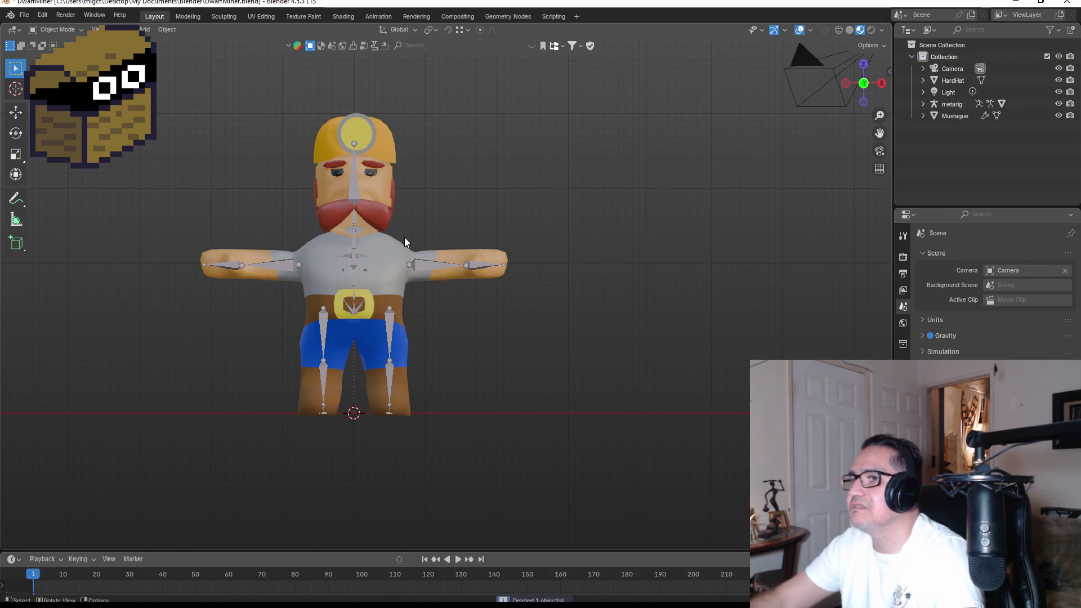
pyautogui.click(382, 218)
pyautogui.press('Delete')
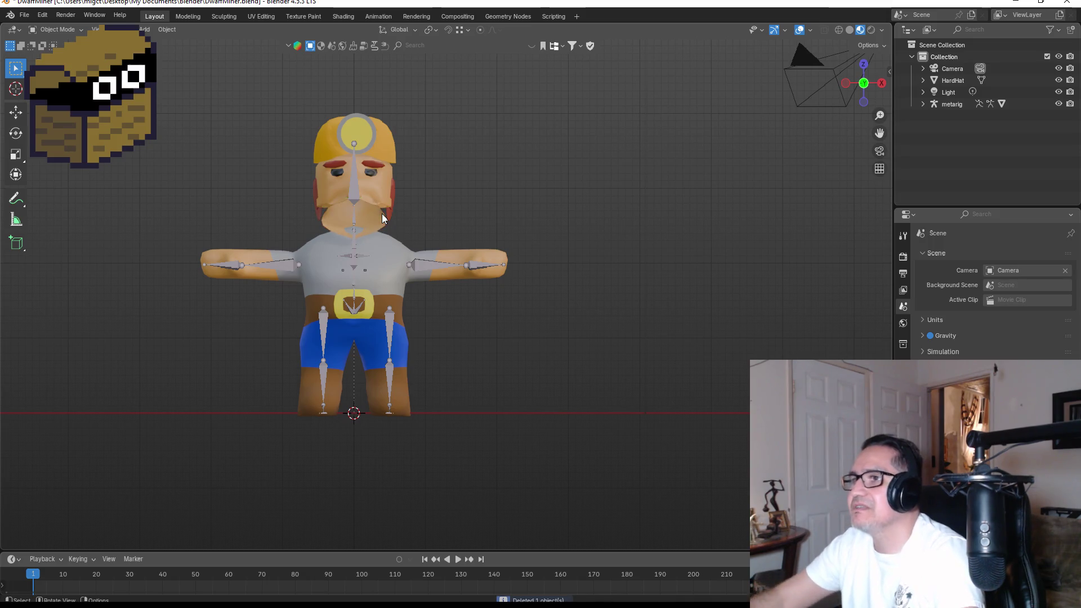
pyautogui.scroll(-2, 448, 192)
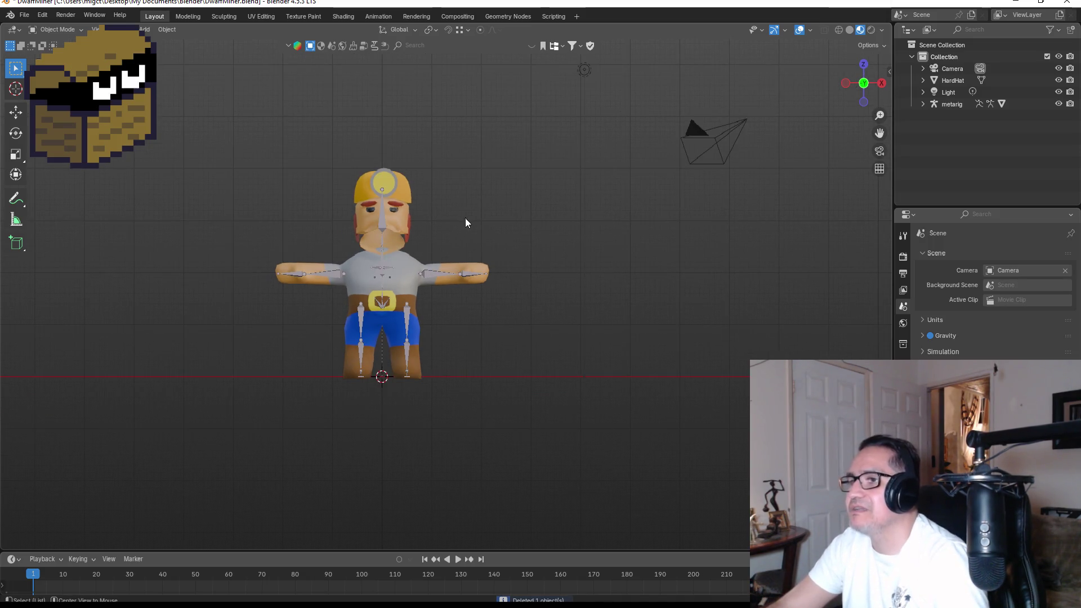
pyautogui.moveTo(506, 232)
pyautogui.mouseDown()
pyautogui.moveTo(335, 234)
pyautogui.moveTo(515, 231)
pyautogui.mouseUp()
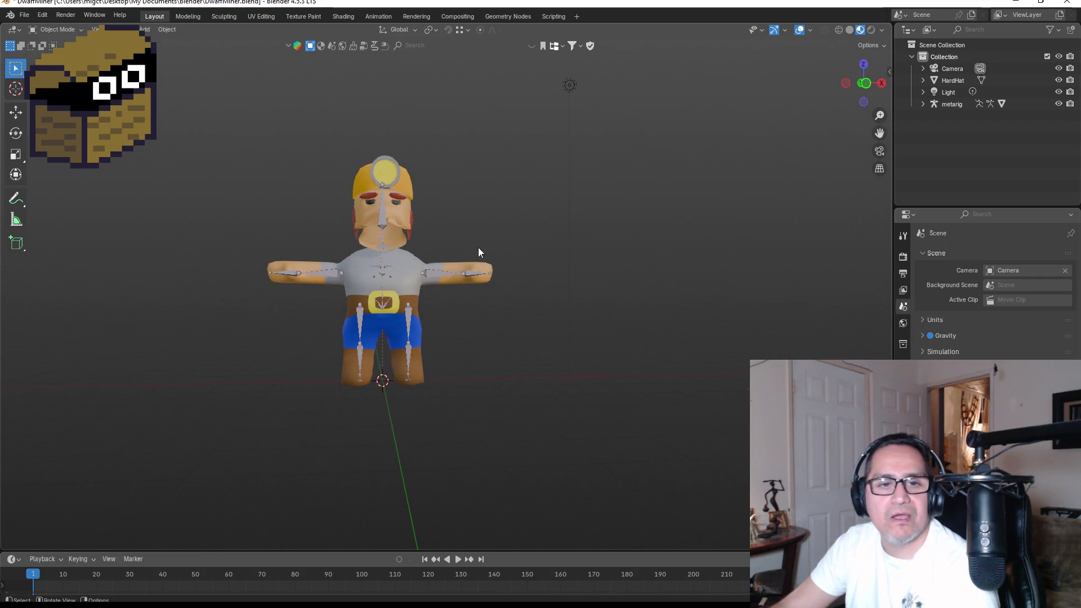
pyautogui.scroll(1, 410, 197)
pyautogui.click(399, 170)
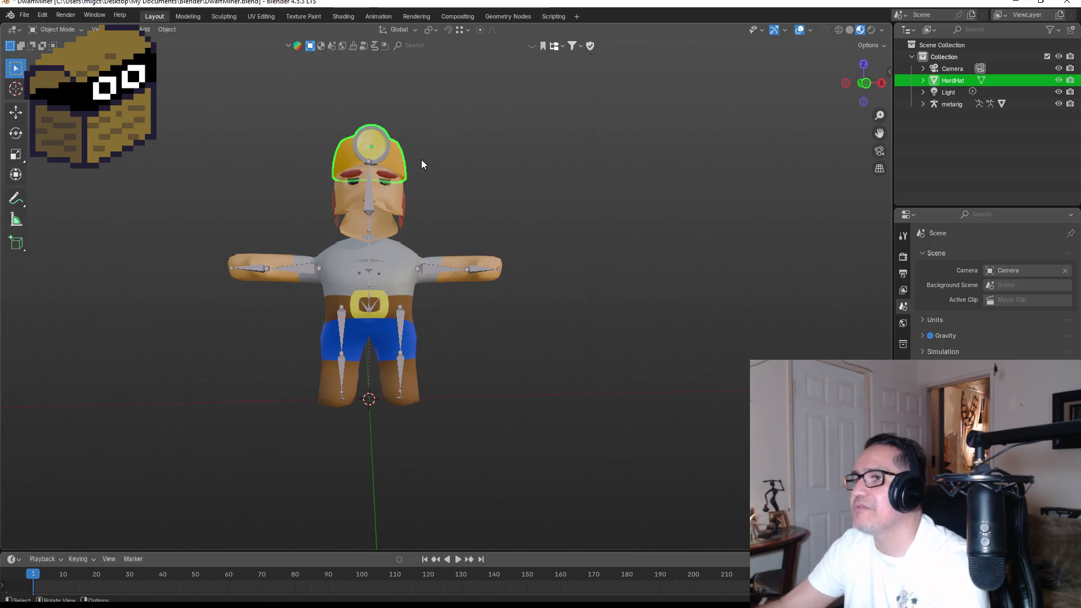
pyautogui.press('Delete')
pyautogui.scroll(-2, 558, 248)
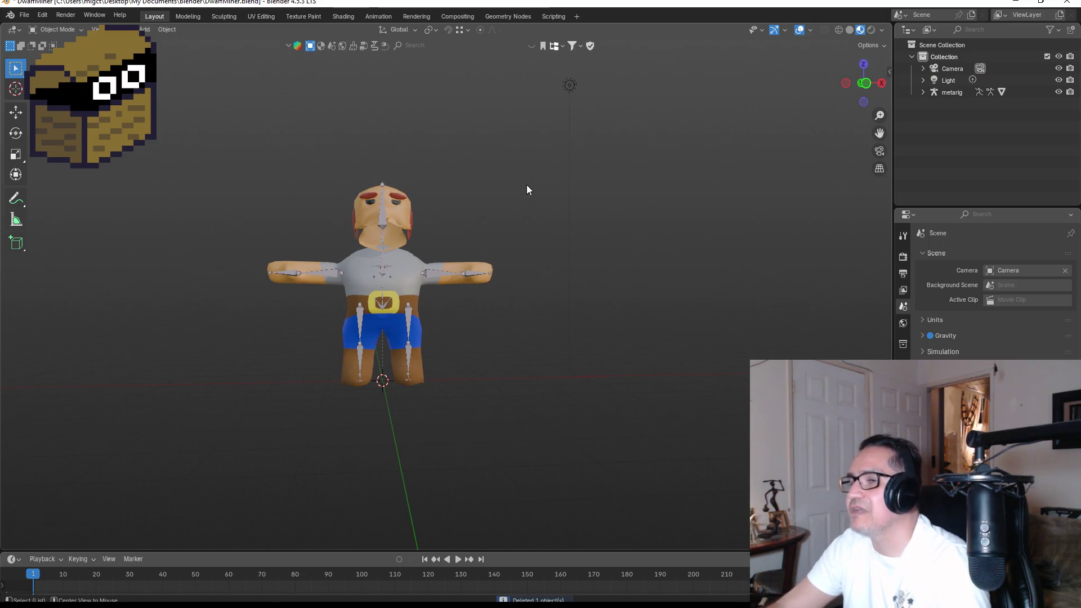
pyautogui.moveTo(526, 185)
pyautogui.mouseDown()
pyautogui.moveTo(394, 225)
pyautogui.moveTo(484, 216)
pyautogui.moveTo(411, 255)
pyautogui.mouseUp()
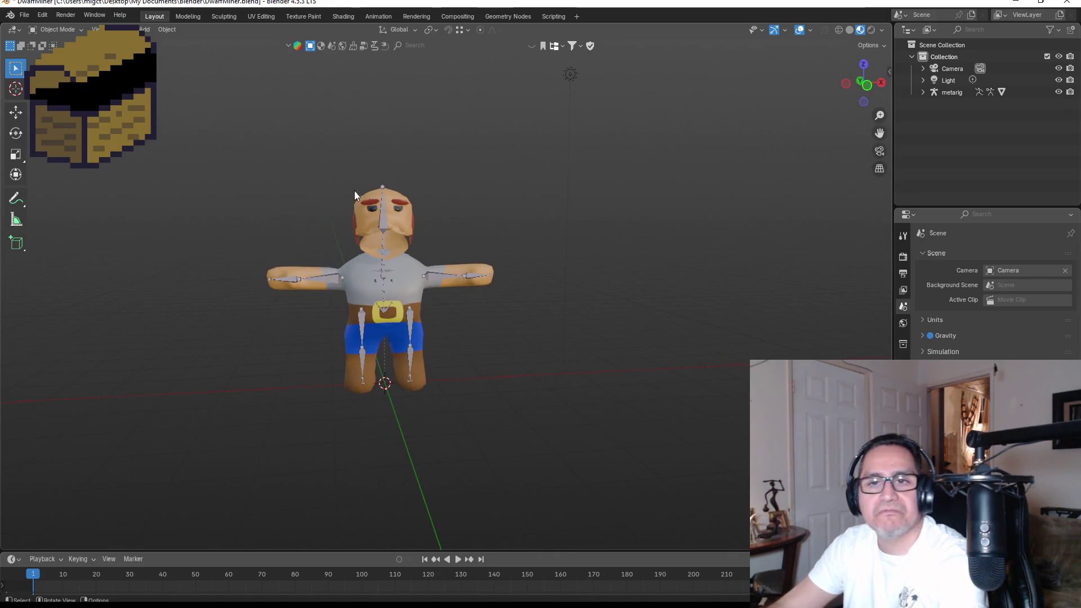
pyautogui.scroll(5, 279, 175)
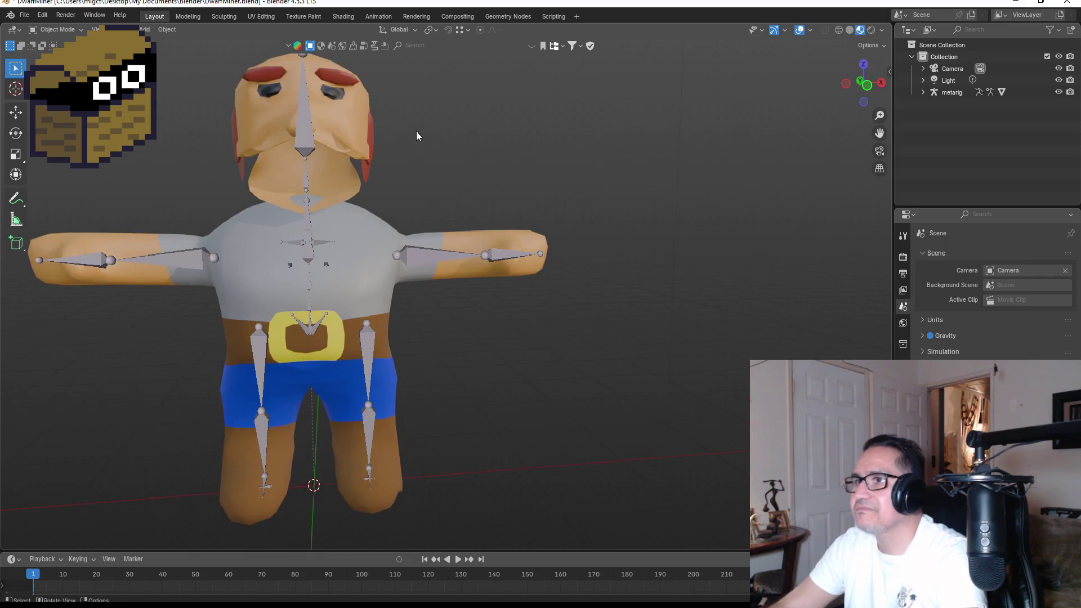
pyautogui.moveTo(417, 130)
pyautogui.mouseDown()
pyautogui.moveTo(425, 147)
pyautogui.moveTo(397, 156)
pyautogui.moveTo(394, 148)
pyautogui.moveTo(420, 141)
pyautogui.moveTo(506, 144)
pyautogui.moveTo(507, 154)
pyautogui.moveTo(437, 156)
pyautogui.mouseUp()
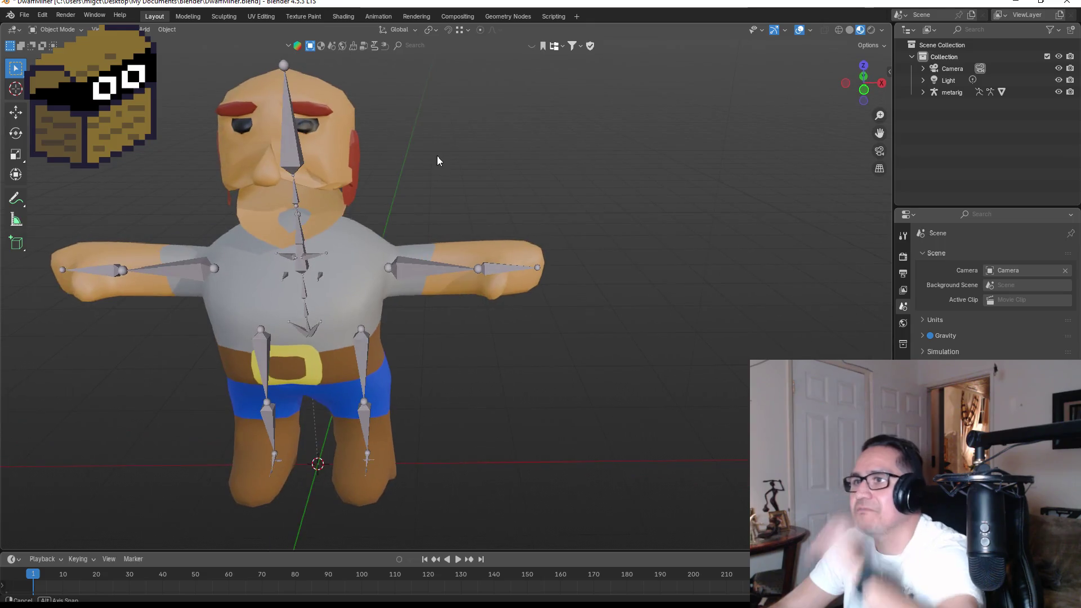
# Step: Select the dwarf body mesh and enter Edit Mode
pyautogui.click(323, 153)
pyautogui.click(328, 145)
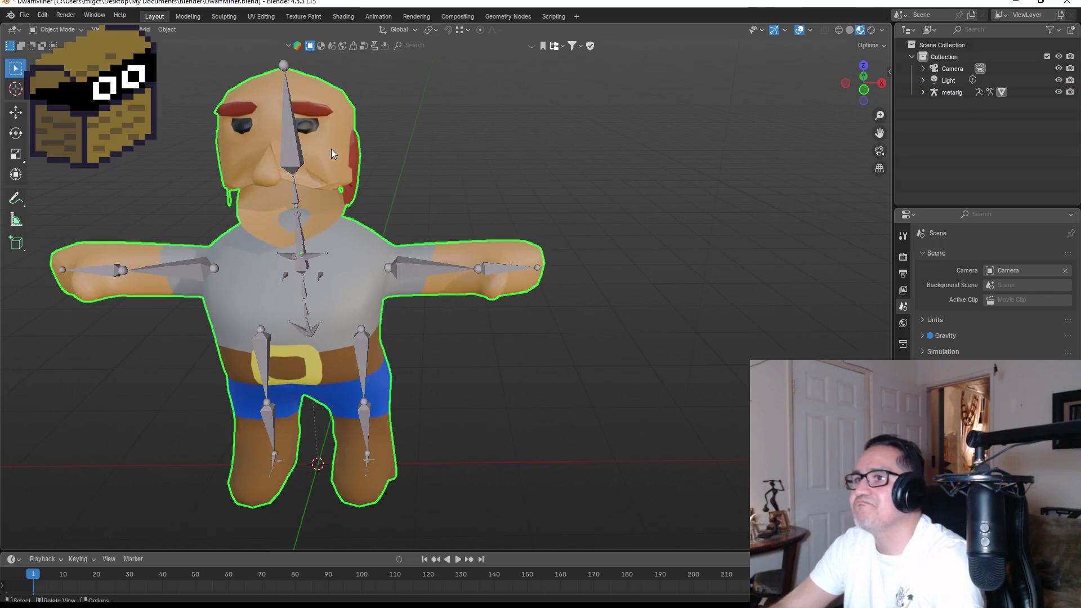
pyautogui.press('Tab')
# Step: Select the neck, cheek and jaw-line edges and fill a face between jaw and neck
pyautogui.press('KP_1')
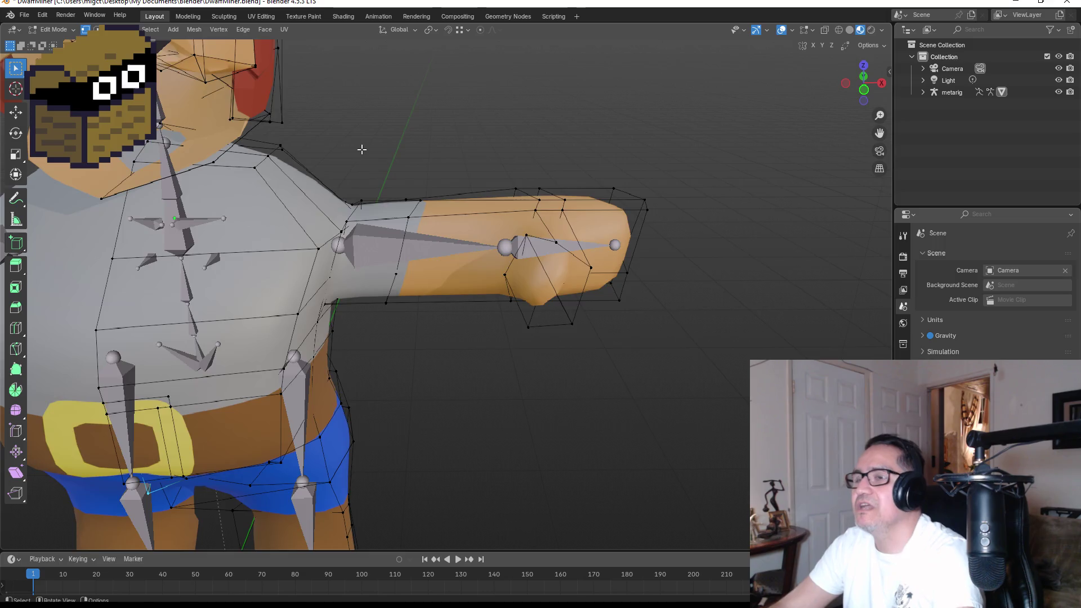
pyautogui.scroll(-3, 360, 135)
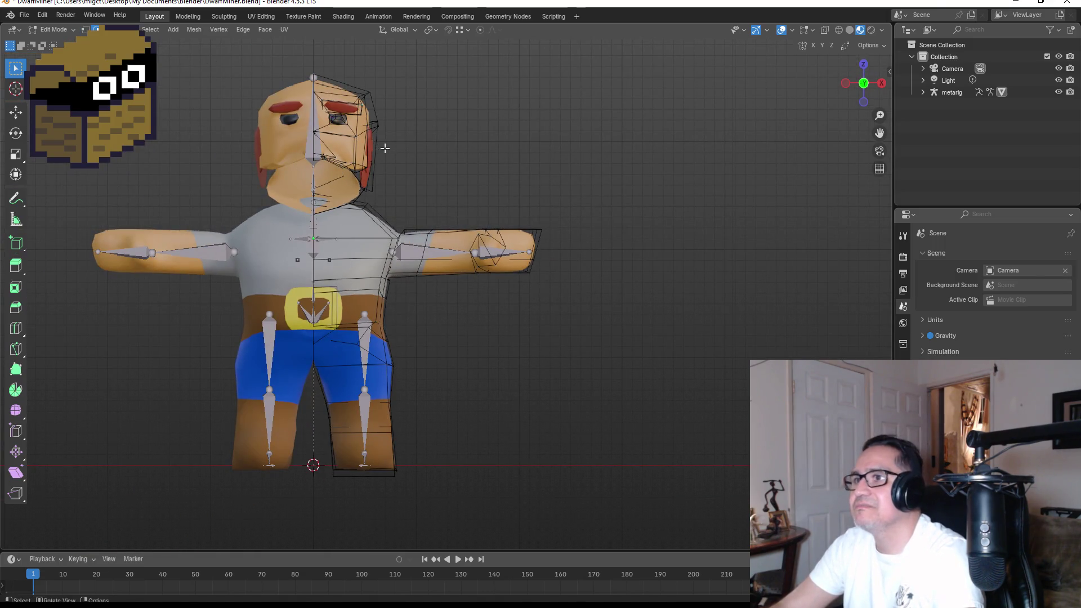
pyautogui.moveTo(385, 149); pyautogui.dragTo(383, 155)
pyautogui.scroll(4, 304, 180)
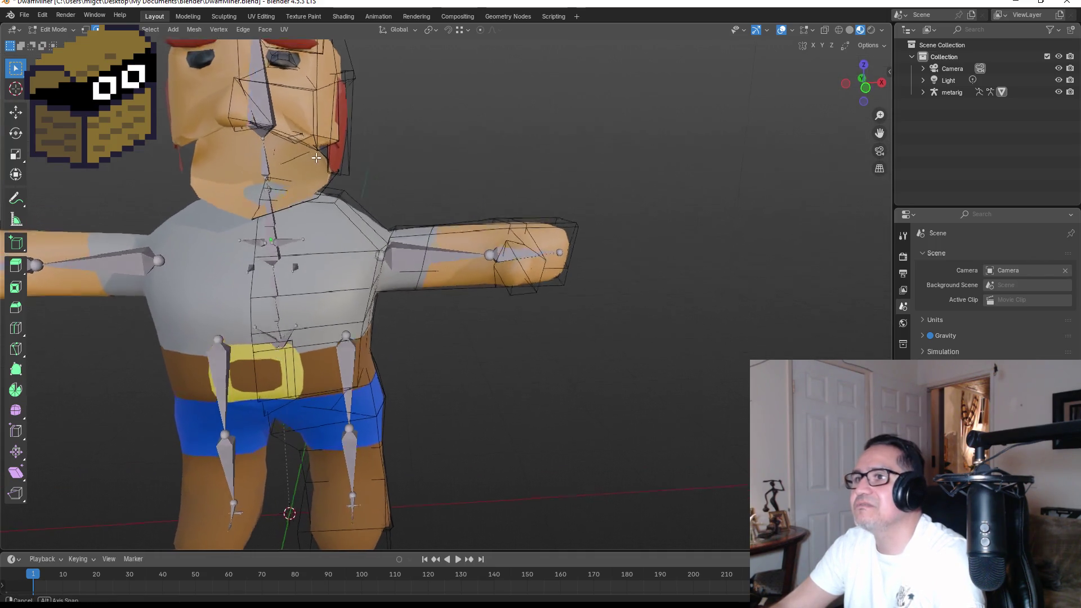
pyautogui.press('KP_1')
pyautogui.scroll(3, 246, 94)
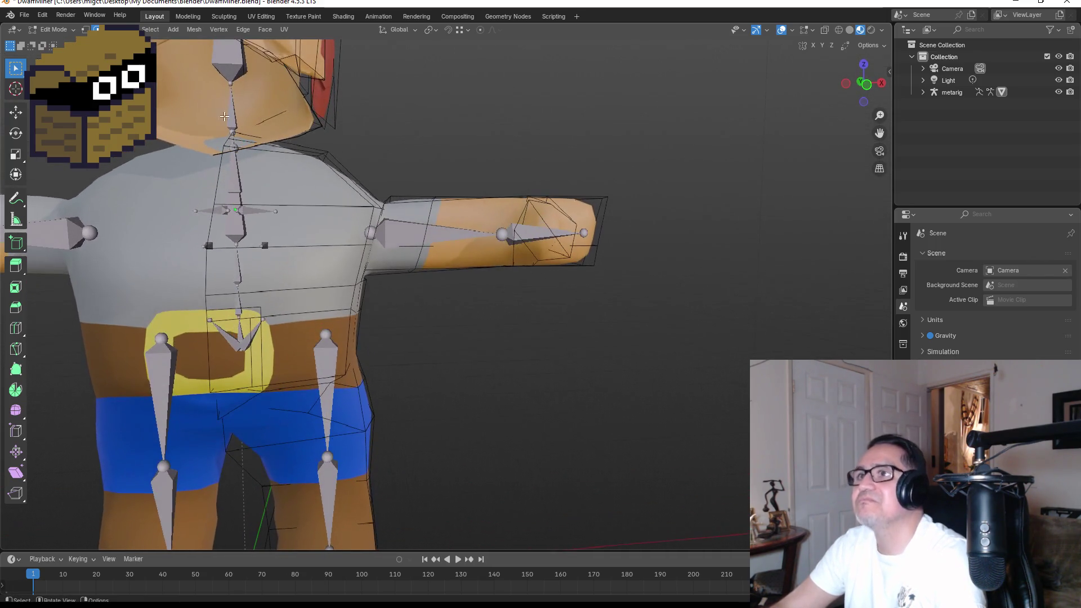
pyautogui.moveTo(245, 94)
pyautogui.mouseDown()
pyautogui.moveTo(449, 199)
pyautogui.moveTo(417, 292)
pyautogui.moveTo(346, 403)
pyautogui.moveTo(332, 172)
pyautogui.mouseUp()
pyautogui.click(346, 421)
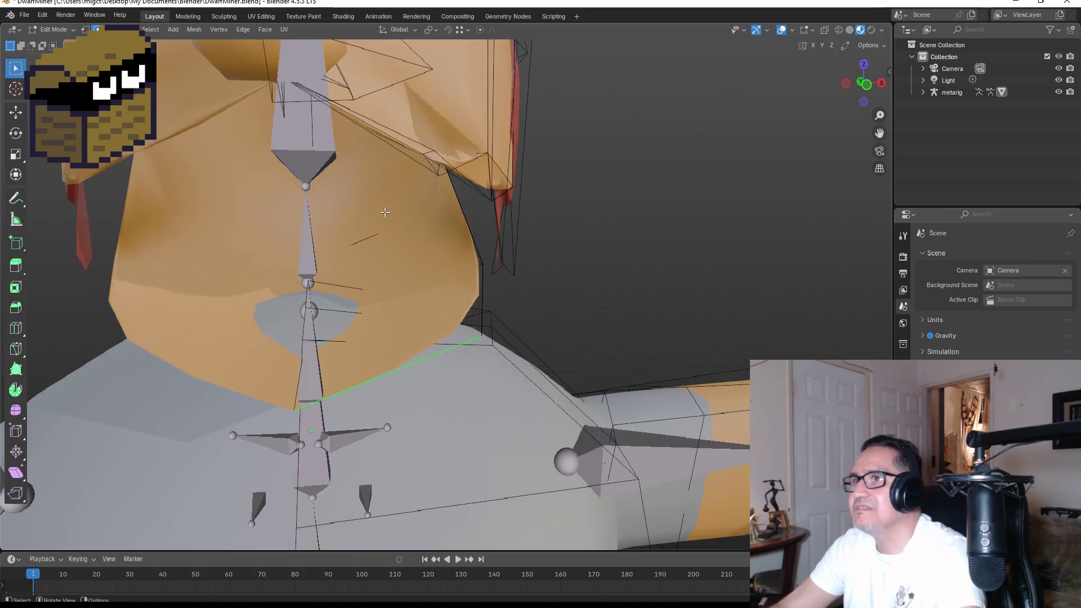
pyautogui.keyDown('shift'); pyautogui.click(366, 132); pyautogui.keyUp('shift')
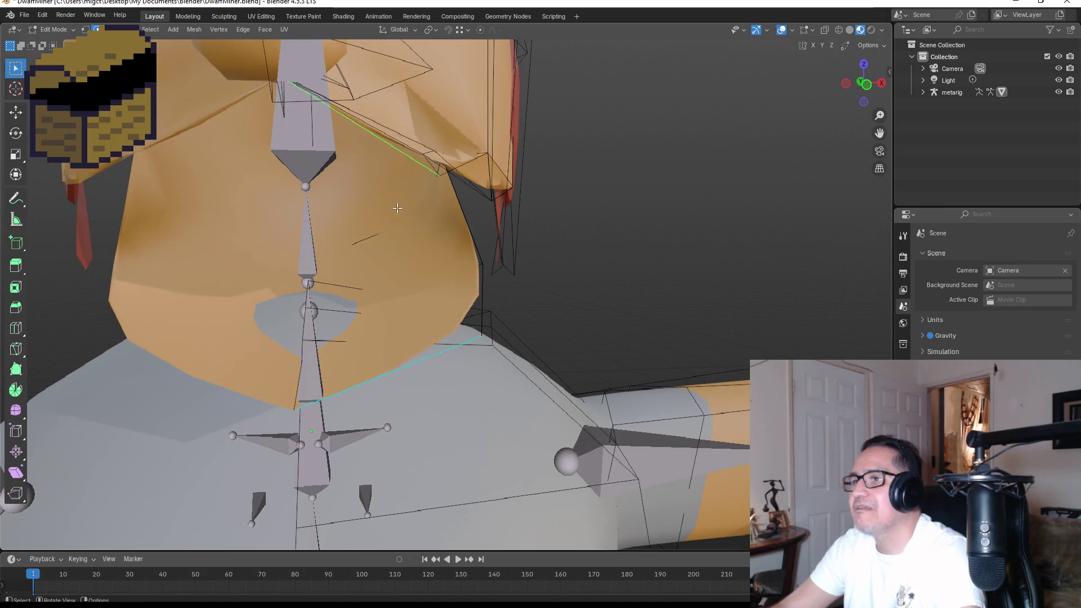
pyautogui.moveTo(451, 260)
pyautogui.mouseDown()
pyautogui.moveTo(507, 253)
pyautogui.moveTo(482, 253)
pyautogui.moveTo(441, 281)
pyautogui.mouseUp()
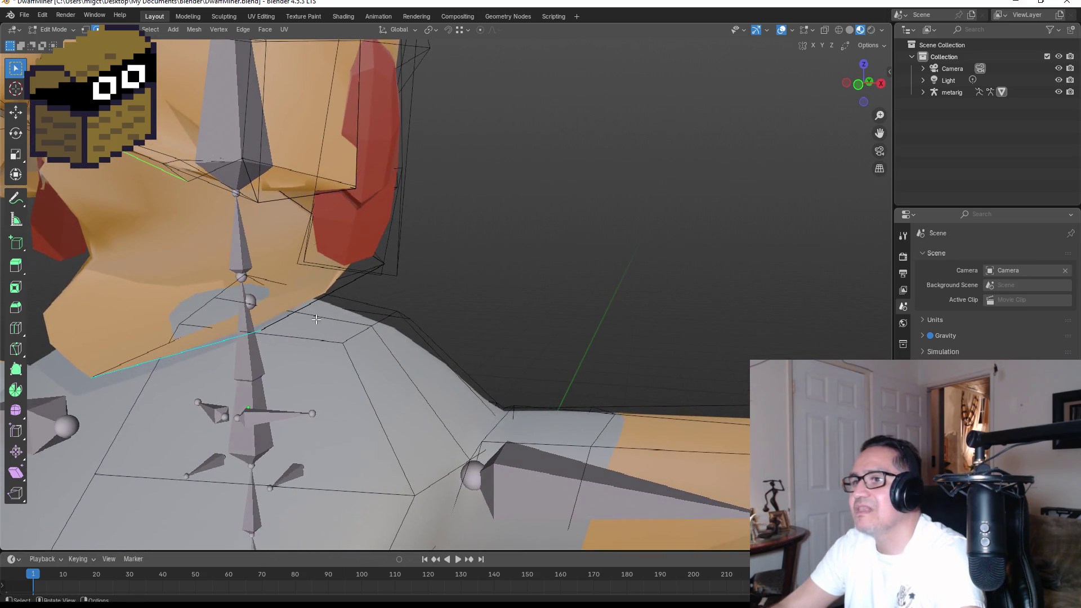
pyautogui.keyDown('shift'); pyautogui.click(305, 311); pyautogui.keyUp('shift')
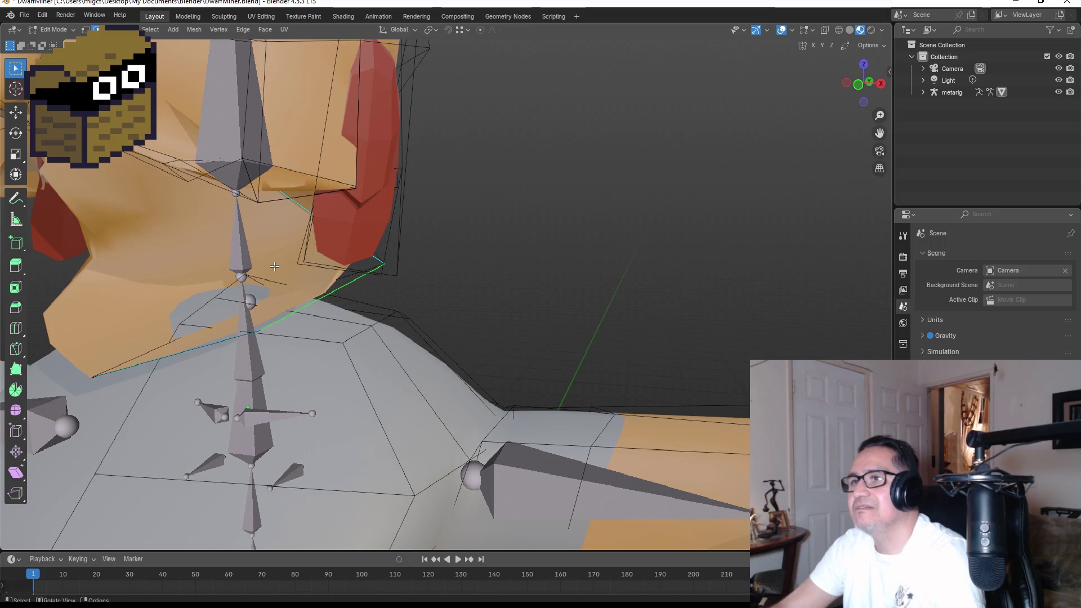
pyautogui.press('f')
# Step: Select the jaw's edge loop and fill a triangular face to close the remaining gap
pyautogui.moveTo(281, 268)
pyautogui.mouseDown()
pyautogui.moveTo(313, 291)
pyautogui.moveTo(356, 274)
pyautogui.moveTo(360, 224)
pyautogui.moveTo(348, 228)
pyautogui.mouseUp()
pyautogui.press('shift')
pyautogui.click(354, 231)
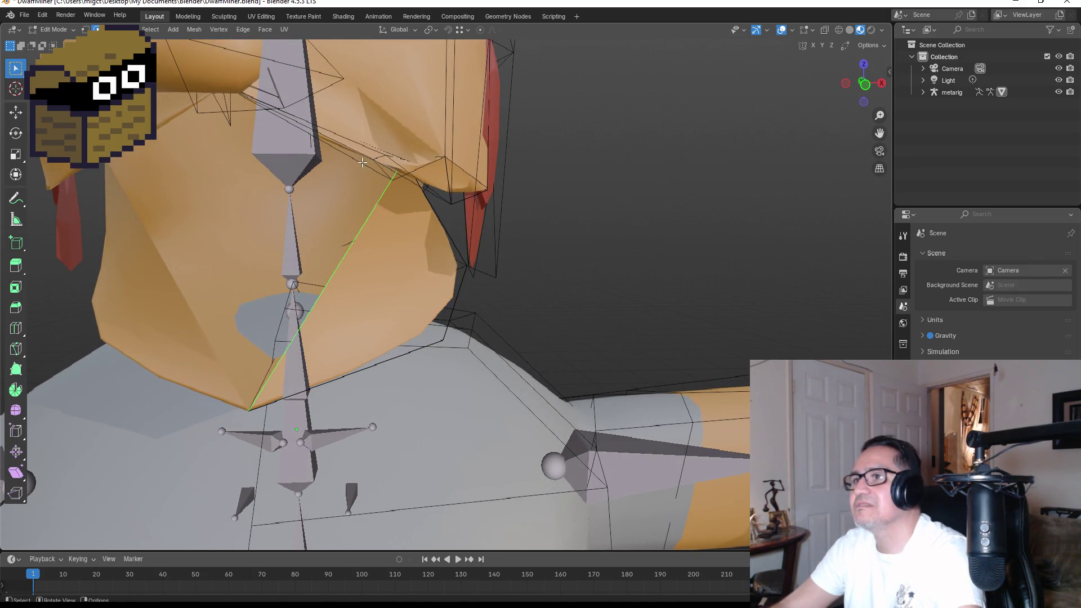
pyautogui.press('alt')
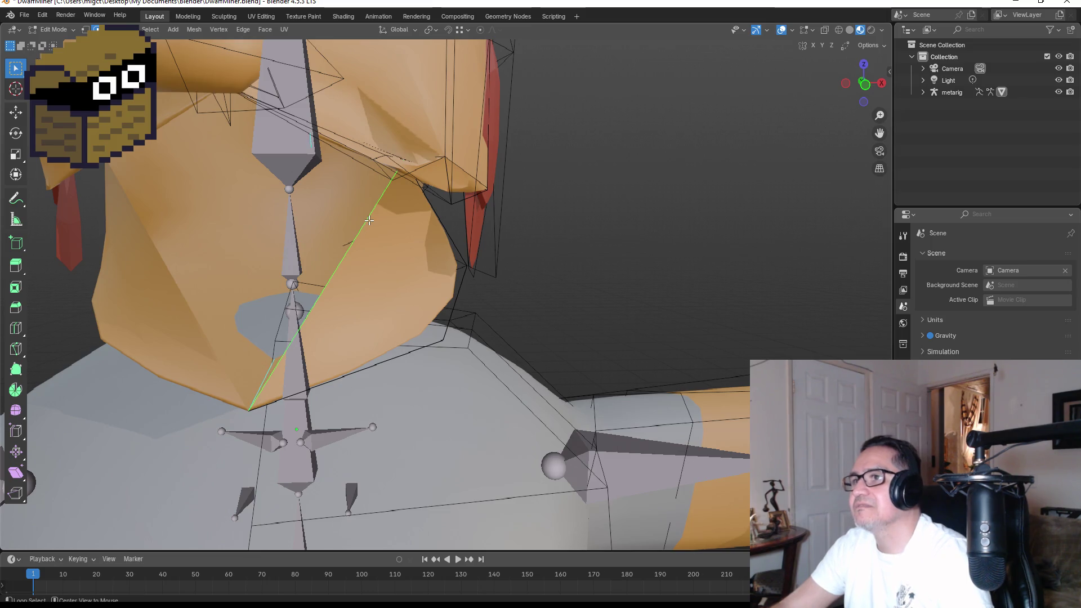
pyautogui.keyDown('alt'); pyautogui.click(369, 220); pyautogui.keyUp('alt')
pyautogui.moveTo(368, 220)
pyautogui.mouseDown()
pyautogui.moveTo(252, 241)
pyautogui.moveTo(407, 210)
pyautogui.moveTo(392, 178)
pyautogui.moveTo(403, 142)
pyautogui.mouseUp()
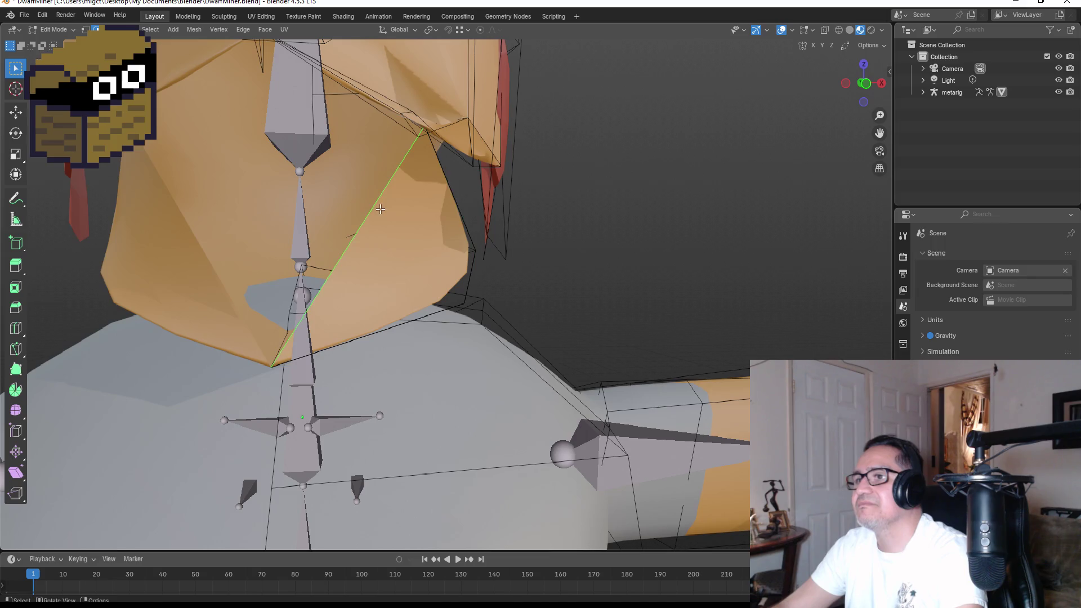
pyautogui.moveTo(369, 219)
pyautogui.mouseDown()
pyautogui.moveTo(169, 168)
pyautogui.moveTo(220, 166)
pyautogui.moveTo(374, 122)
pyautogui.mouseUp()
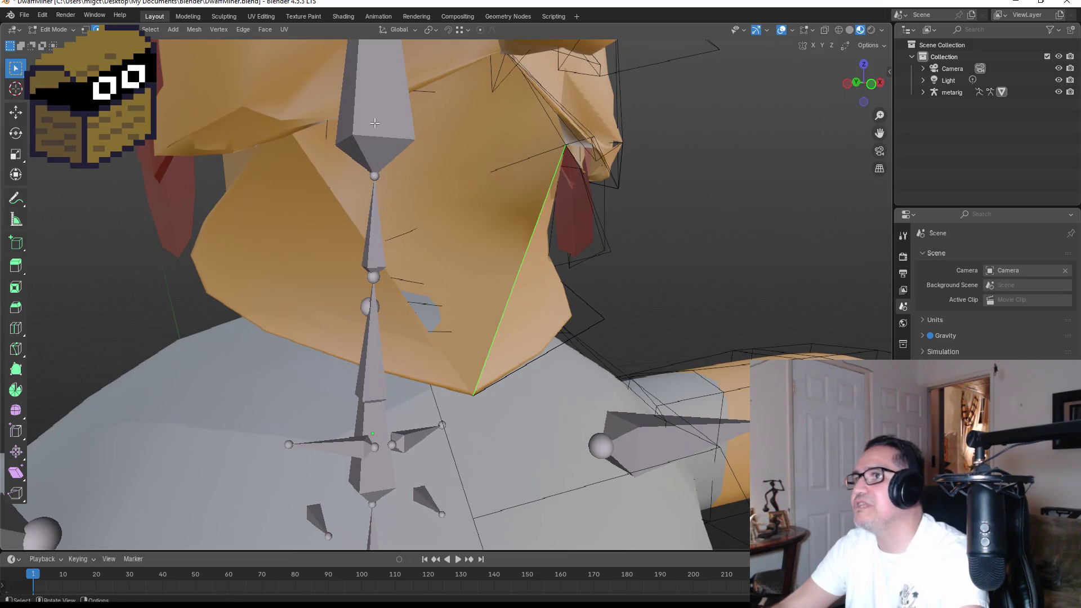
pyautogui.moveTo(550, 124); pyautogui.dragTo(508, 127)
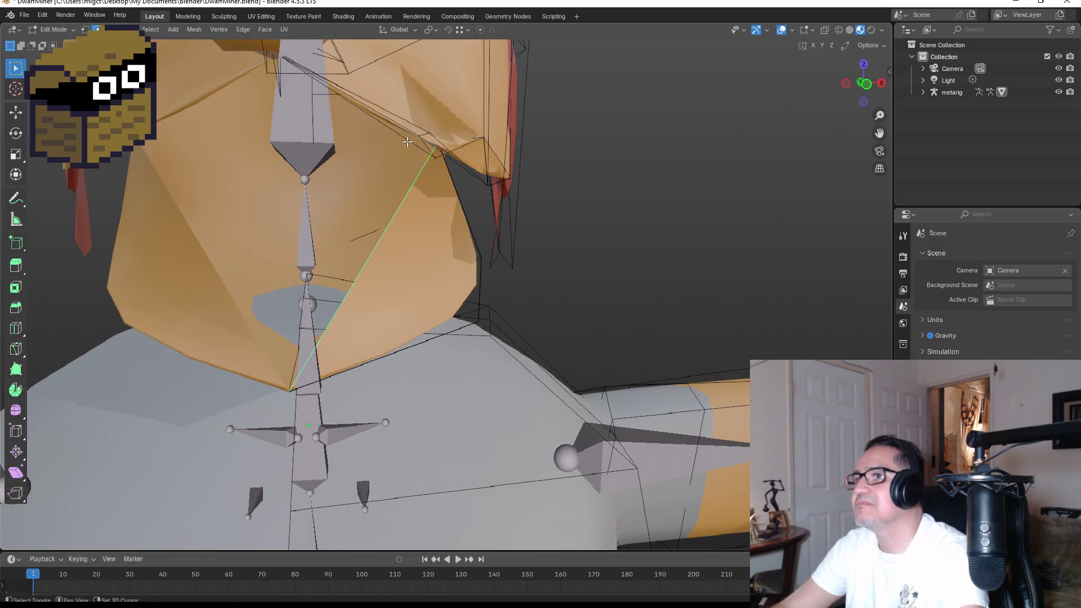
pyautogui.press('f')
pyautogui.click(597, 240)
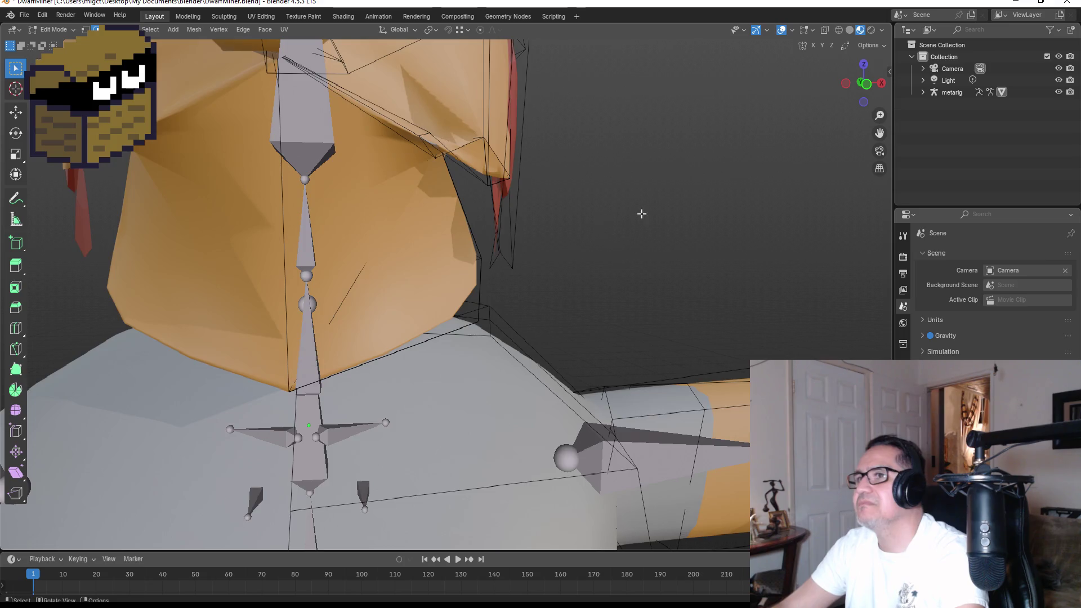
pyautogui.press('KP_1')
pyautogui.press('Tab')
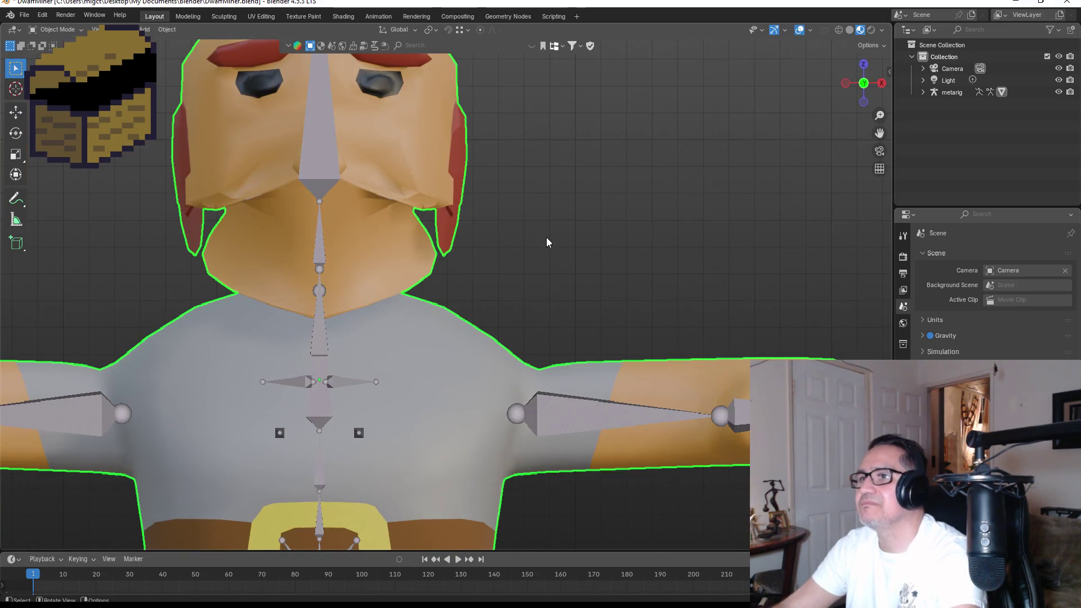
pyautogui.moveTo(546, 237)
pyautogui.mouseDown()
pyautogui.moveTo(439, 249)
pyautogui.moveTo(507, 247)
pyautogui.mouseUp()
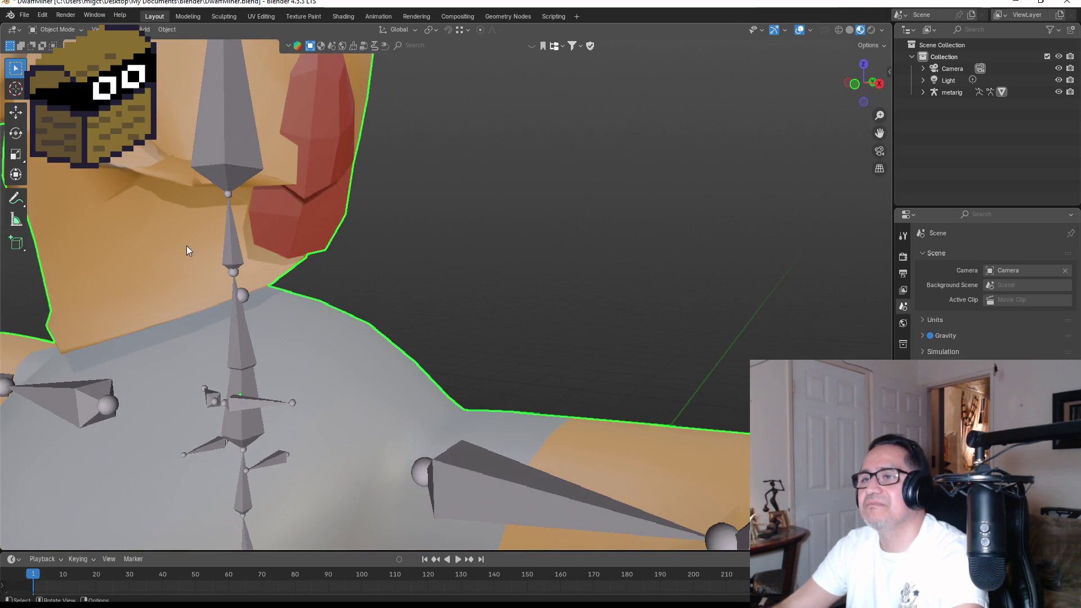
# Step: Loop-cut across the jaw, move a jaw vertex about -0.18 m in X, and exit to Object Mode
pyautogui.press('Tab')
pyautogui.scroll(-5, 187, 250)
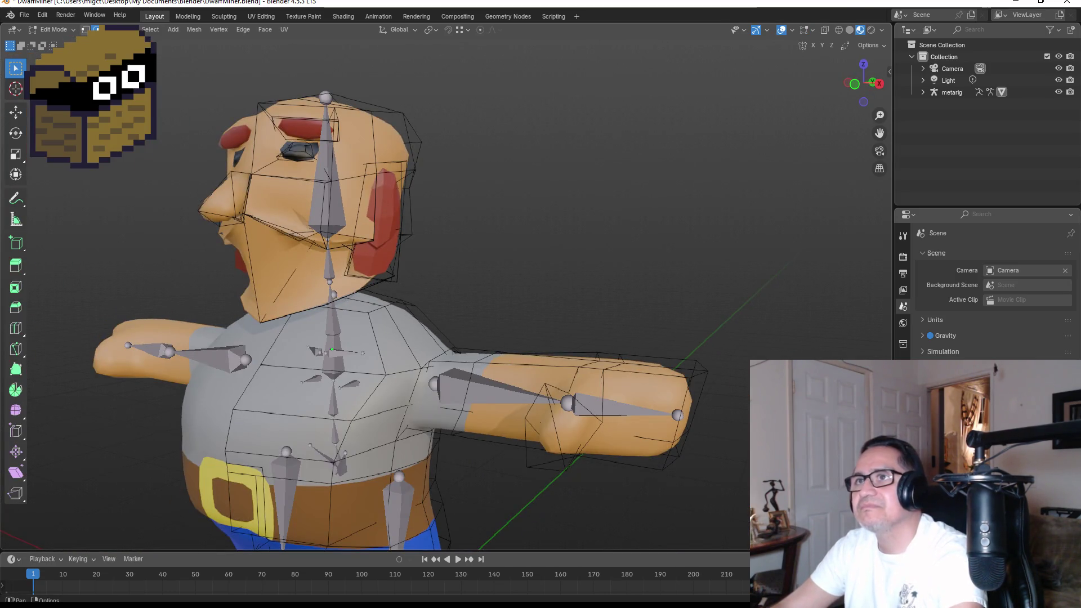
pyautogui.scroll(3, 266, 264)
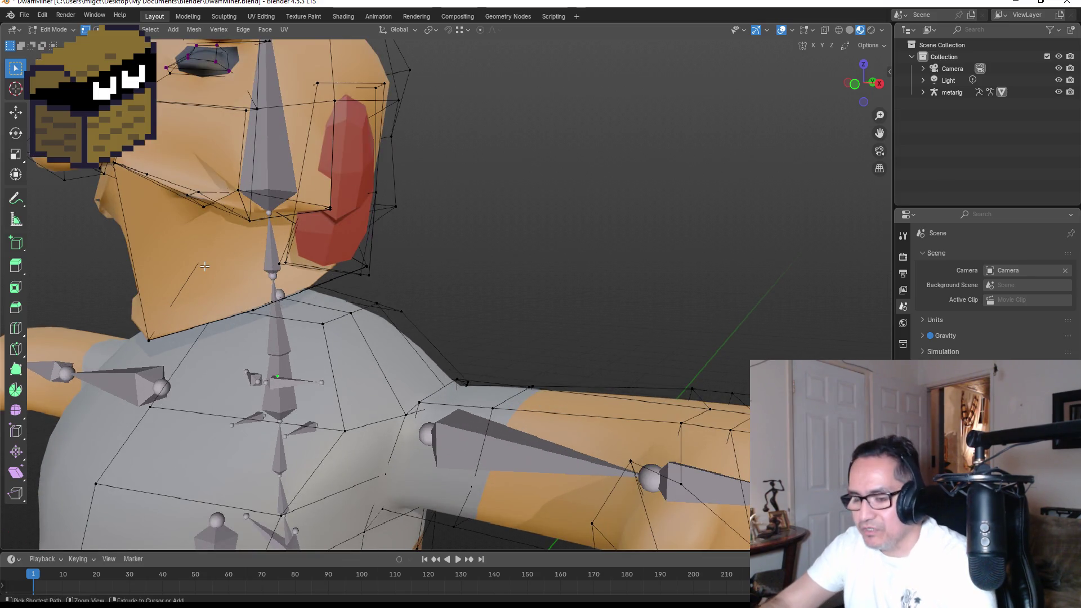
pyautogui.hotkey('ctrl', 'r')
pyautogui.click(147, 245)
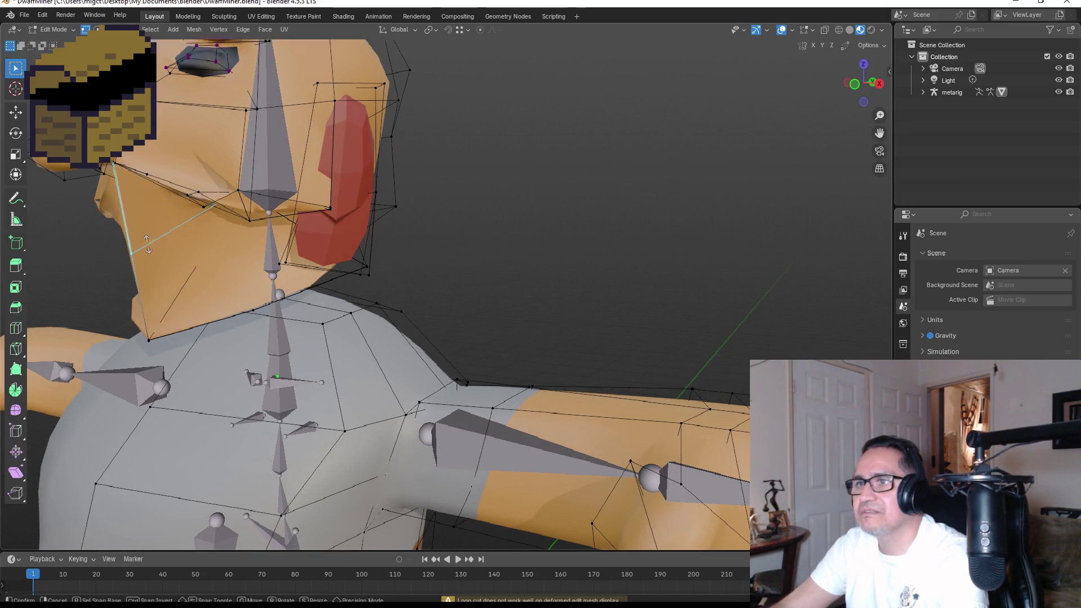
pyautogui.click(200, 260)
pyautogui.click(131, 253)
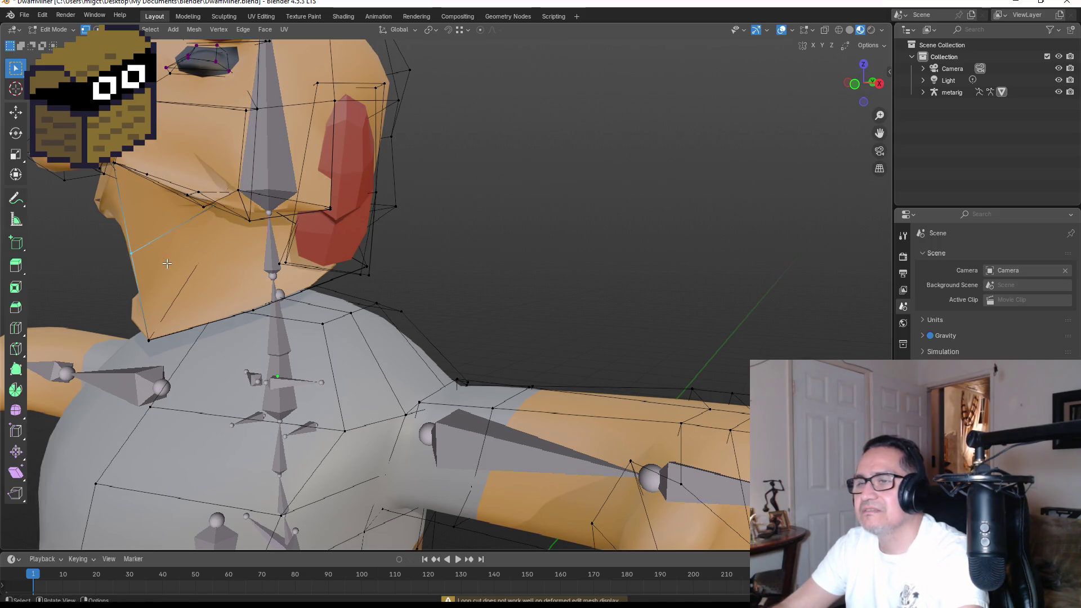
pyautogui.press('g')
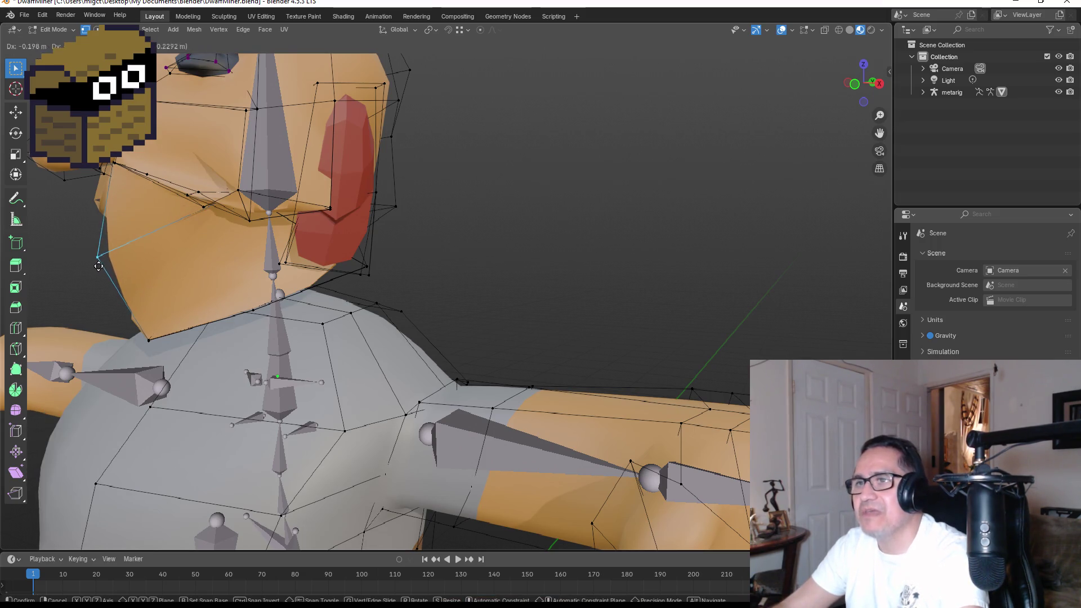
pyautogui.click(112, 265)
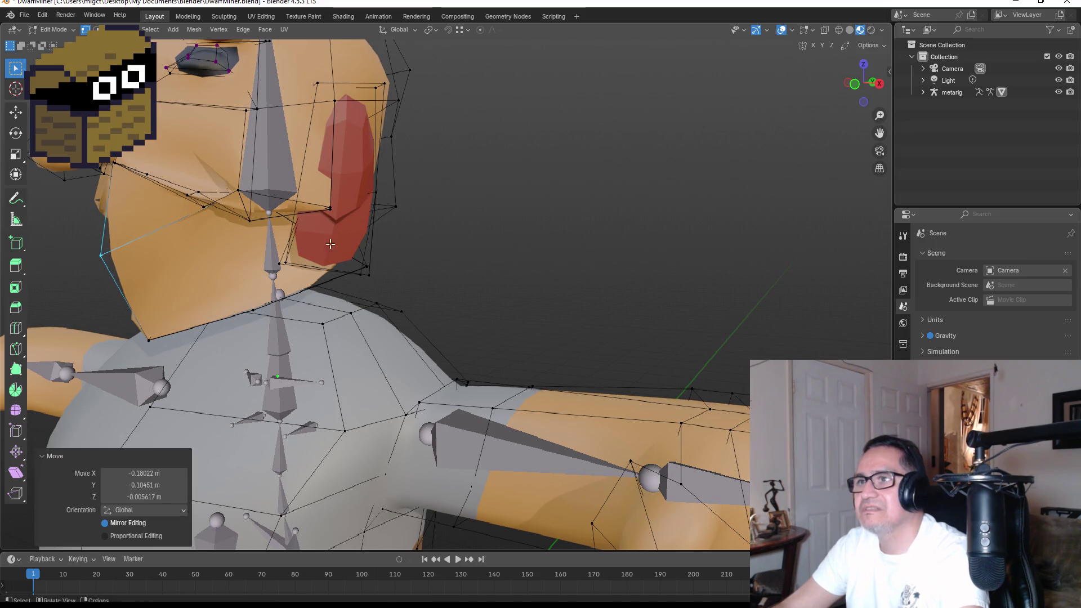
pyautogui.scroll(3, 576, 222)
pyautogui.press('Tab')
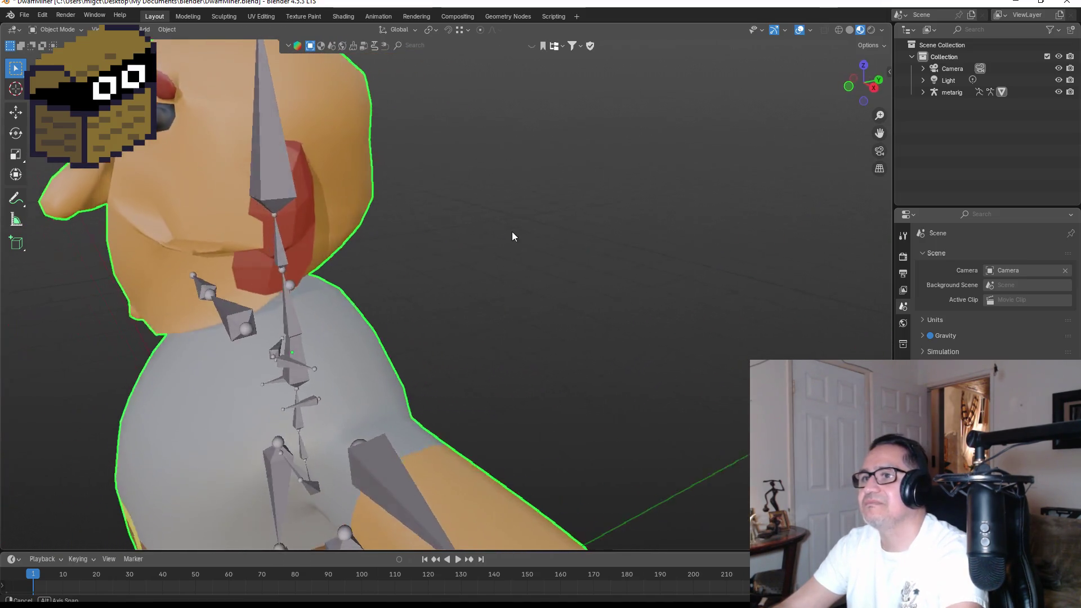
pyautogui.press('KP_1')
pyautogui.scroll(-5, 545, 231)
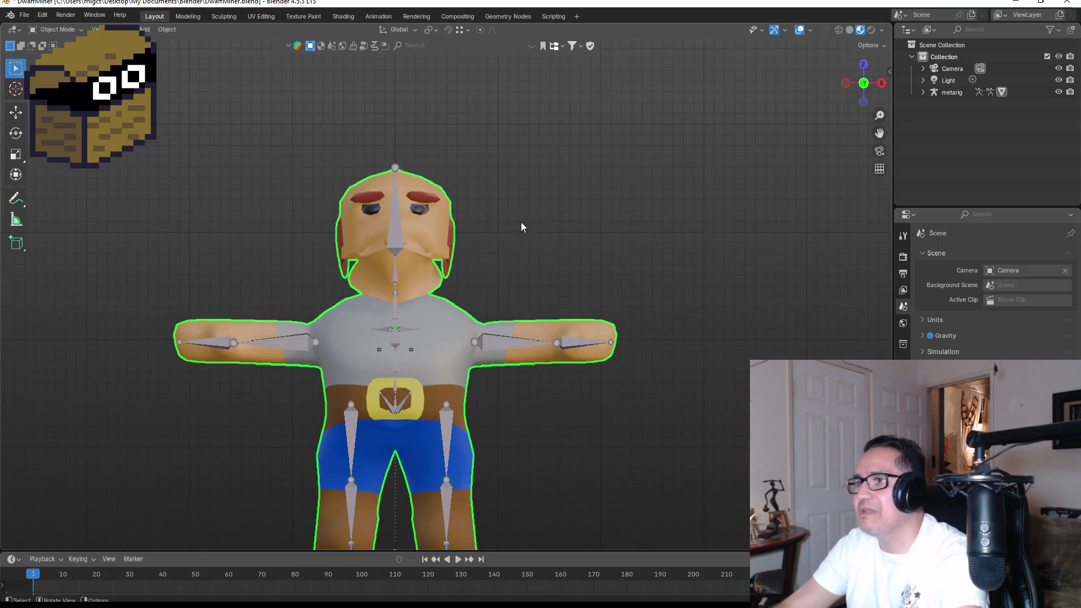
pyautogui.click(520, 222)
pyautogui.scroll(5, 506, 228)
pyautogui.scroll(5, 506, 220)
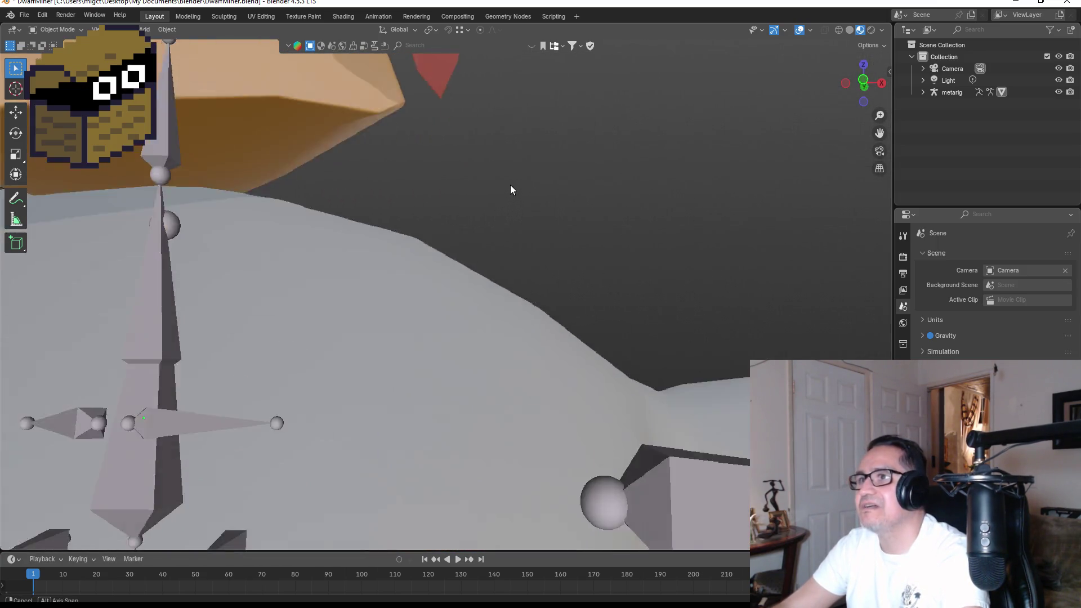
pyautogui.moveTo(510, 185)
pyautogui.mouseDown()
pyautogui.moveTo(471, 213)
pyautogui.moveTo(519, 221)
pyautogui.moveTo(458, 243)
pyautogui.moveTo(439, 236)
pyautogui.moveTo(512, 222)
pyautogui.moveTo(541, 234)
pyautogui.mouseUp()
pyautogui.scroll(-5, 505, 214)
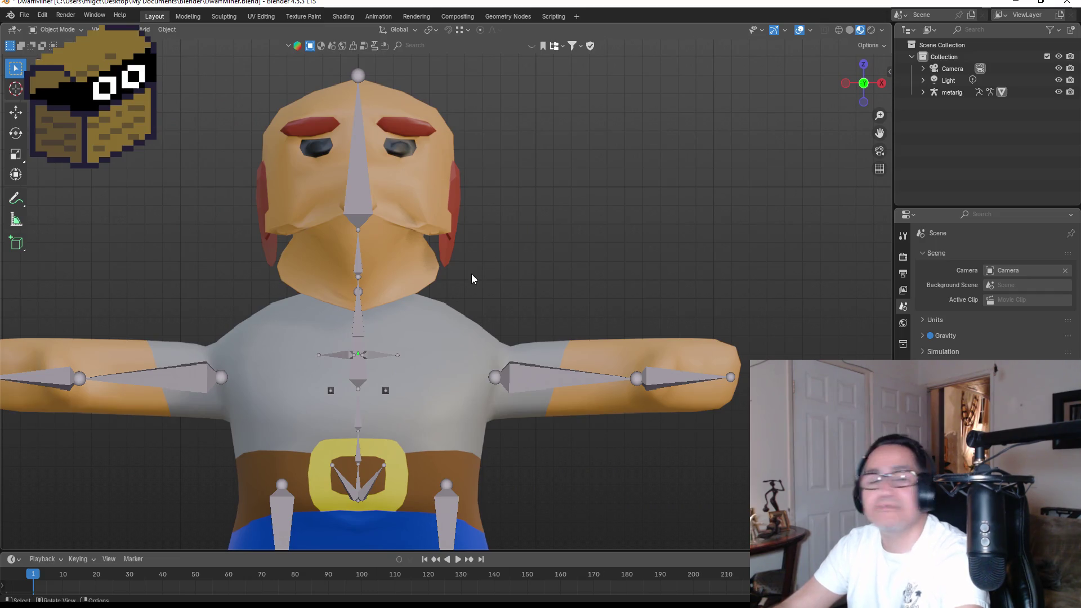
pyautogui.scroll(-2, 421, 237)
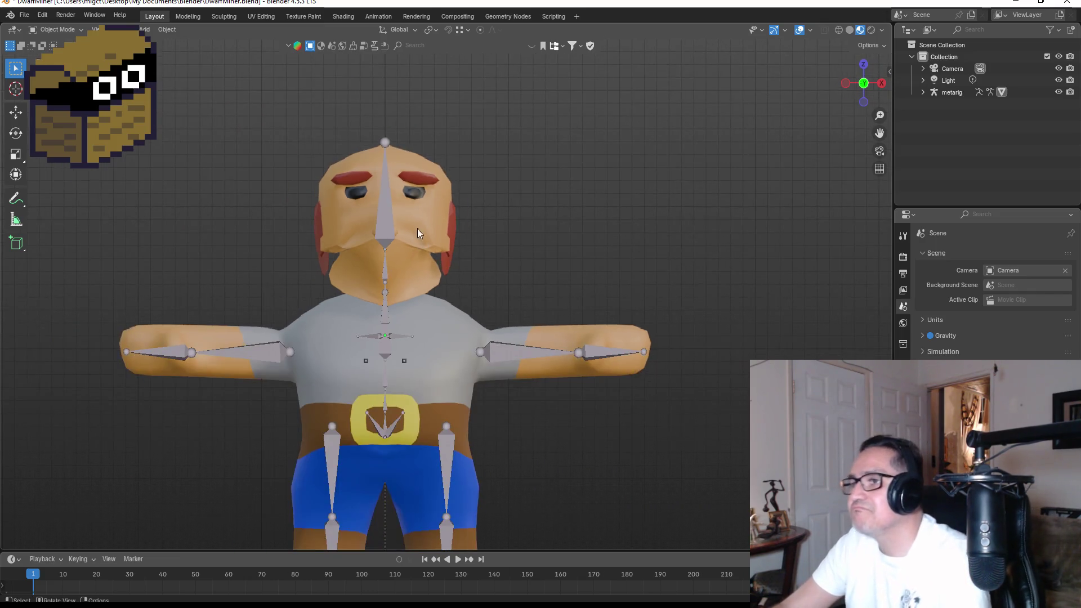
pyautogui.click(434, 214)
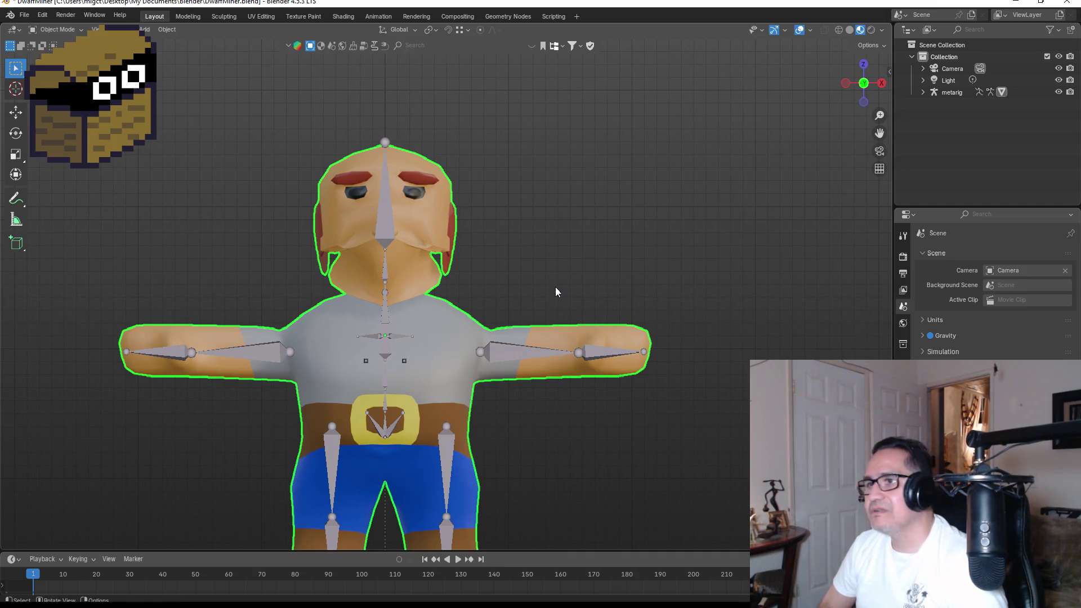
pyautogui.scroll(-4, 603, 275)
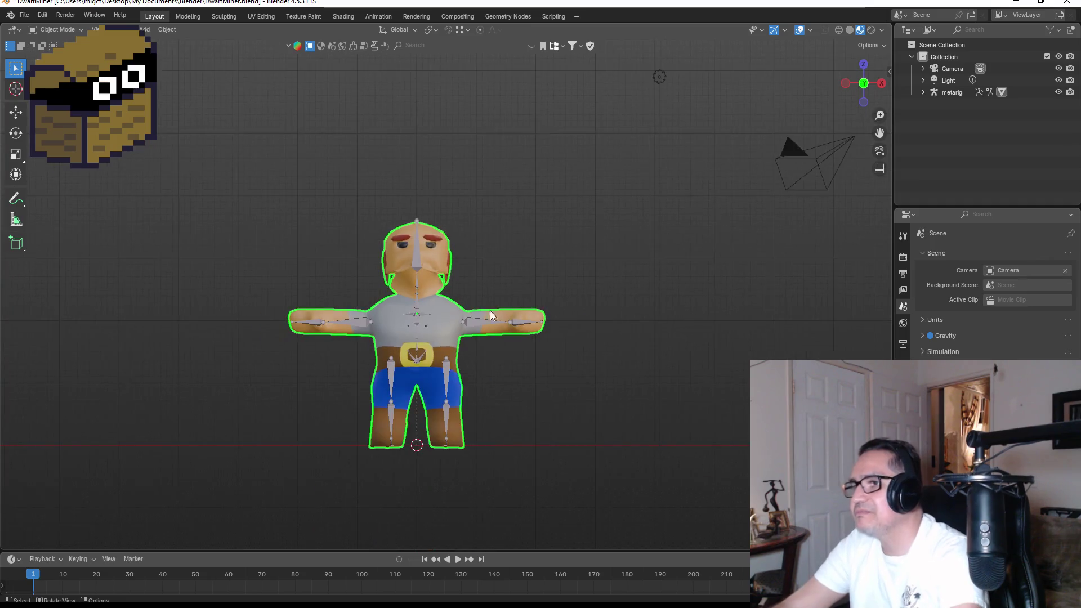
pyautogui.scroll(3, 450, 356)
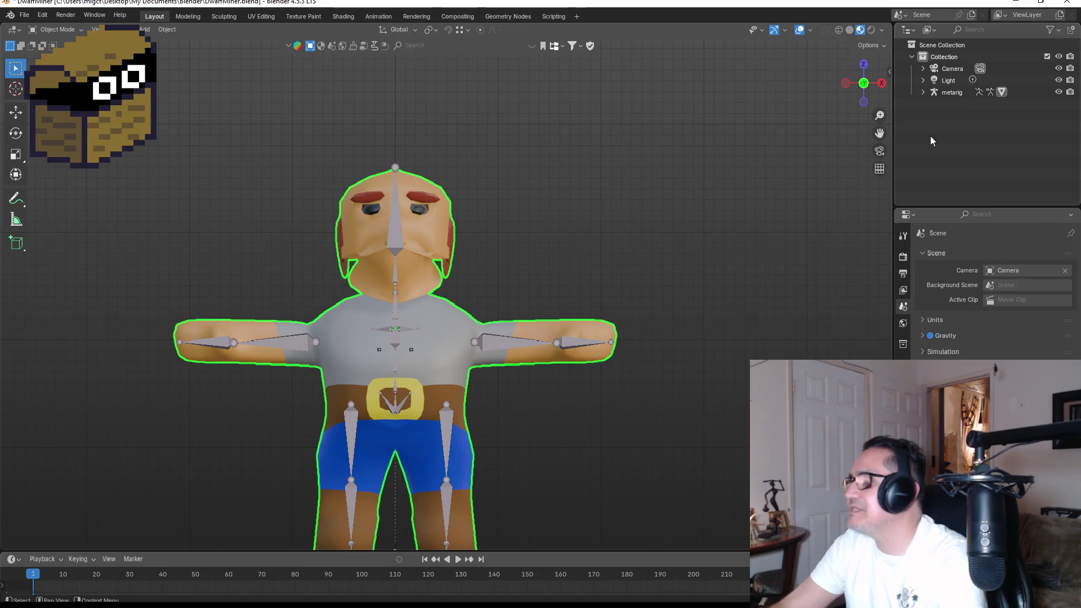
pyautogui.click(923, 92)
pyautogui.click(953, 128)
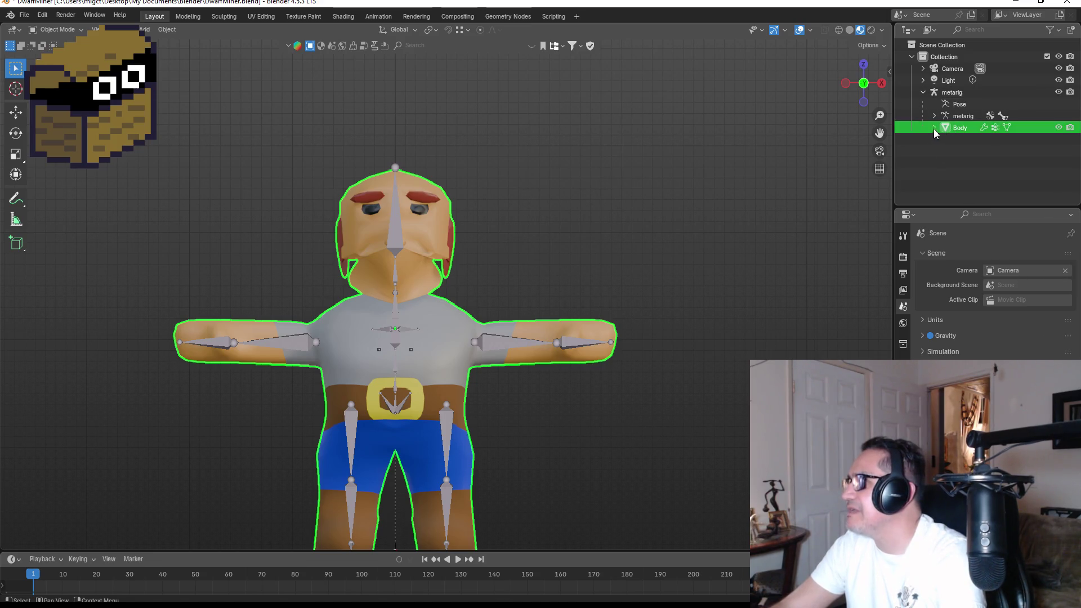
# Step: Copy the dwarf Body object with Ctrl+C
pyautogui.click(932, 128)
pyautogui.click(932, 127)
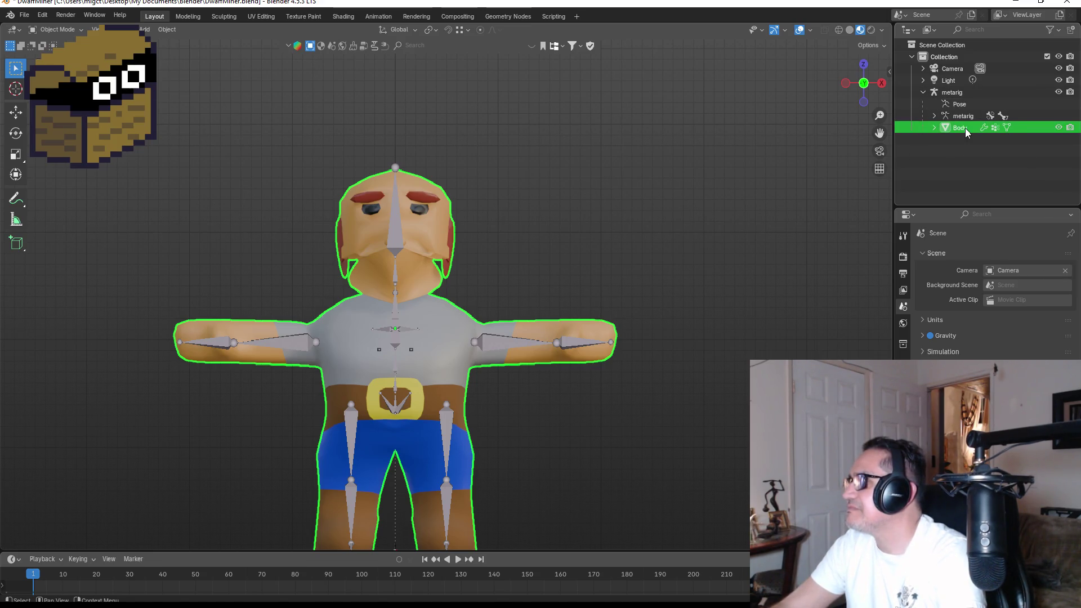
pyautogui.press('Tab')
pyautogui.press('Tab')
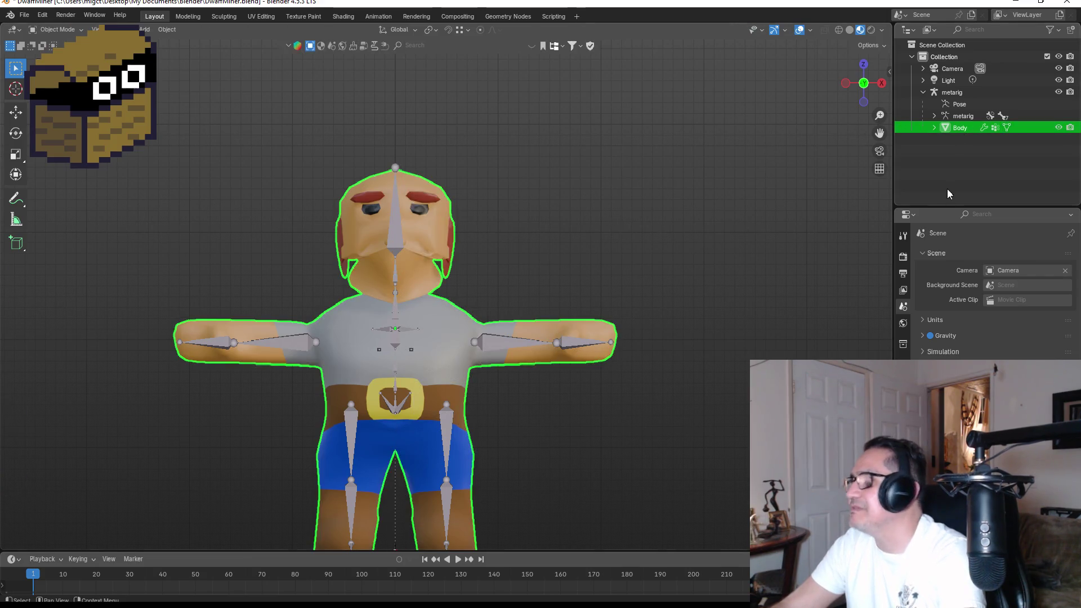
pyautogui.hotkey('ctrl', 'c')
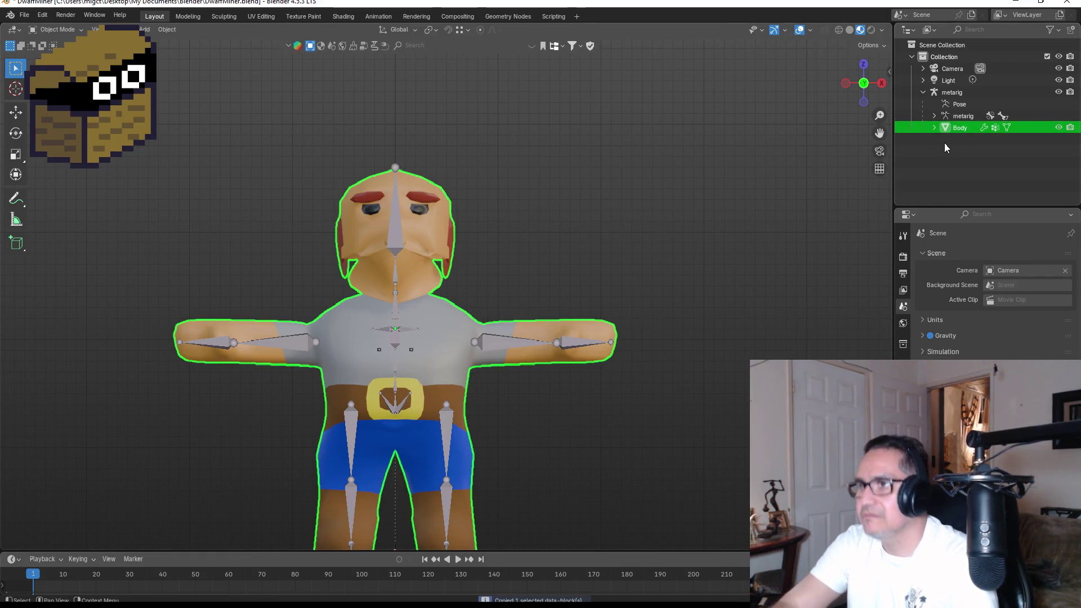
# Step: Start a new General file, answering the save prompt, and delete its default cube
pyautogui.click(24, 15)
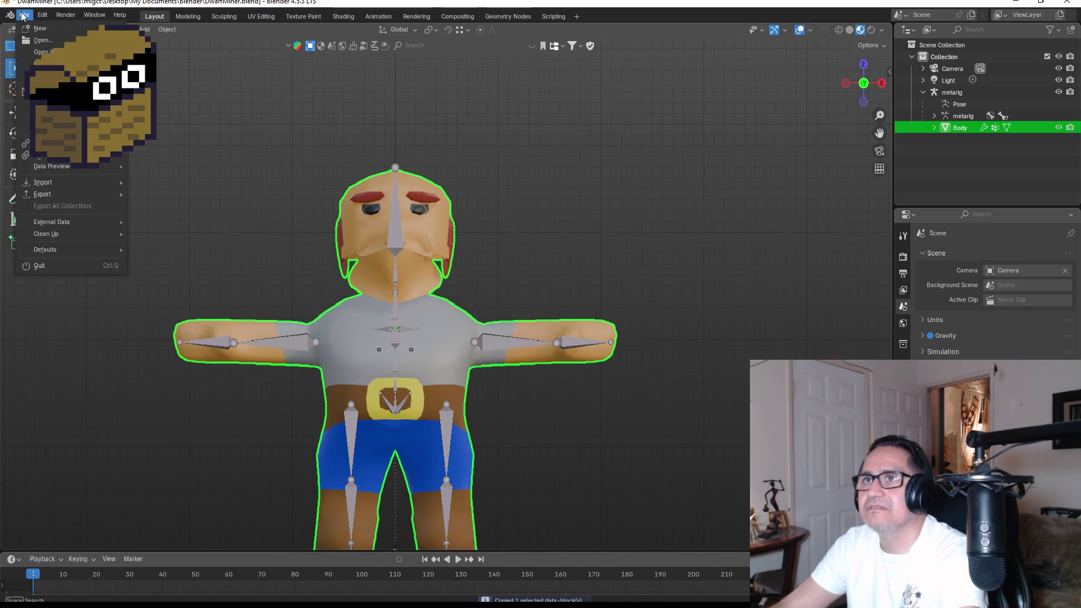
pyautogui.moveTo(29, 35)
pyautogui.click(189, 28)
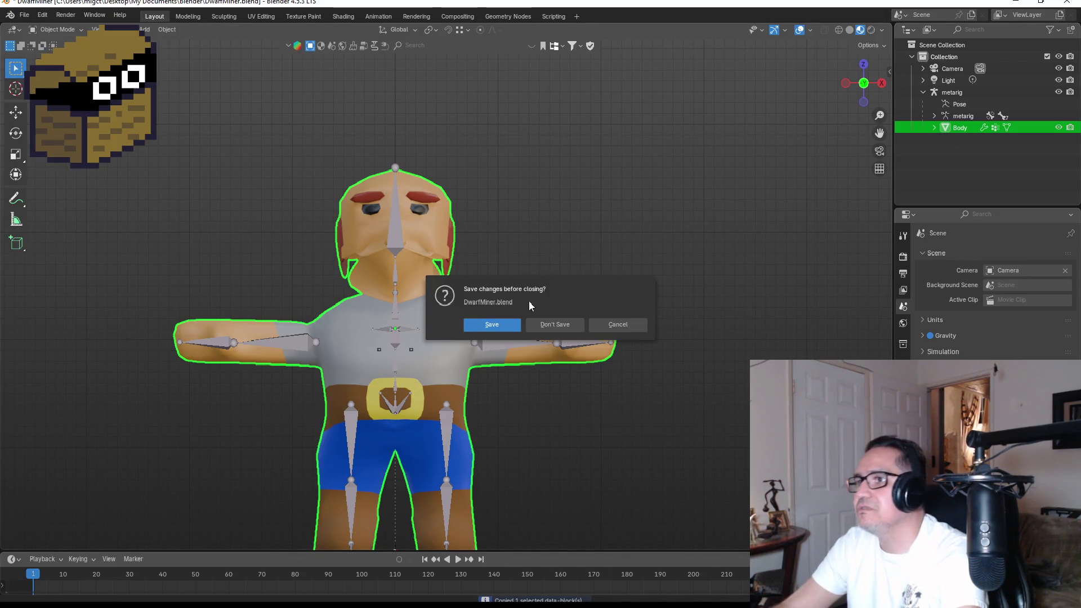
pyautogui.click(555, 325)
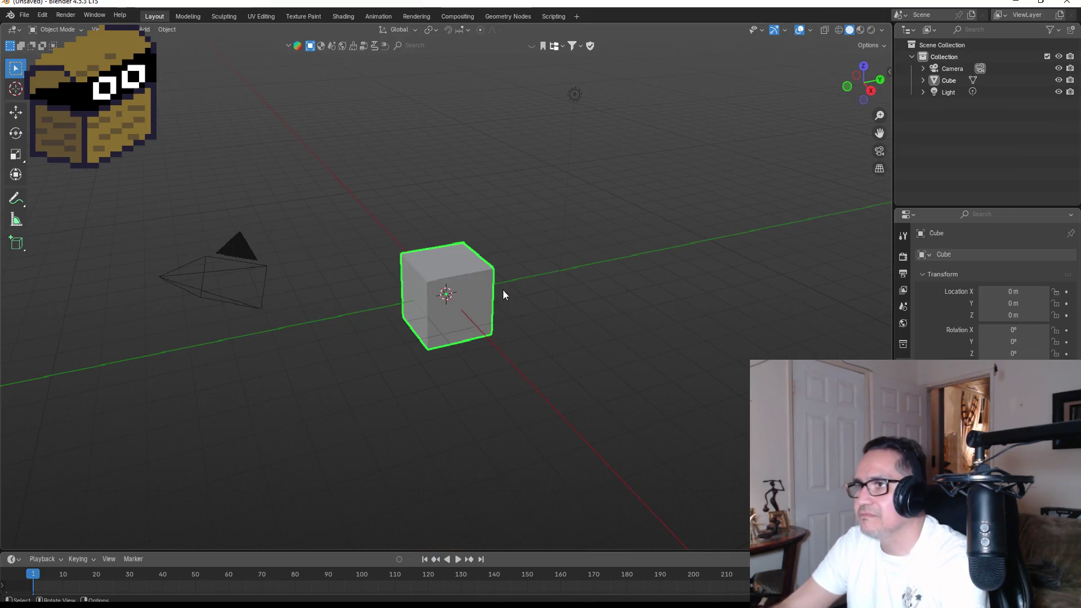
pyautogui.press('Delete')
# Step: Paste the copied dwarf Body and metarig into the new scene and inspect it from the front
pyautogui.hotkey('ctrl', 'v')
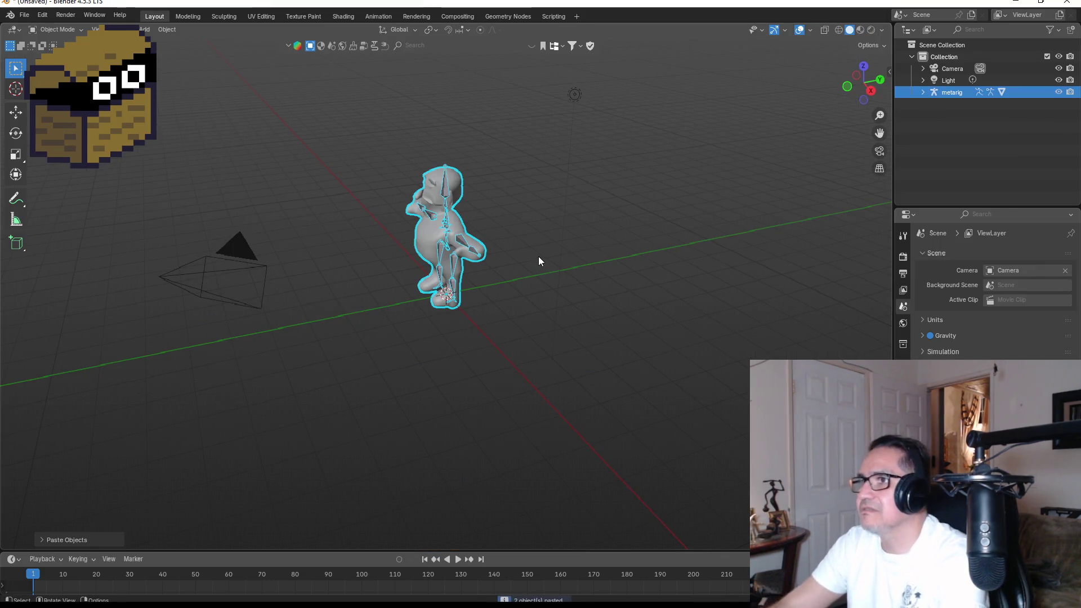
pyautogui.press('KP_1')
pyautogui.scroll(5, 580, 219)
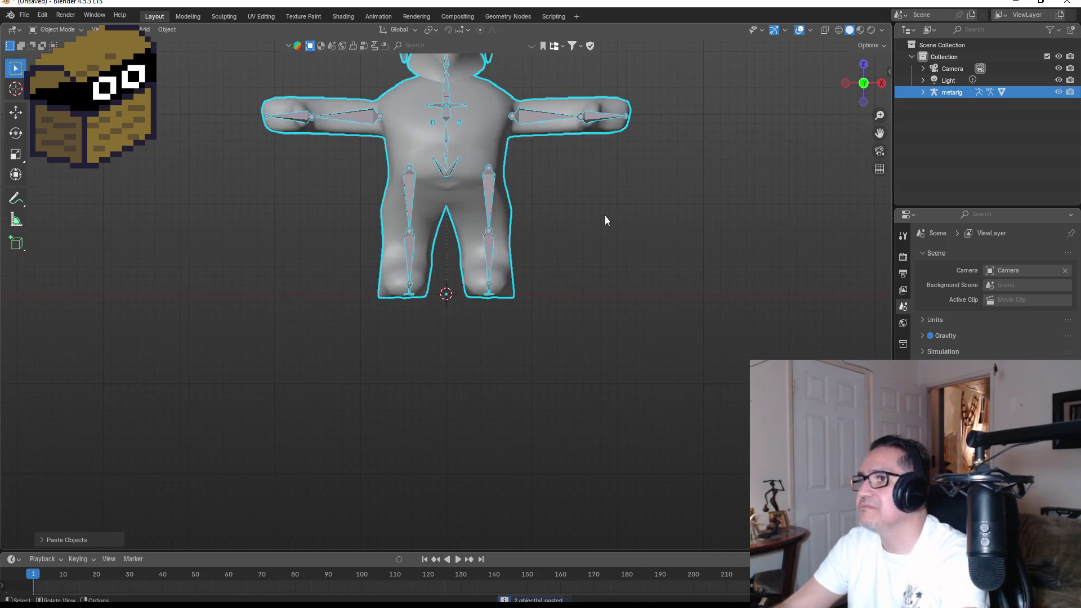
pyautogui.click(655, 180)
pyautogui.scroll(-3, 603, 309)
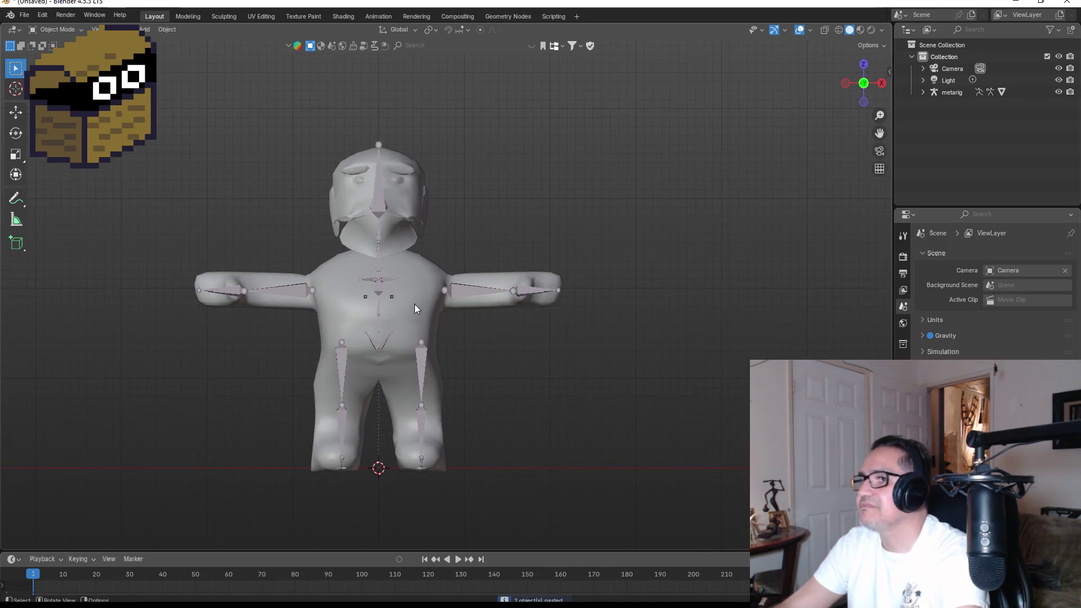
pyautogui.click(417, 306)
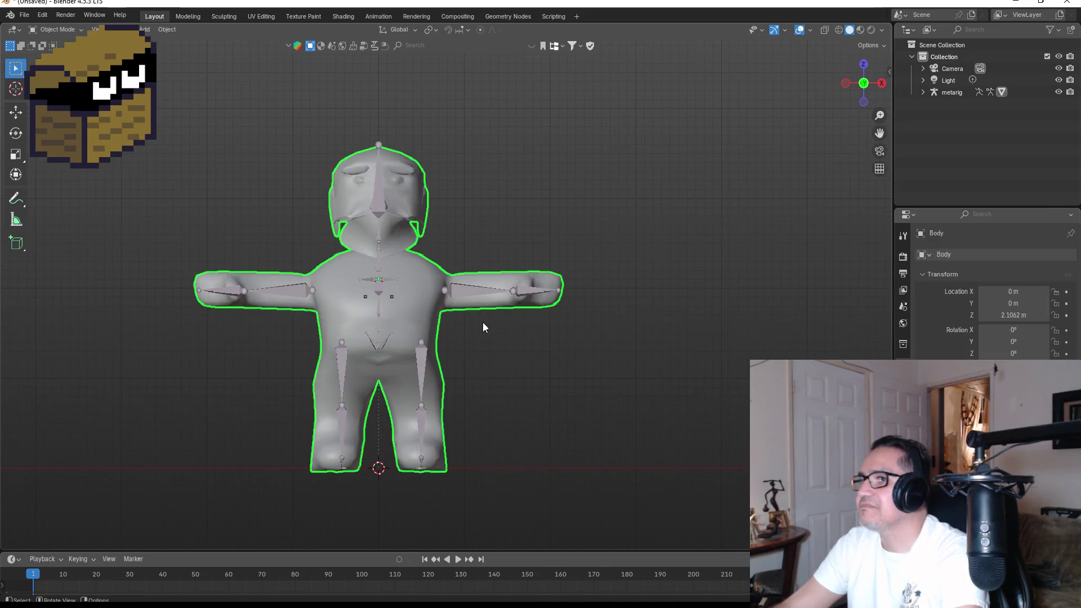
pyautogui.click(922, 92)
pyautogui.scroll(2, 419, 207)
pyautogui.scroll(2, 417, 202)
pyautogui.click(522, 181)
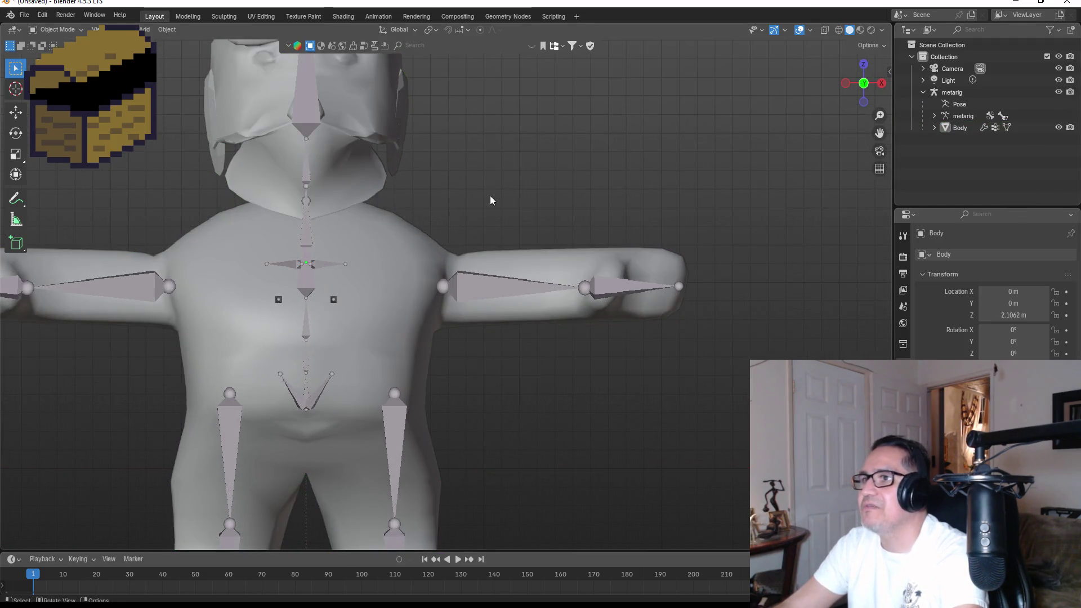
pyautogui.scroll(-2, 478, 199)
pyautogui.moveTo(418, 248)
pyautogui.mouseDown()
pyautogui.moveTo(494, 205)
pyautogui.moveTo(421, 213)
pyautogui.moveTo(563, 218)
pyautogui.moveTo(541, 214)
pyautogui.mouseUp()
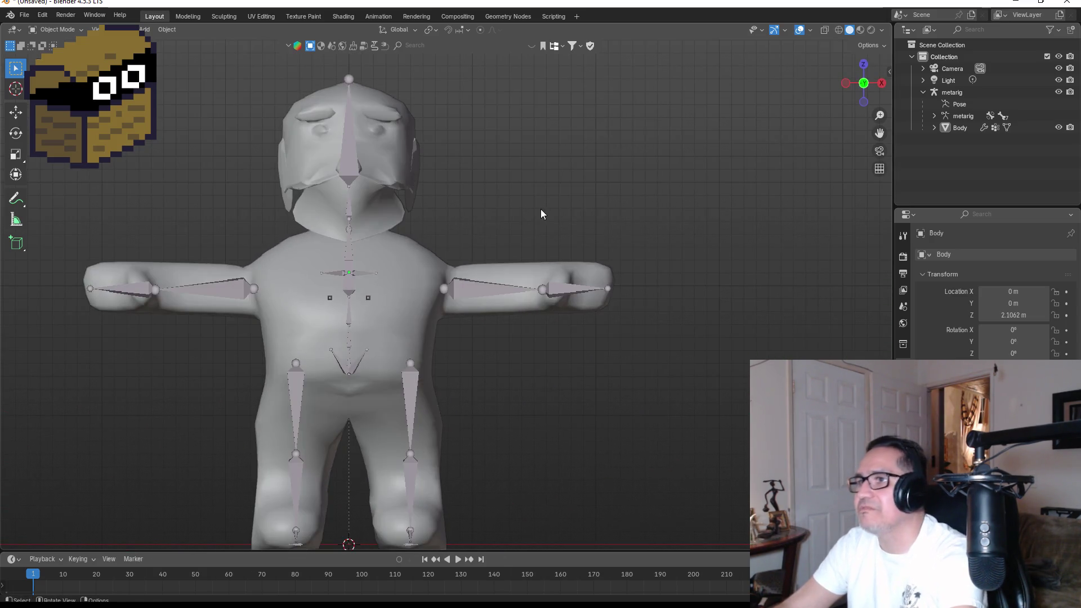
# Step: Select the metarig armature in the Outliner and delete it
pyautogui.click(960, 128)
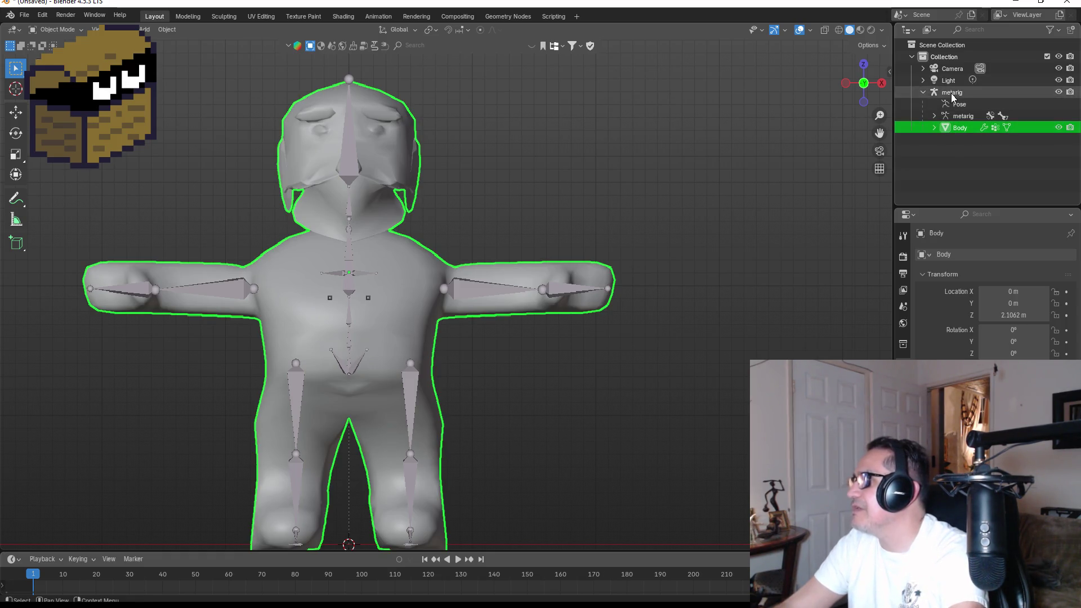
pyautogui.click(960, 93)
pyautogui.click(967, 131)
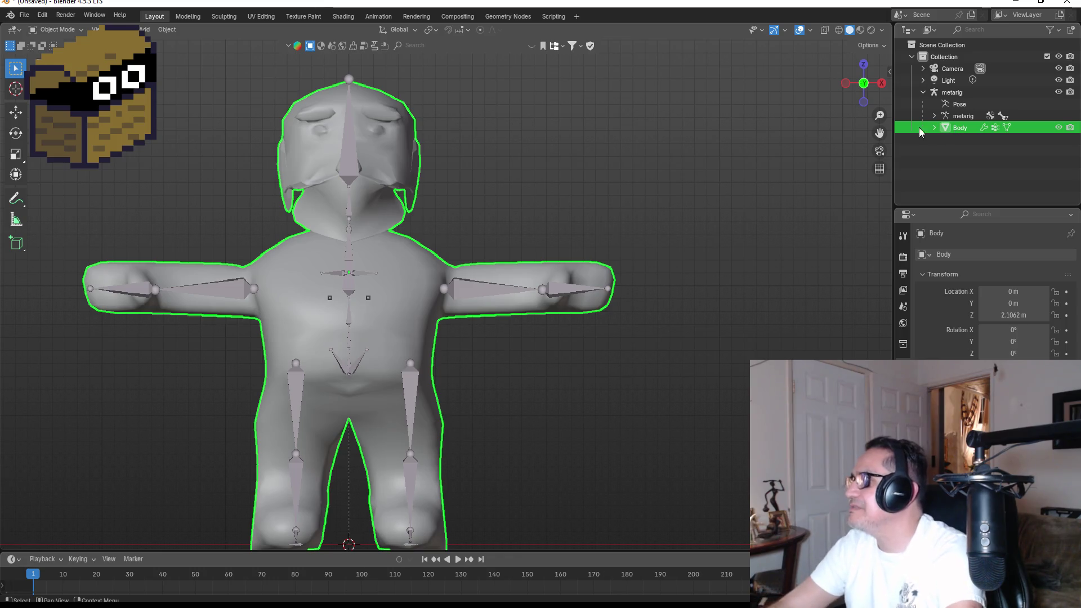
pyautogui.click(954, 93)
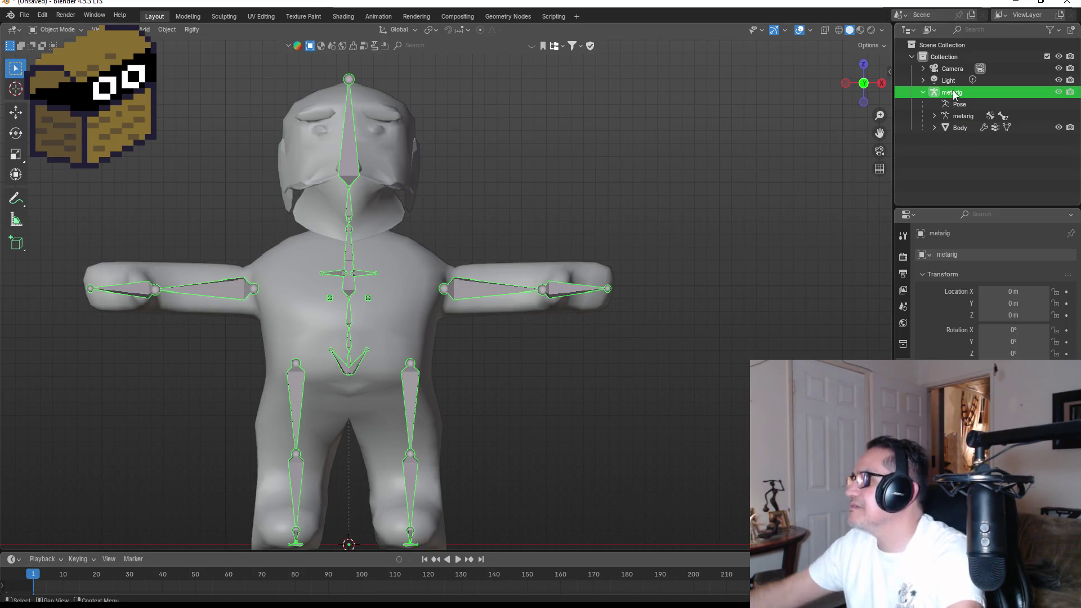
pyautogui.press('x')
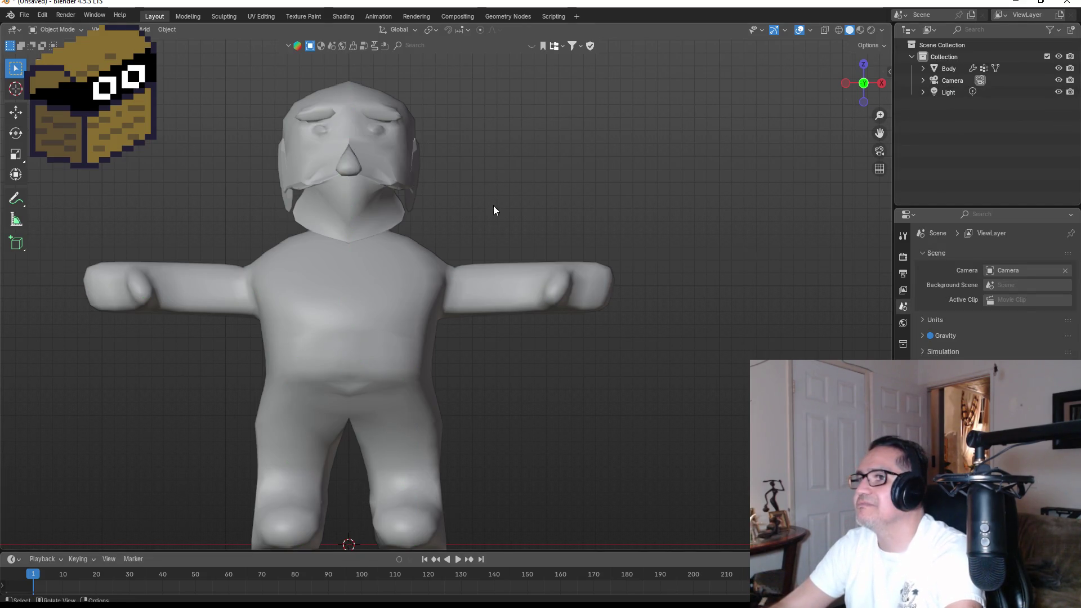
pyautogui.scroll(-5, 431, 299)
# Step: Switch to Material Preview, enter Edit Mode on Body, and box-select the head's right half
pyautogui.press('z')
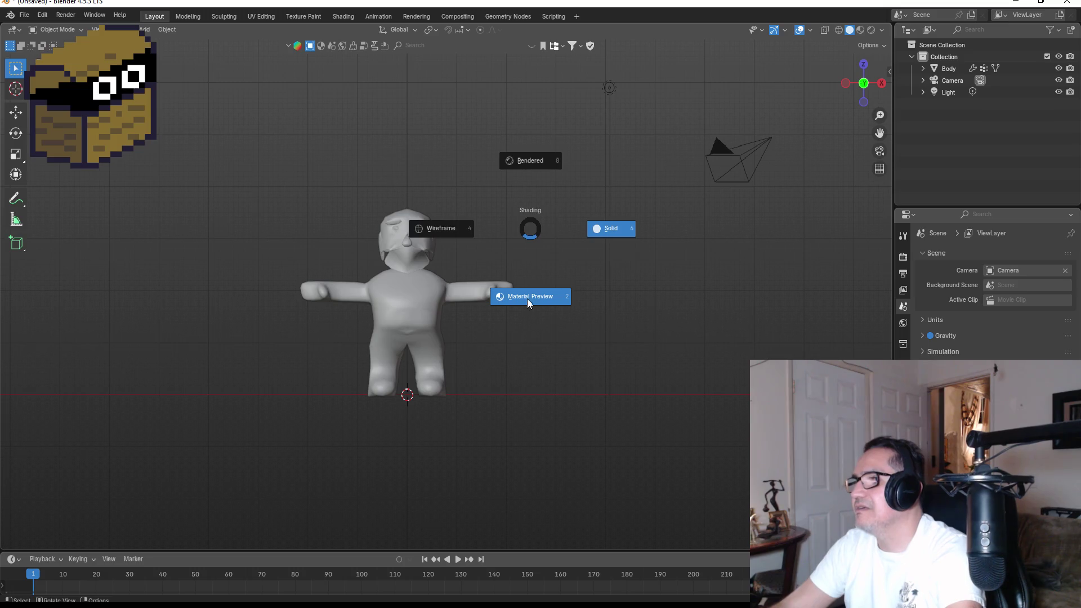
pyautogui.click(527, 299)
pyautogui.scroll(4, 475, 259)
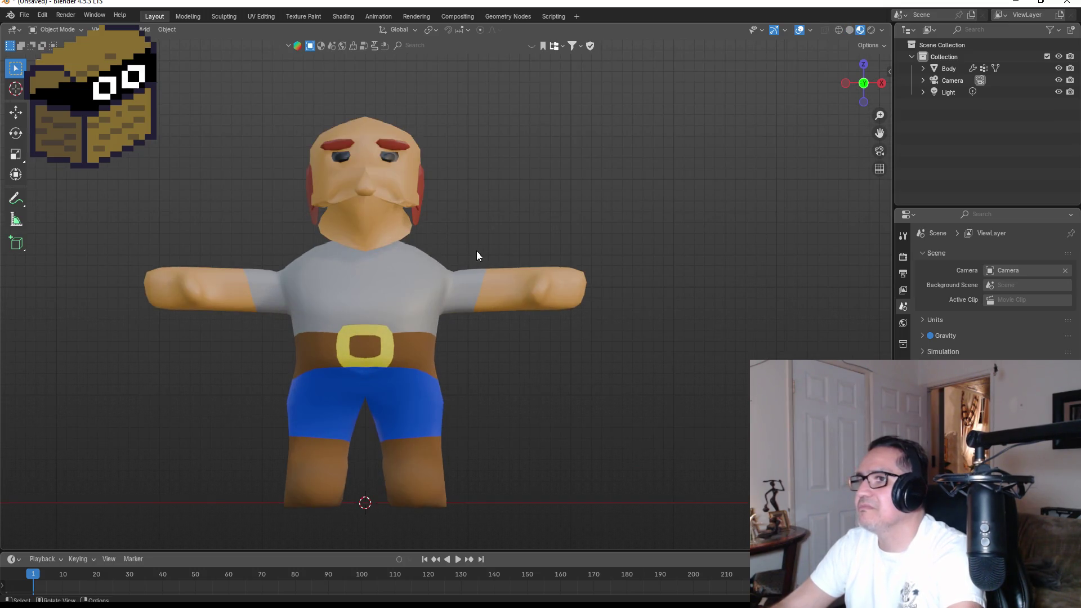
pyautogui.moveTo(476, 251); pyautogui.dragTo(571, 234)
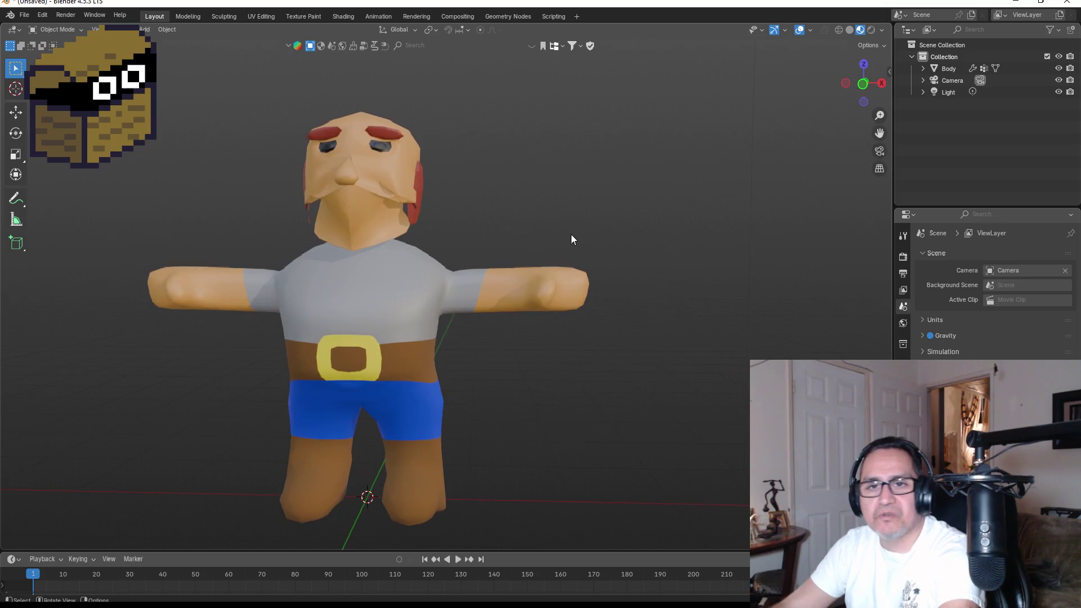
pyautogui.press('KP_1')
pyautogui.click(373, 146)
pyautogui.press('Tab')
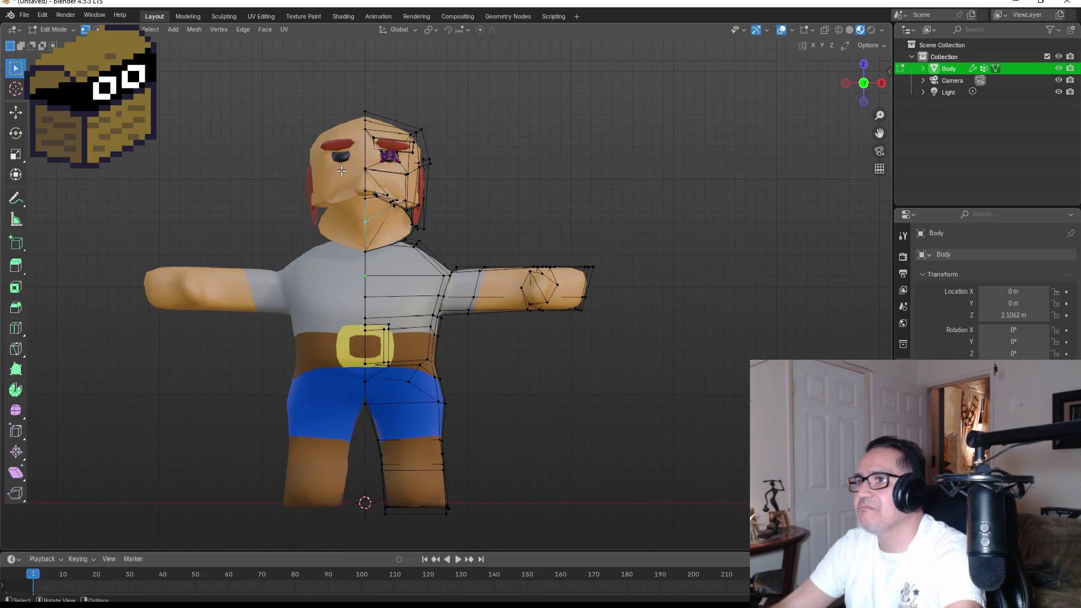
pyautogui.moveTo(248, 76); pyautogui.dragTo(514, 249)
# Step: Expand Body and Cube.004 in the Outliner to list the mesh's vertex groups
pyautogui.click(922, 69)
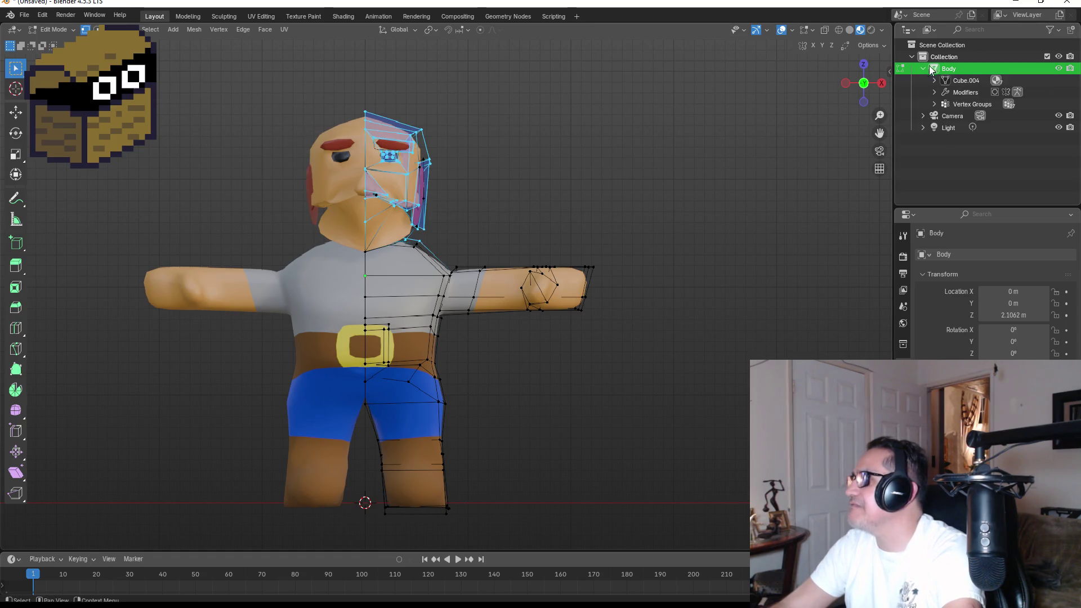
pyautogui.click(935, 80)
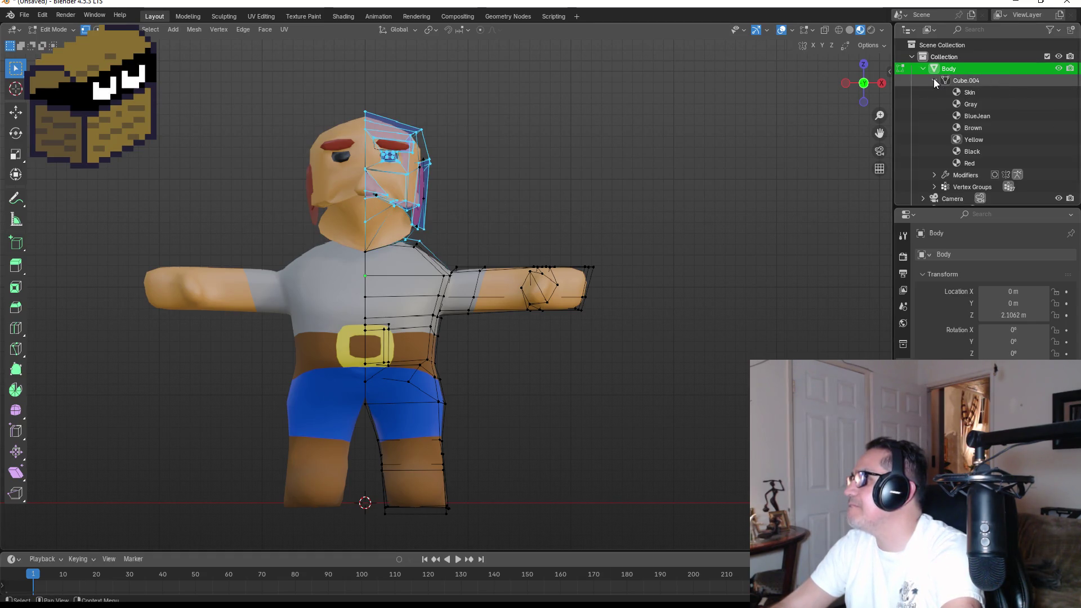
pyautogui.click(935, 81)
pyautogui.click(944, 82)
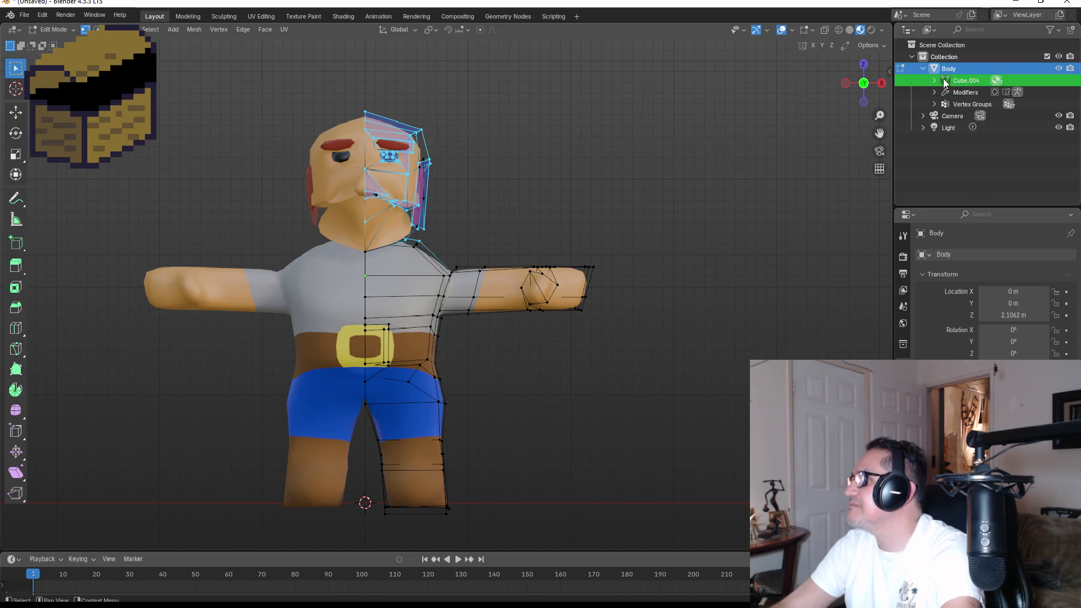
pyautogui.click(934, 81)
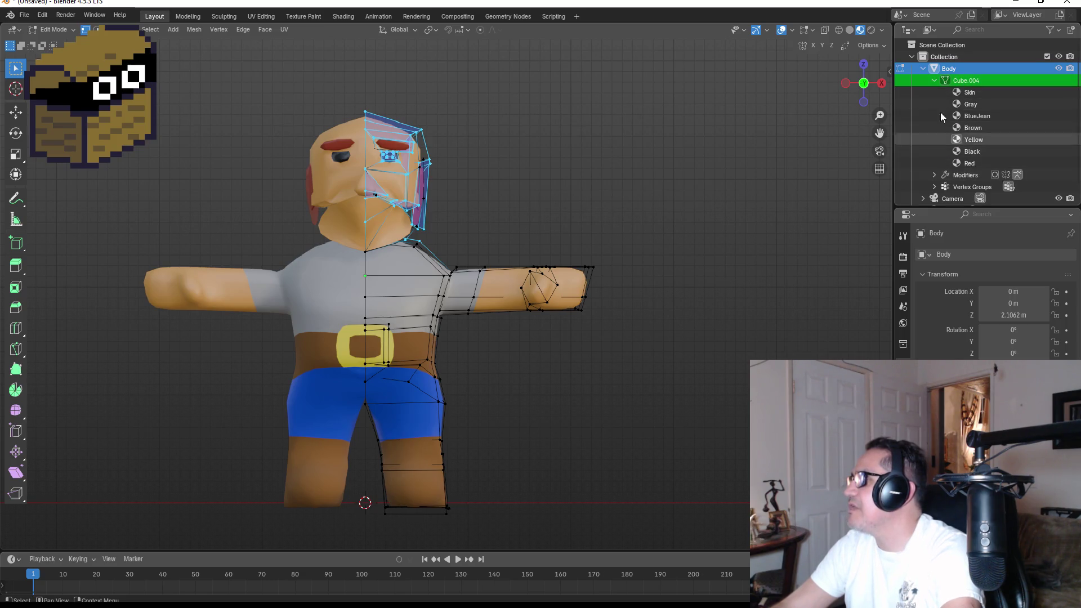
pyautogui.click(934, 81)
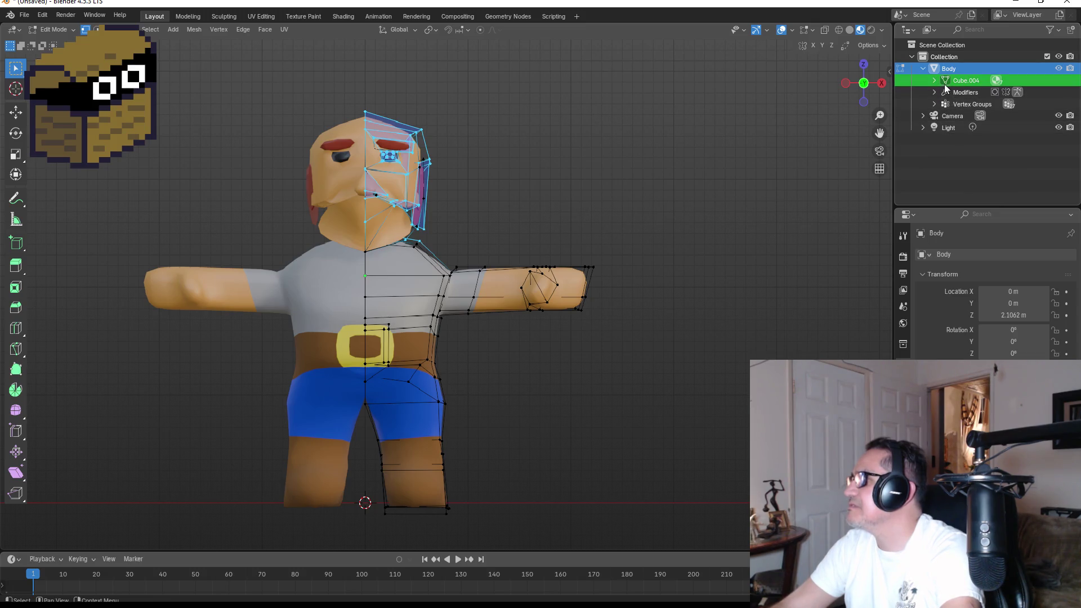
pyautogui.click(951, 82)
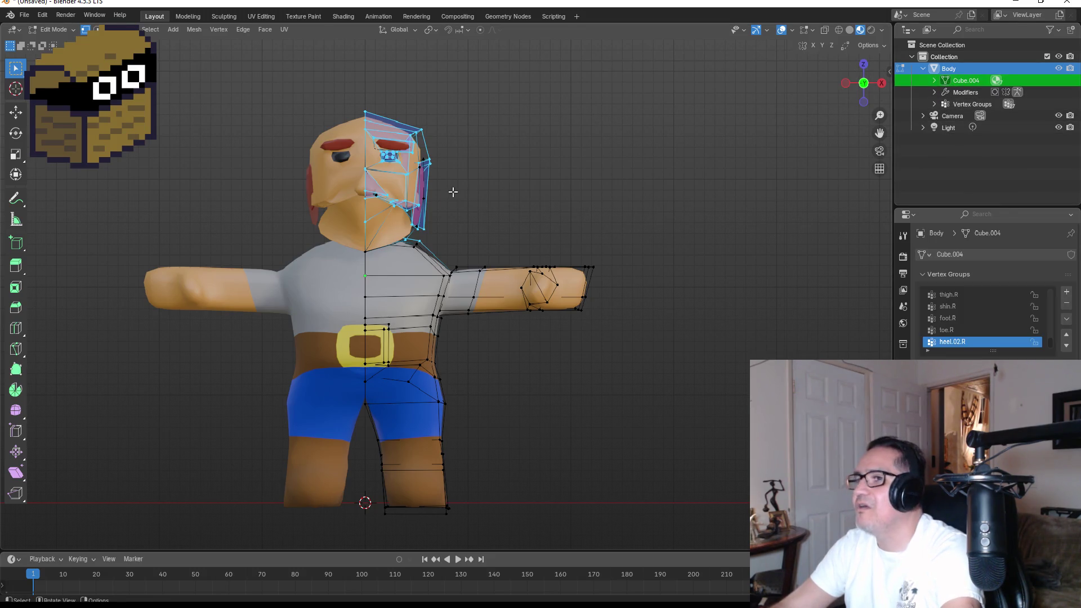
# Step: In wireframe view, box-select the head's vertices and delete them
pyautogui.scroll(4, 485, 234)
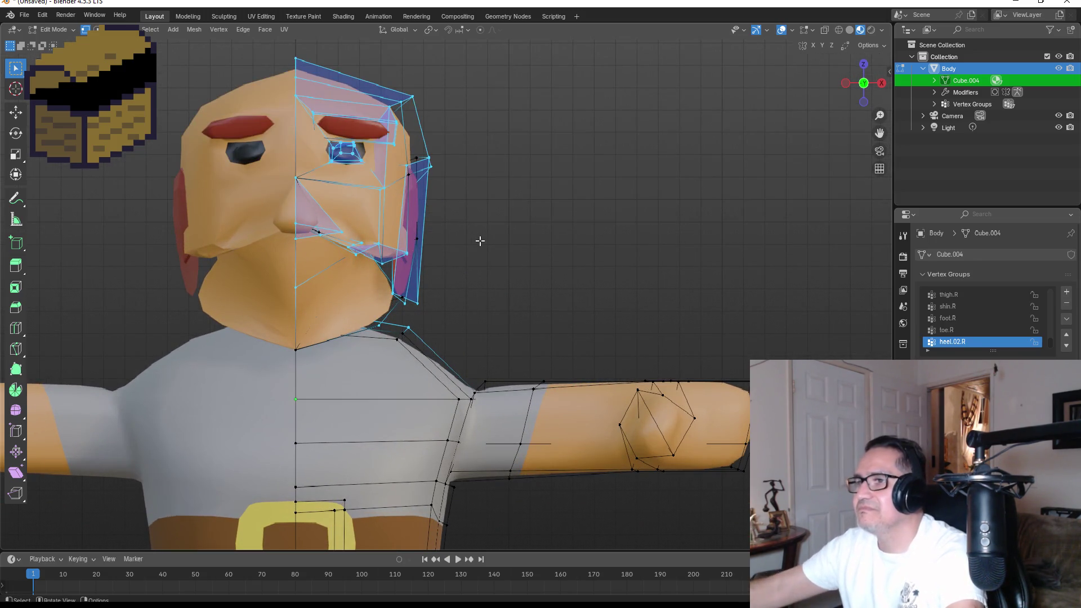
pyautogui.scroll(-1, 402, 194)
pyautogui.moveTo(148, 46)
pyautogui.mouseDown()
pyautogui.moveTo(484, 263)
pyautogui.moveTo(509, 293)
pyautogui.mouseUp()
pyautogui.press('z')
pyautogui.click(408, 299)
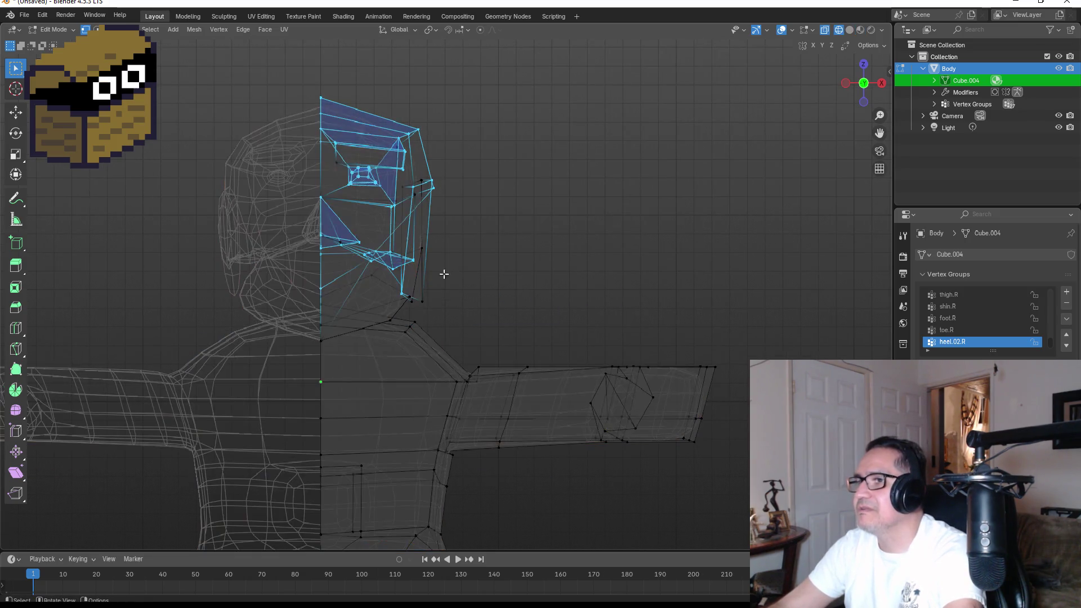
pyautogui.moveTo(112, 45)
pyautogui.mouseDown()
pyautogui.moveTo(419, 236)
pyautogui.moveTo(514, 315)
pyautogui.mouseUp()
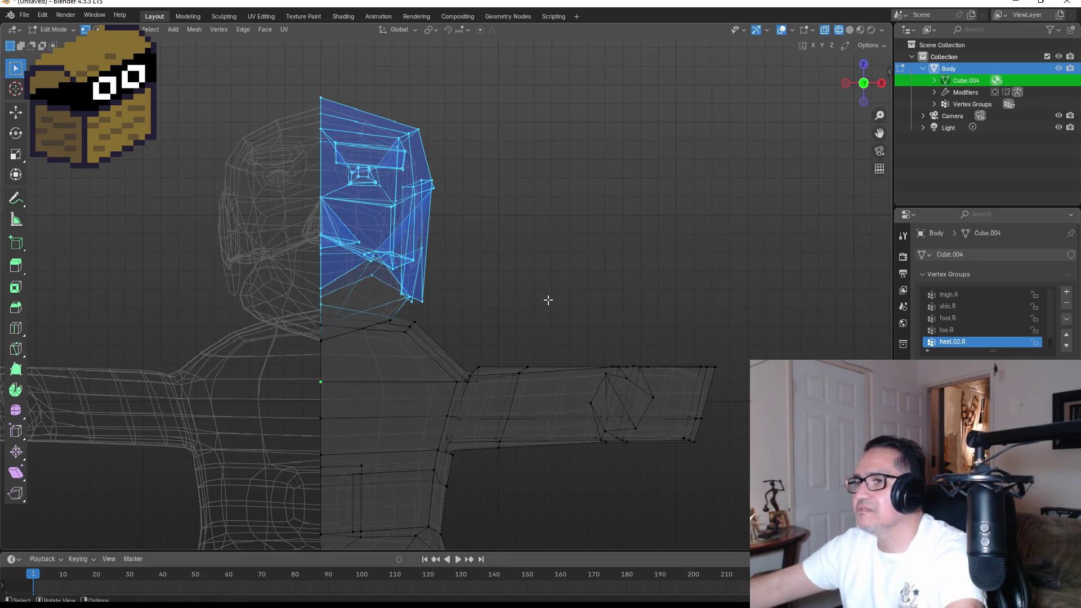
pyautogui.press('x')
pyautogui.click(548, 299)
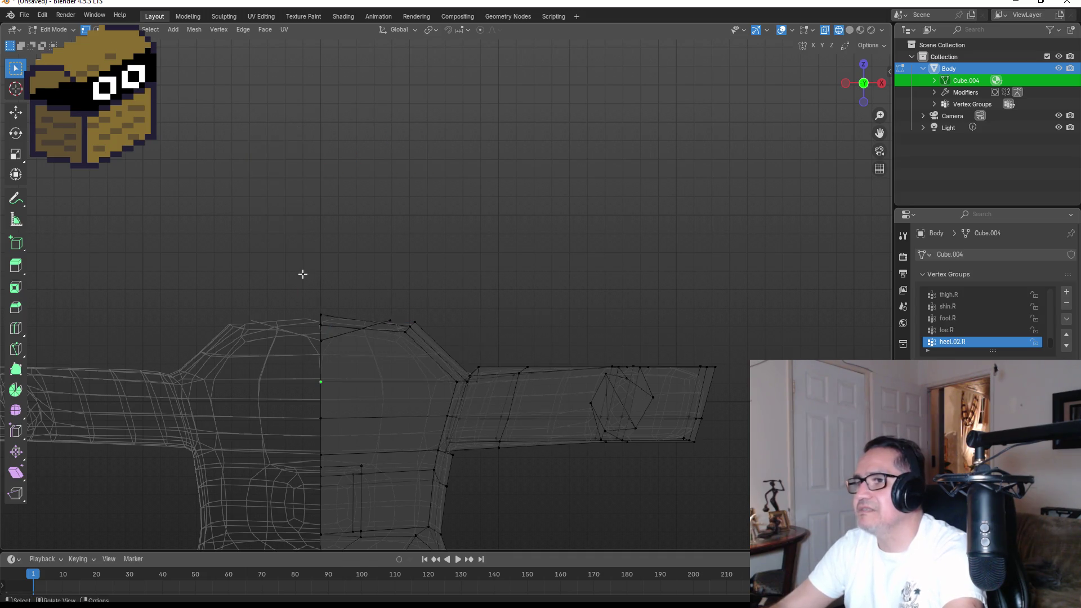
# Step: Dissolve the stray vertices near the neck and return to Object Mode
pyautogui.moveTo(303, 274)
pyautogui.mouseDown()
pyautogui.moveTo(478, 314)
pyautogui.moveTo(434, 331)
pyautogui.moveTo(553, 282)
pyautogui.moveTo(613, 282)
pyautogui.moveTo(562, 294)
pyautogui.moveTo(596, 299)
pyautogui.moveTo(482, 372)
pyautogui.mouseUp()
pyautogui.moveTo(587, 345)
pyautogui.mouseDown()
pyautogui.moveTo(535, 326)
pyautogui.moveTo(374, 353)
pyautogui.moveTo(484, 364)
pyautogui.moveTo(444, 377)
pyautogui.moveTo(456, 390)
pyautogui.moveTo(451, 380)
pyautogui.moveTo(506, 378)
pyautogui.moveTo(482, 340)
pyautogui.mouseUp()
pyautogui.press('x')
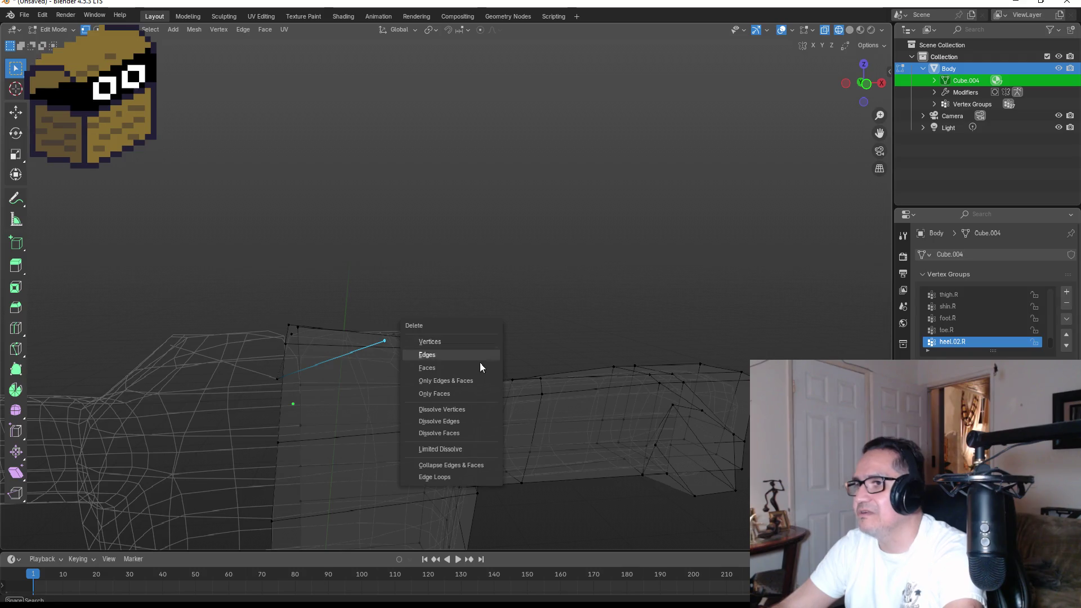
pyautogui.click(455, 407)
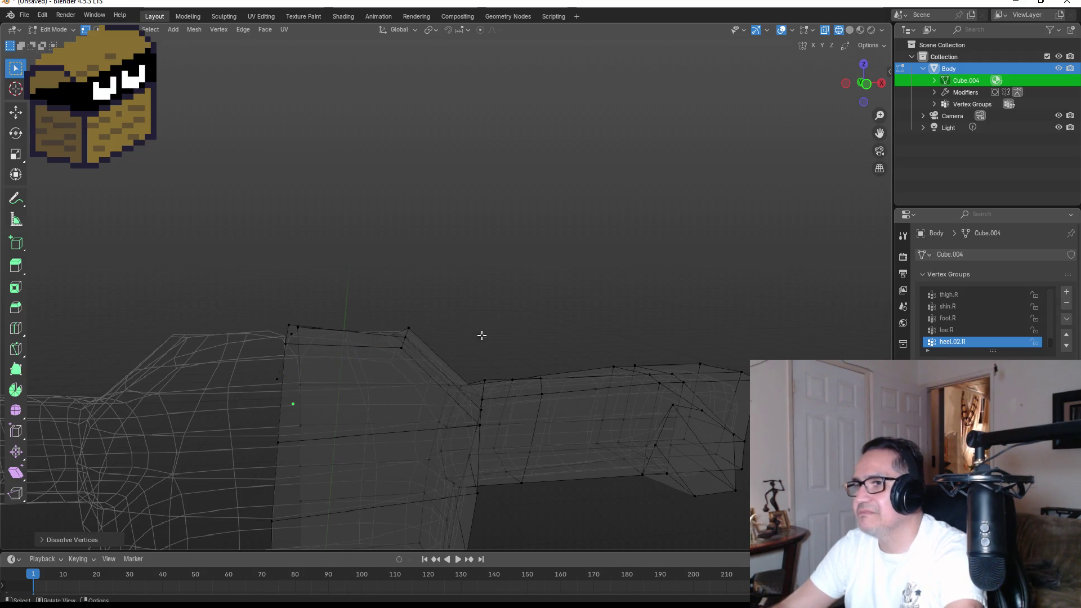
pyautogui.moveTo(480, 336)
pyautogui.mouseDown()
pyautogui.moveTo(517, 303)
pyautogui.moveTo(514, 292)
pyautogui.moveTo(511, 303)
pyautogui.mouseUp()
pyautogui.press('Tab')
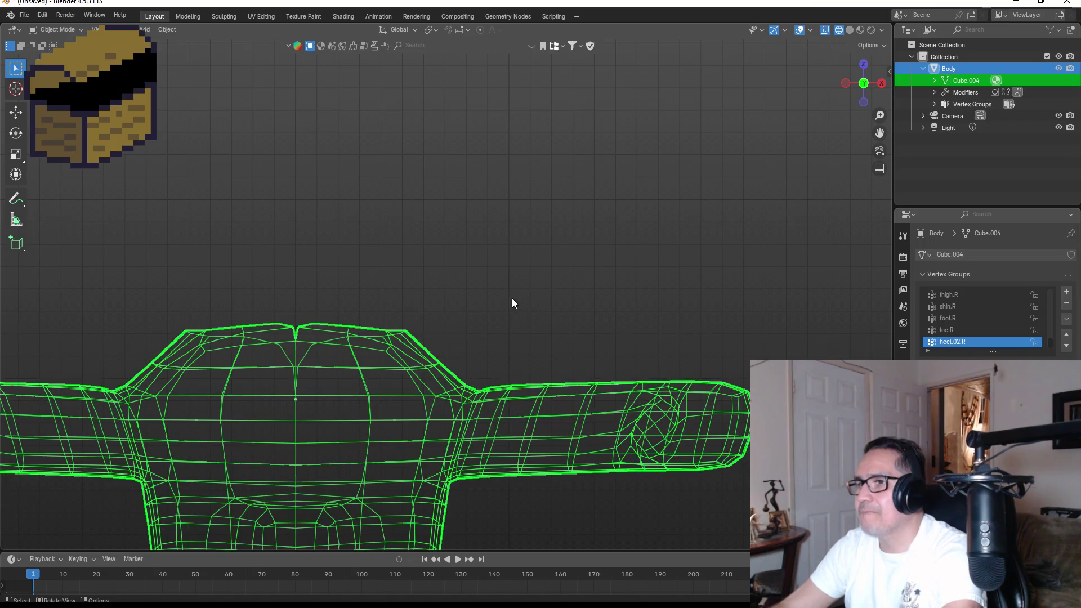
# Step: In Material Preview, dissolve the neck opening's edge loop and leftover vertices in edge select mode
pyautogui.press('z')
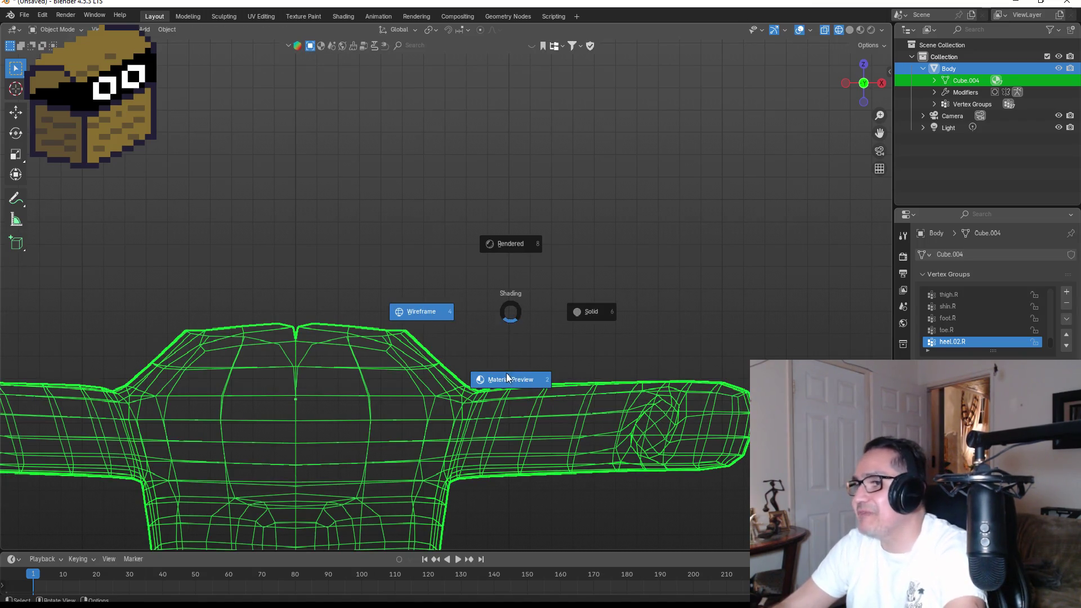
pyautogui.click(518, 382)
pyautogui.moveTo(535, 333)
pyautogui.mouseDown()
pyautogui.moveTo(584, 297)
pyautogui.moveTo(519, 338)
pyautogui.moveTo(350, 321)
pyautogui.moveTo(450, 357)
pyautogui.moveTo(457, 237)
pyautogui.mouseUp()
pyautogui.press('Tab')
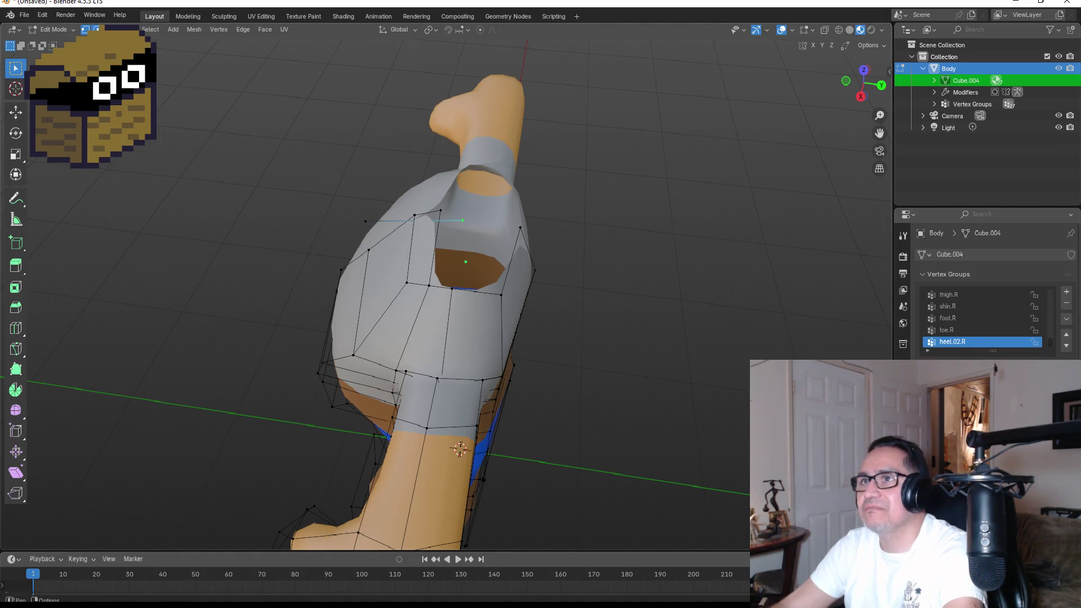
pyautogui.press('2')
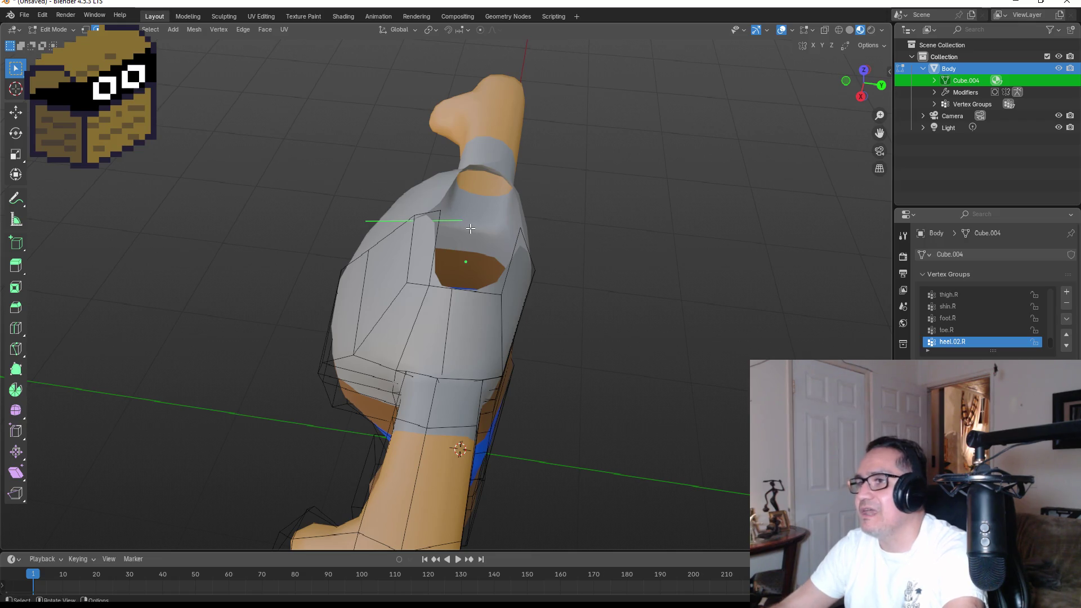
pyautogui.press('x')
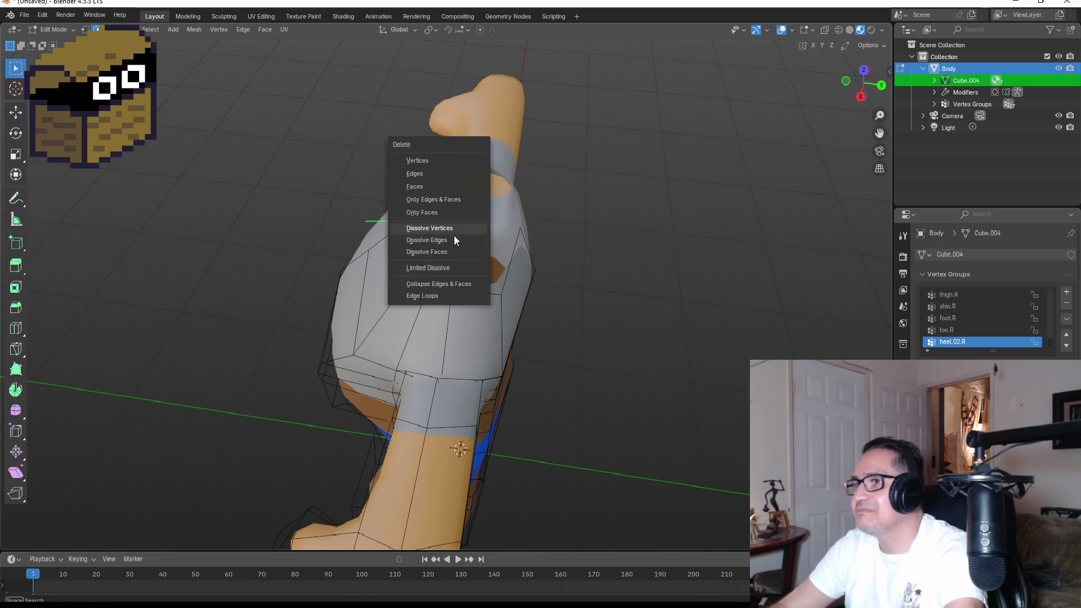
pyautogui.click(455, 240)
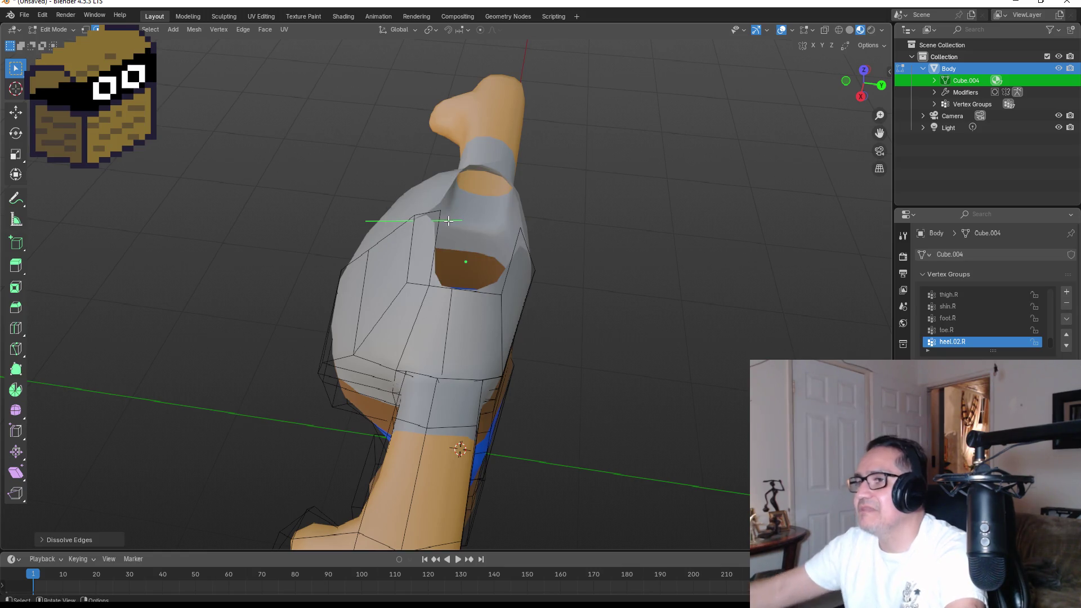
pyautogui.press('x')
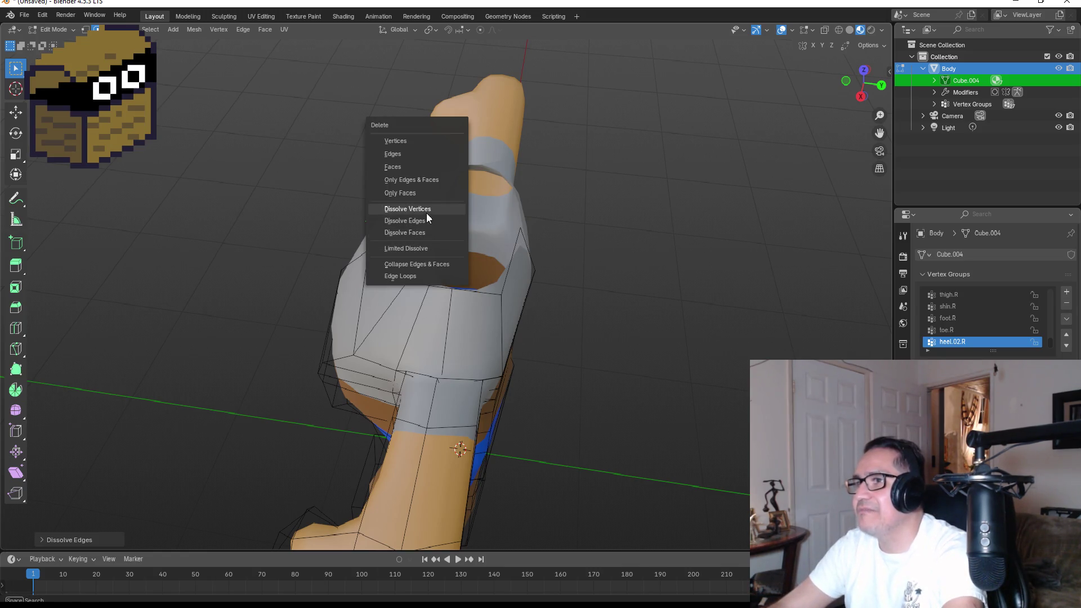
pyautogui.click(426, 213)
pyautogui.moveTo(602, 238)
pyautogui.mouseDown()
pyautogui.moveTo(687, 239)
pyautogui.moveTo(726, 220)
pyautogui.moveTo(565, 257)
pyautogui.moveTo(549, 194)
pyautogui.moveTo(440, 250)
pyautogui.moveTo(524, 176)
pyautogui.moveTo(548, 191)
pyautogui.moveTo(542, 281)
pyautogui.mouseUp()
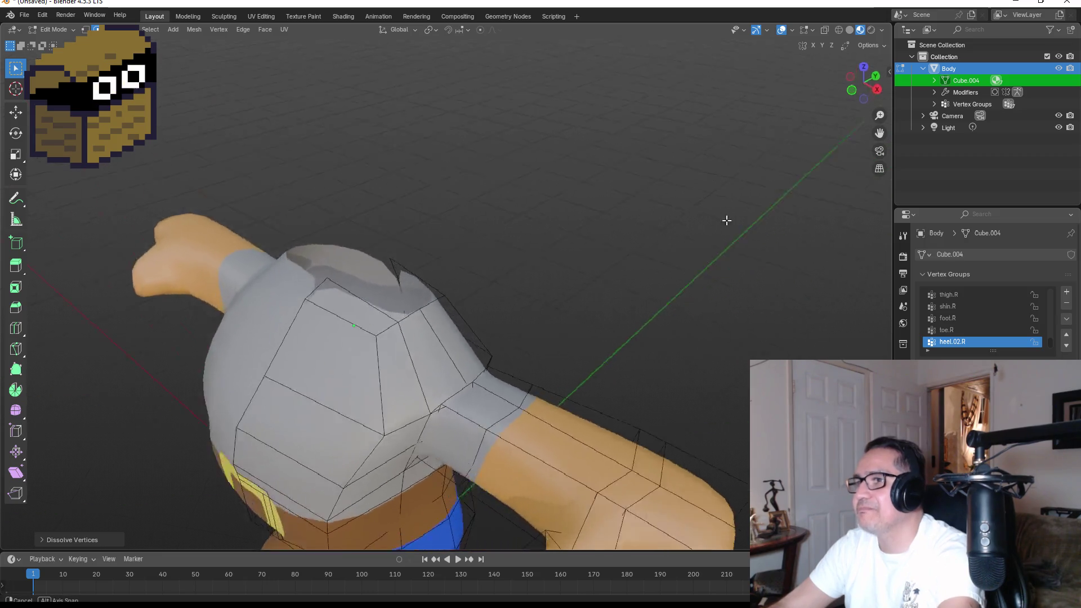
pyautogui.press('Tab')
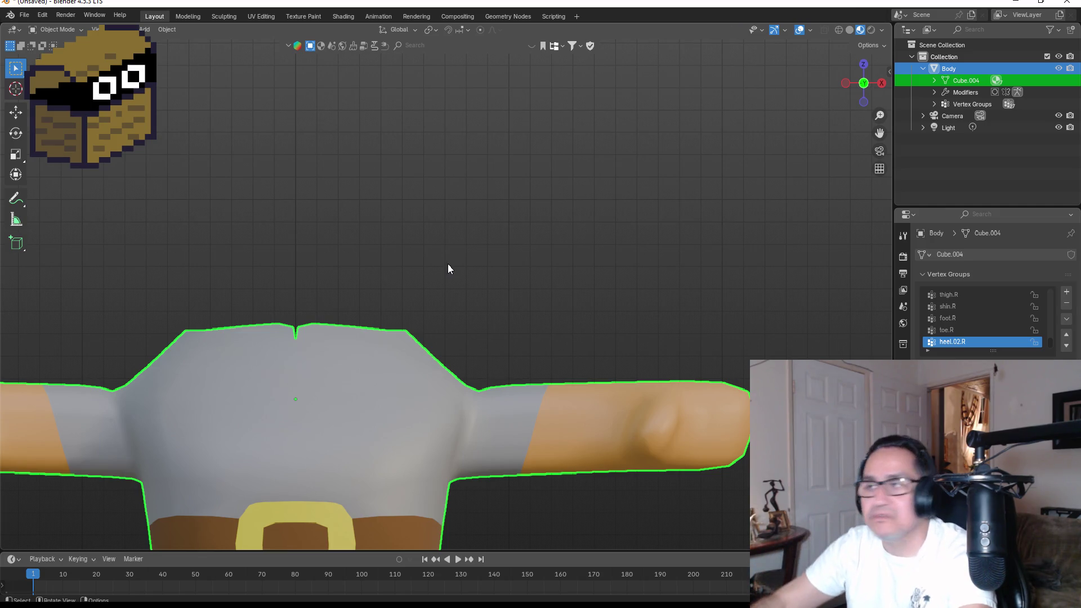
pyautogui.scroll(-5, 450, 262)
pyautogui.moveTo(561, 251)
pyautogui.mouseDown()
pyautogui.moveTo(373, 289)
pyautogui.moveTo(379, 345)
pyautogui.moveTo(452, 339)
pyautogui.moveTo(350, 353)
pyautogui.moveTo(415, 253)
pyautogui.moveTo(546, 247)
pyautogui.moveTo(560, 297)
pyautogui.mouseUp()
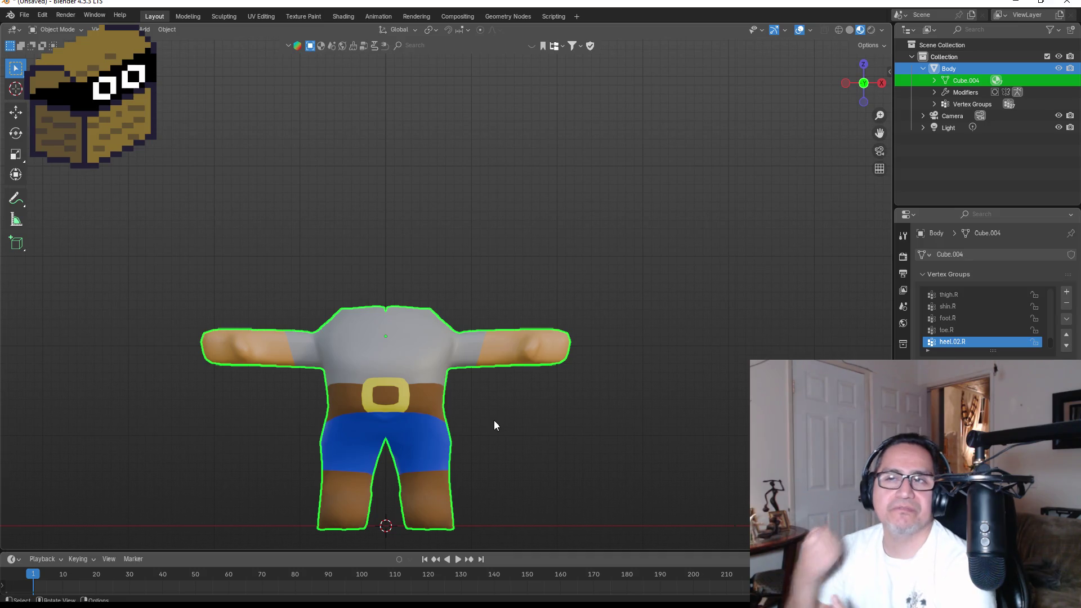
pyautogui.moveTo(305, 330)
pyautogui.mouseDown()
pyautogui.moveTo(490, 362)
pyautogui.moveTo(450, 422)
pyautogui.moveTo(462, 415)
pyautogui.mouseUp()
pyautogui.moveTo(399, 415)
pyautogui.mouseDown()
pyautogui.moveTo(466, 390)
pyautogui.moveTo(406, 465)
pyautogui.moveTo(423, 437)
pyautogui.moveTo(412, 448)
pyautogui.moveTo(484, 450)
pyautogui.mouseUp()
pyautogui.press('KP_1')
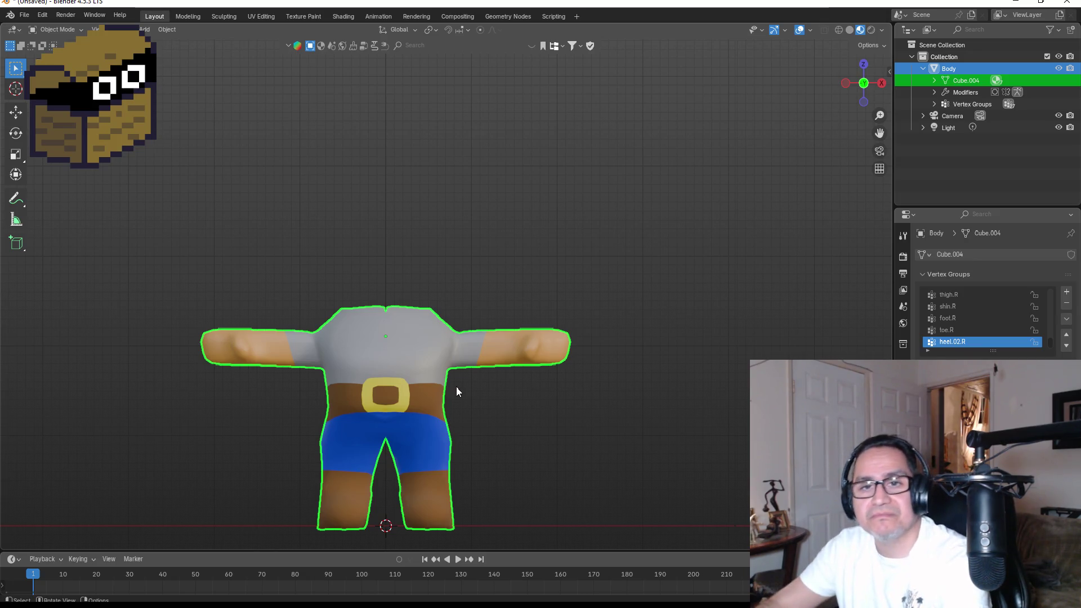
pyautogui.scroll(2, 455, 391)
pyautogui.moveTo(509, 435)
pyautogui.mouseDown()
pyautogui.moveTo(506, 444)
pyautogui.moveTo(445, 415)
pyautogui.moveTo(368, 430)
pyautogui.mouseUp()
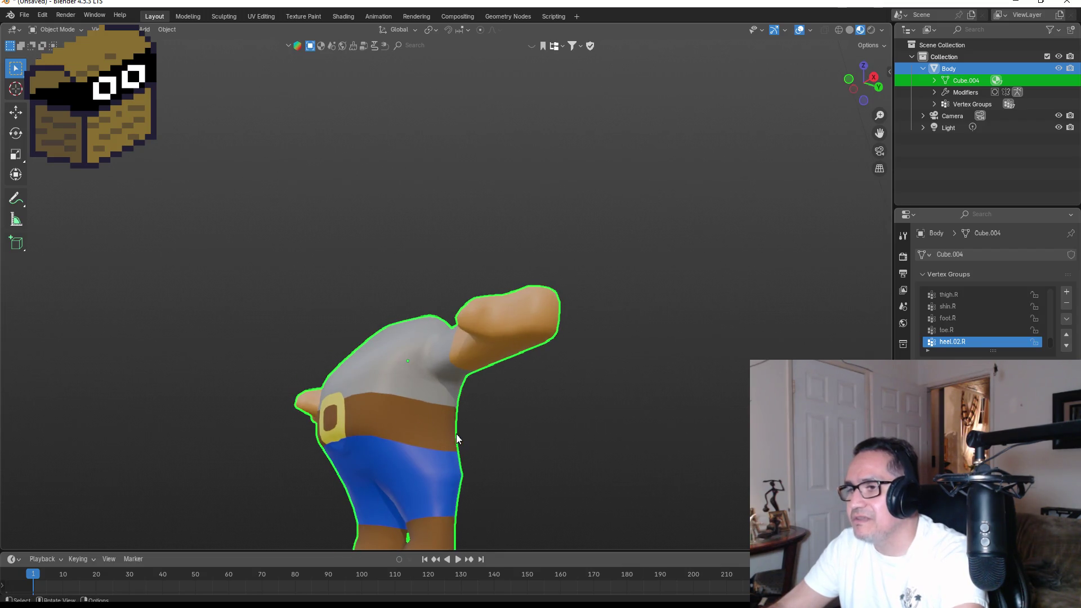
pyautogui.moveTo(457, 438); pyautogui.dragTo(415, 445)
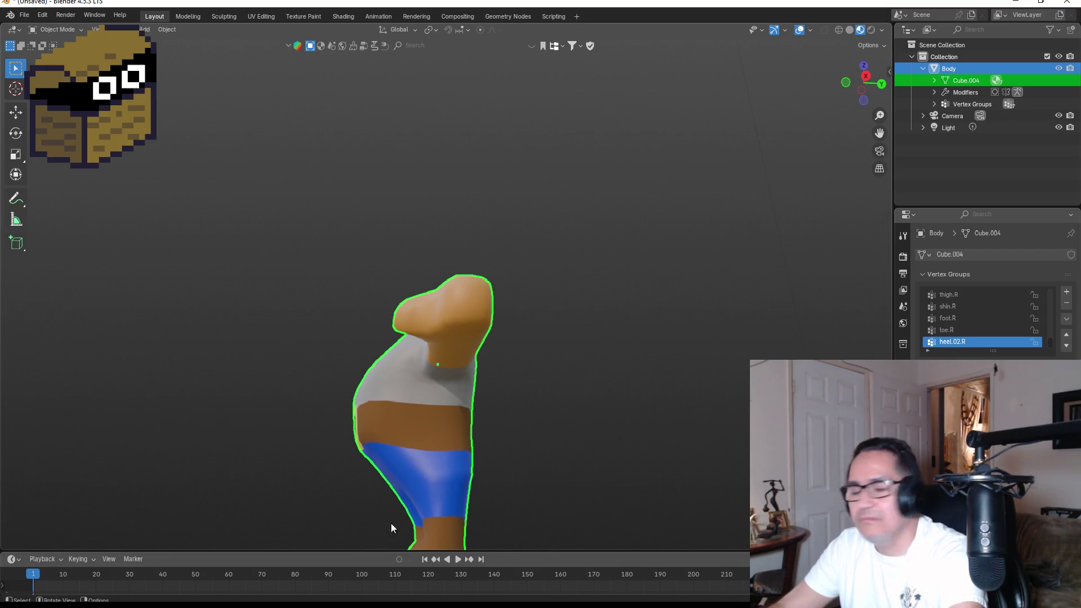
pyautogui.moveTo(469, 463)
pyautogui.mouseDown()
pyautogui.moveTo(644, 460)
pyautogui.moveTo(582, 484)
pyautogui.mouseUp()
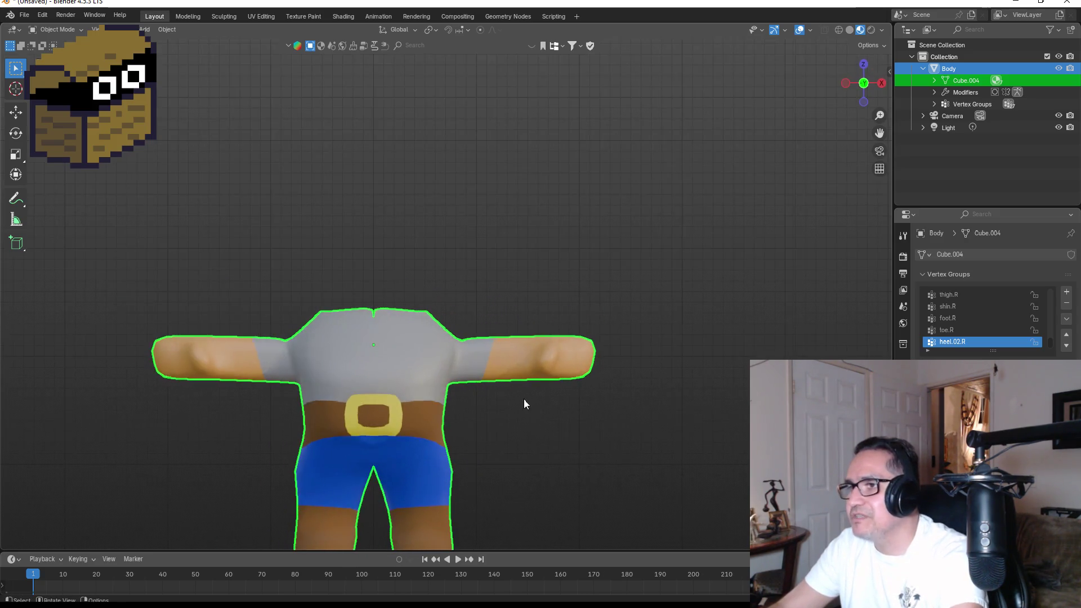
pyautogui.scroll(-4, 523, 399)
pyautogui.scroll(3, 407, 342)
pyautogui.moveTo(410, 384)
pyautogui.mouseDown()
pyautogui.moveTo(504, 423)
pyautogui.moveTo(371, 408)
pyautogui.moveTo(525, 418)
pyautogui.mouseUp()
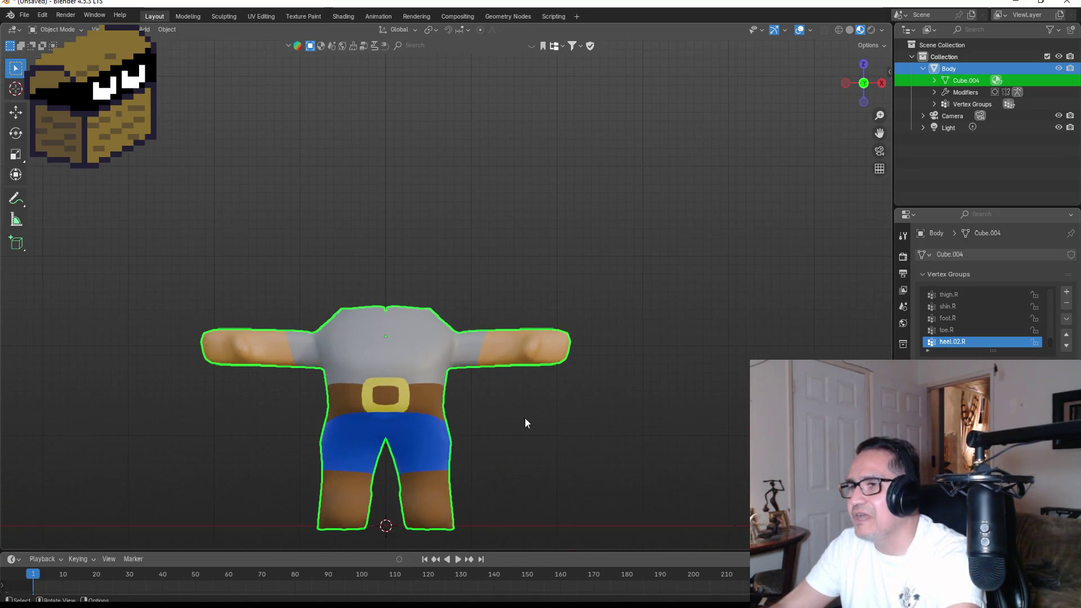
# Step: Save the scene through File > Save As under the name DwarfTemplate.blend
pyautogui.click(25, 16)
pyautogui.click(48, 102)
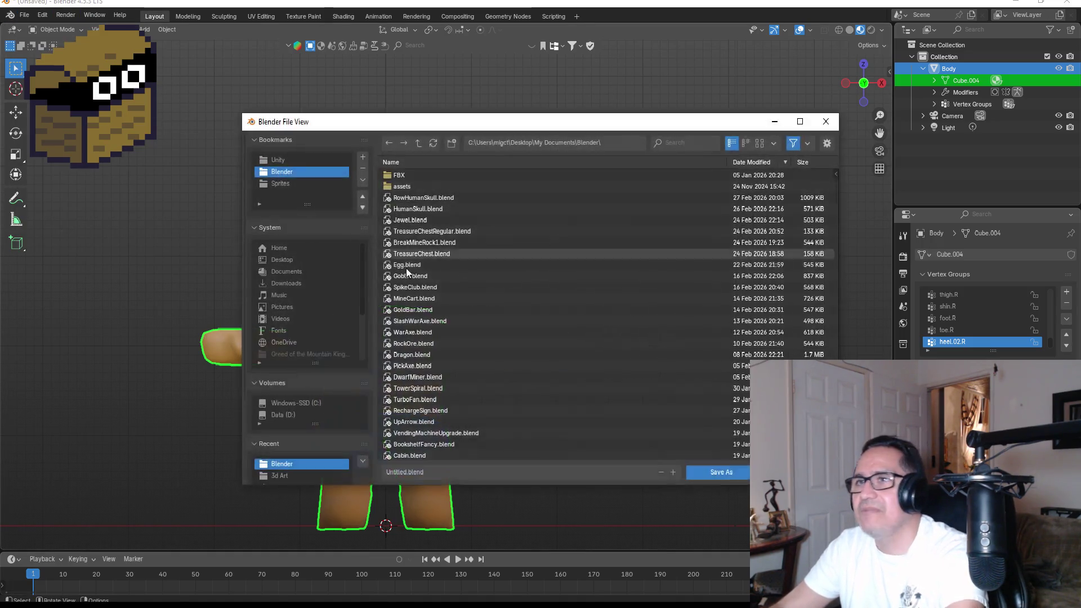
pyautogui.click(427, 470)
pyautogui.write('Dwarf')
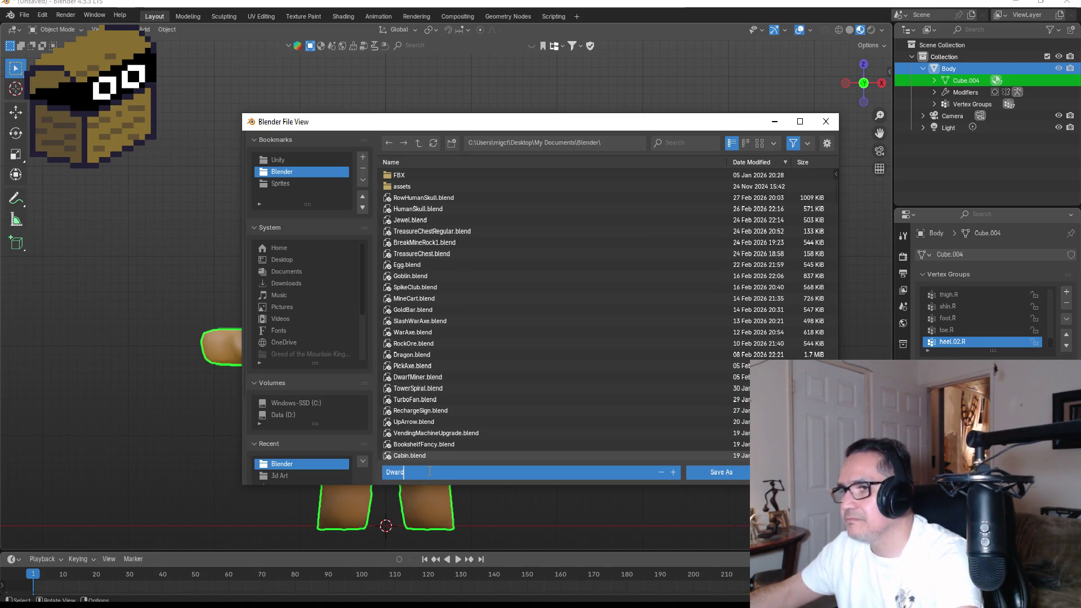
pyautogui.press('BackSpace')
pyautogui.write('fMo')
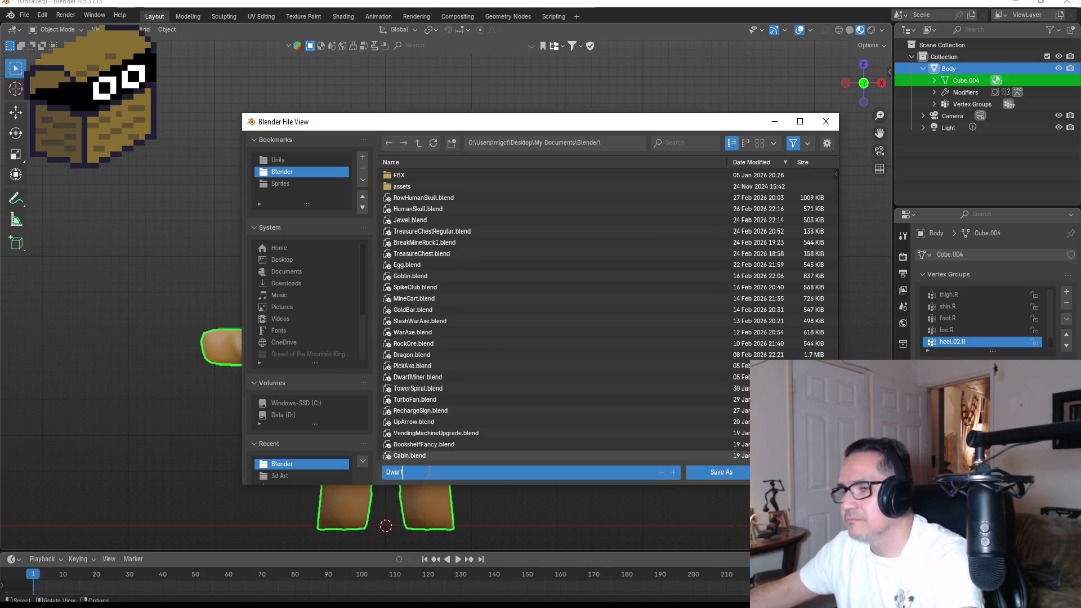
pyautogui.write('d')
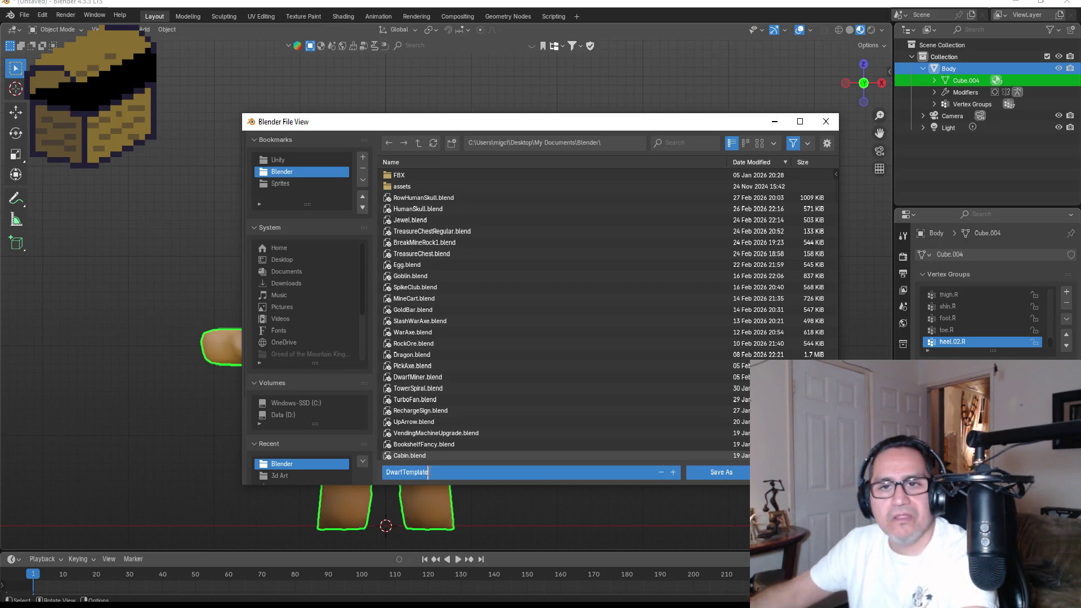
pyautogui.click(726, 472)
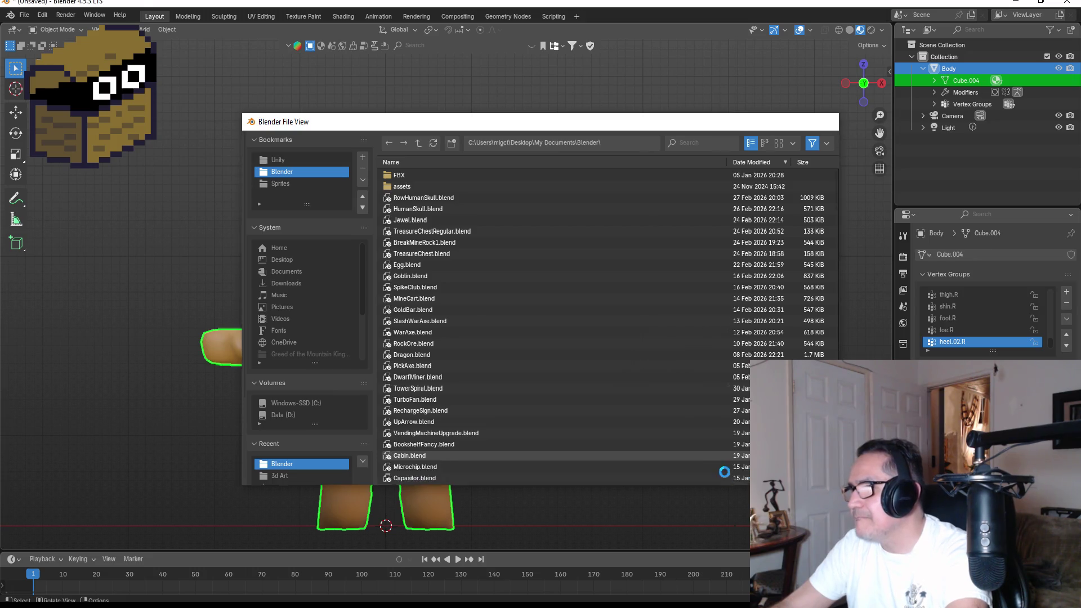
pyautogui.scroll(3, 450, 352)
pyautogui.scroll(-4, 484, 338)
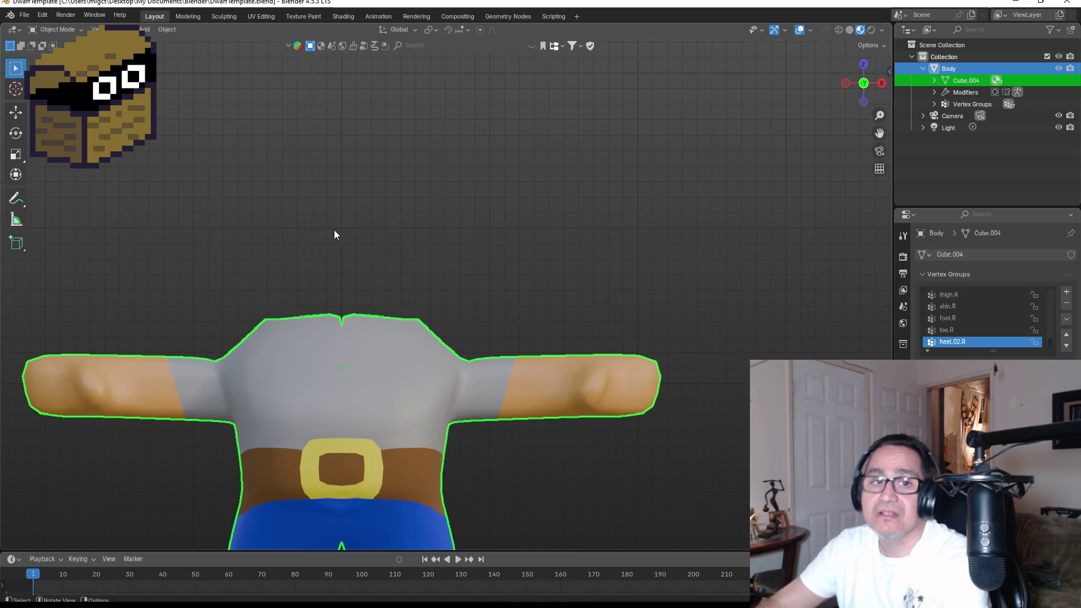
# Step: Select the two top neck edges and level them flat, then return to Object Mode in front view
pyautogui.scroll(-3, 352, 243)
pyautogui.moveTo(352, 242)
pyautogui.mouseDown()
pyautogui.moveTo(511, 369)
pyautogui.moveTo(521, 352)
pyautogui.moveTo(370, 356)
pyautogui.moveTo(488, 388)
pyautogui.moveTo(589, 362)
pyautogui.mouseUp()
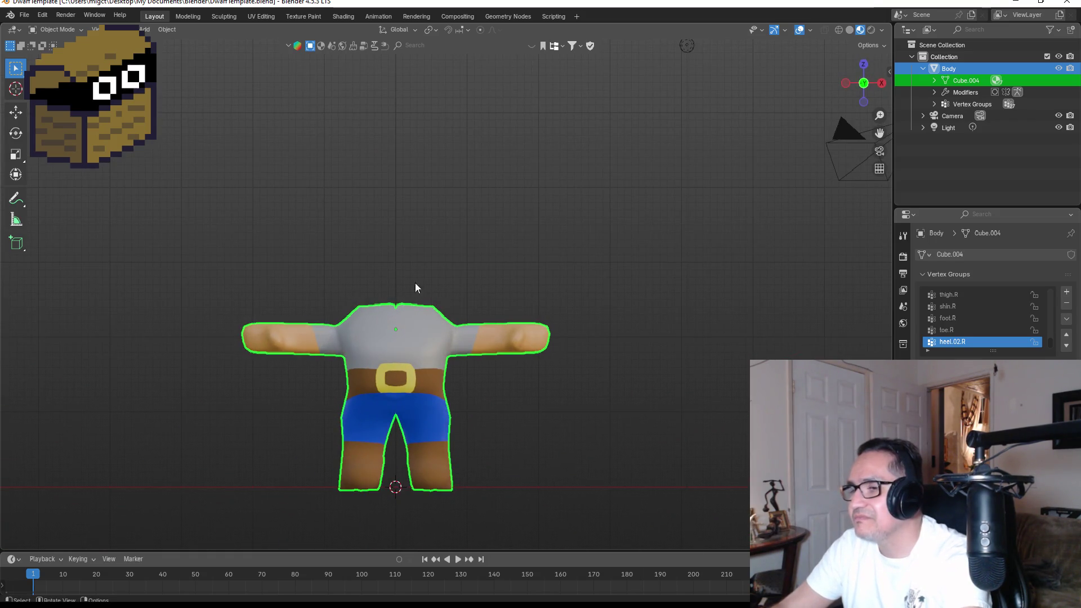
pyautogui.press('Tab')
pyautogui.moveTo(444, 277)
pyautogui.mouseDown()
pyautogui.moveTo(437, 354)
pyautogui.moveTo(429, 302)
pyautogui.moveTo(311, 290)
pyautogui.mouseUp()
pyautogui.scroll(1, 312, 290)
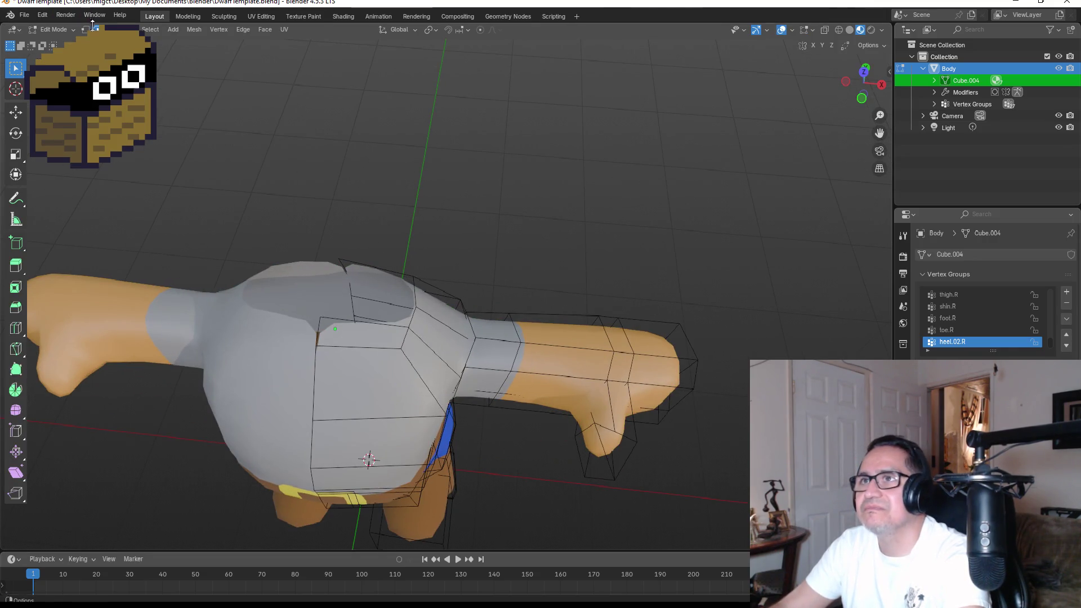
pyautogui.click(356, 324)
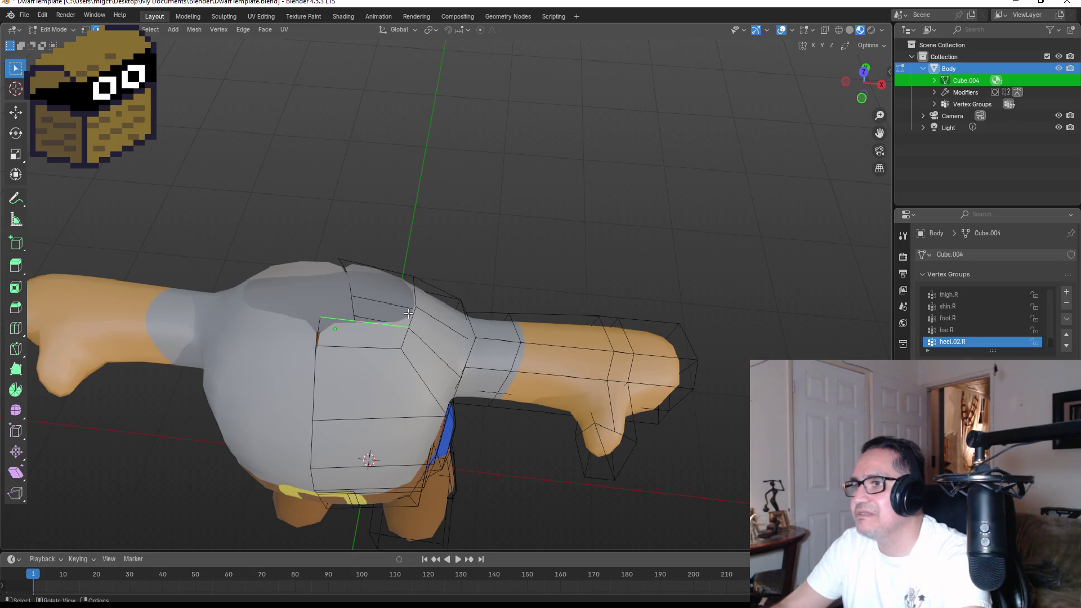
pyautogui.keyDown('shift'); pyautogui.click(411, 315); pyautogui.keyUp('shift')
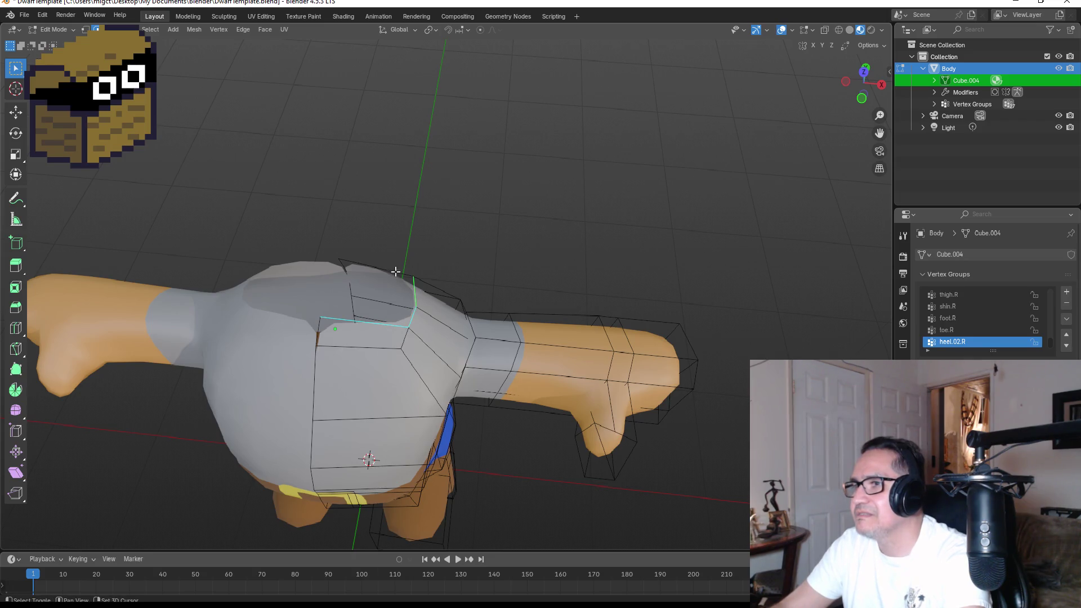
pyautogui.press('g')
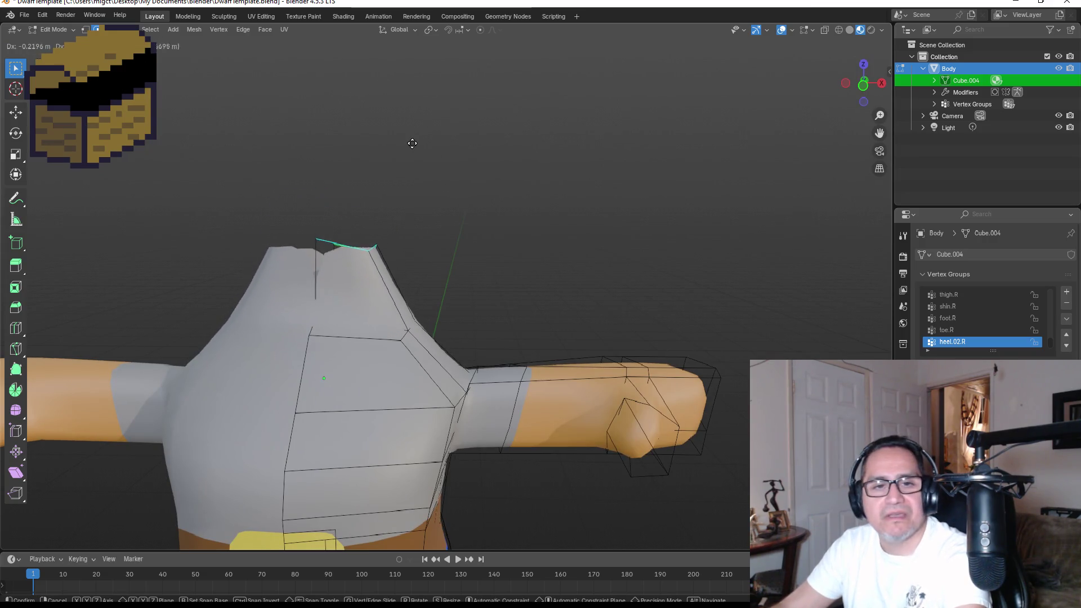
pyautogui.press('Escape')
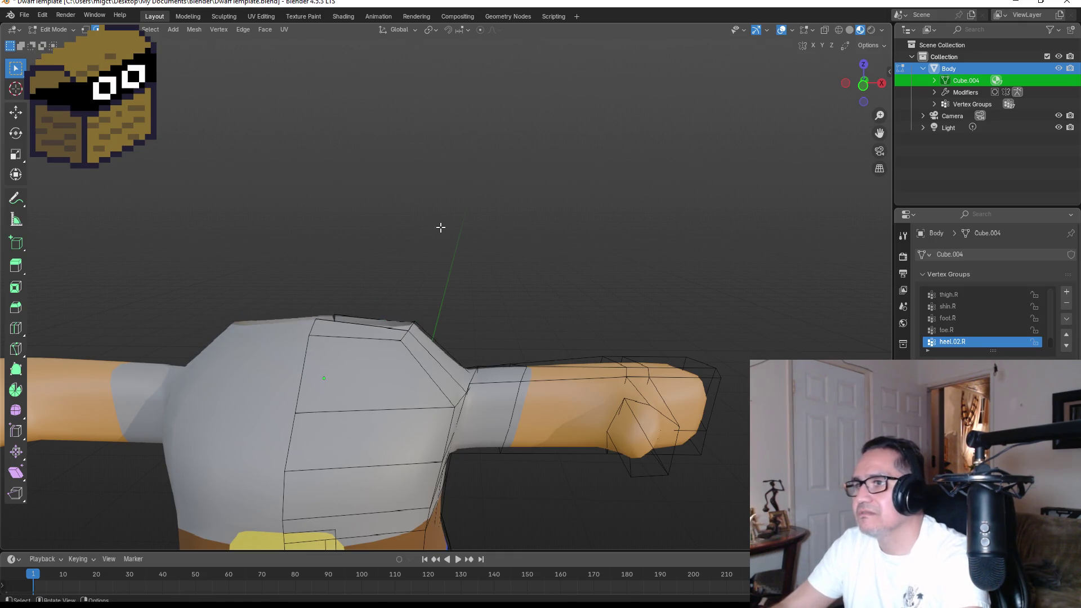
pyautogui.press('Tab')
pyautogui.press('KP_1')
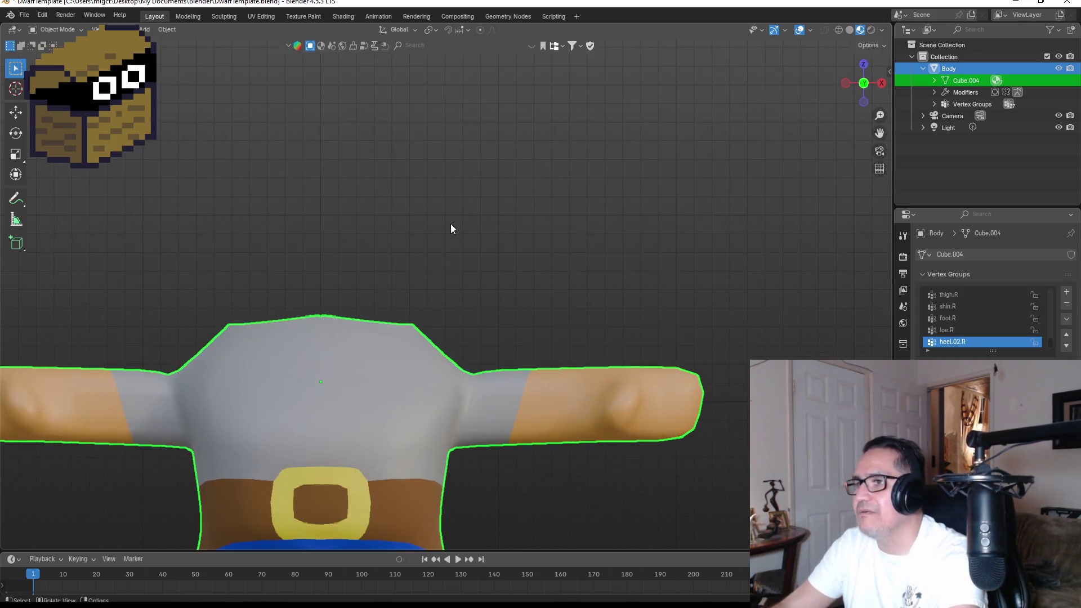
pyautogui.hotkey('shift', 'a')
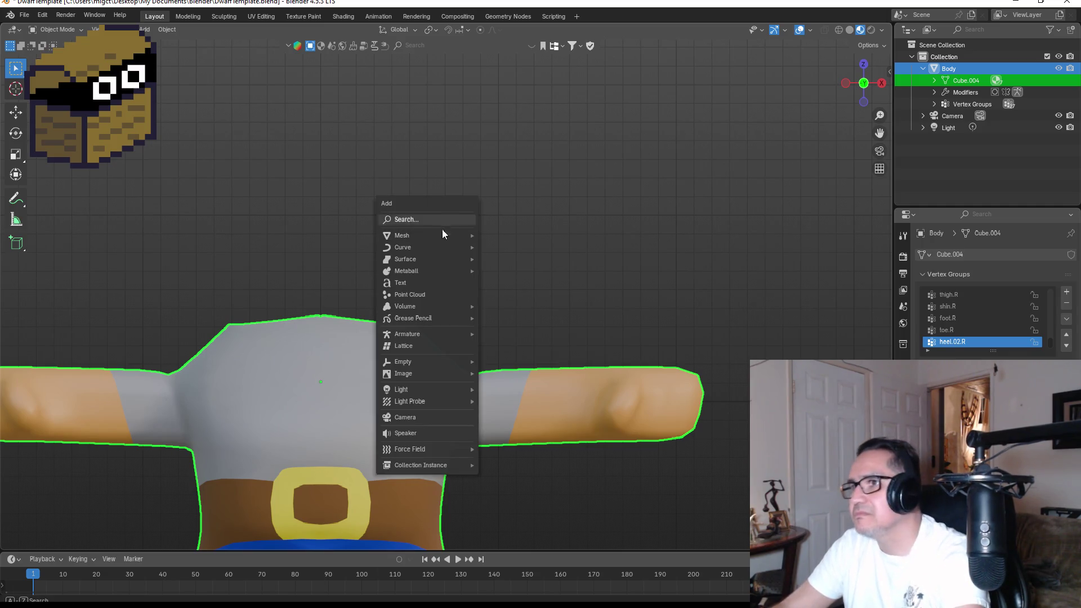
# Step: Add a cube, scale it down and seat it on the dwarf's shoulders as a placeholder head
pyautogui.moveTo(448, 237)
pyautogui.click(511, 251)
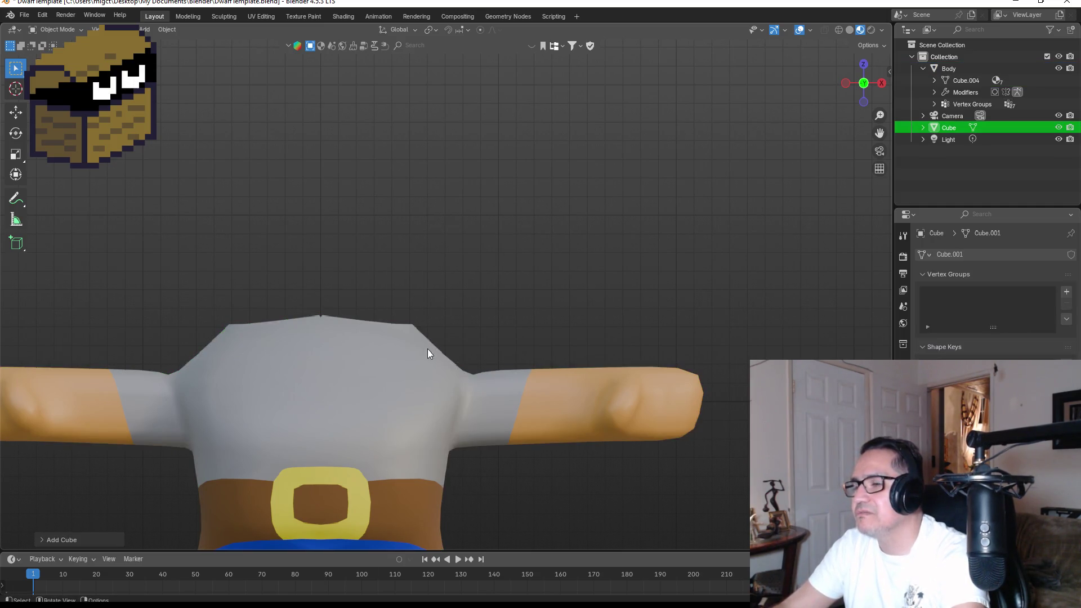
pyautogui.scroll(-6, 427, 349)
pyautogui.press('g')
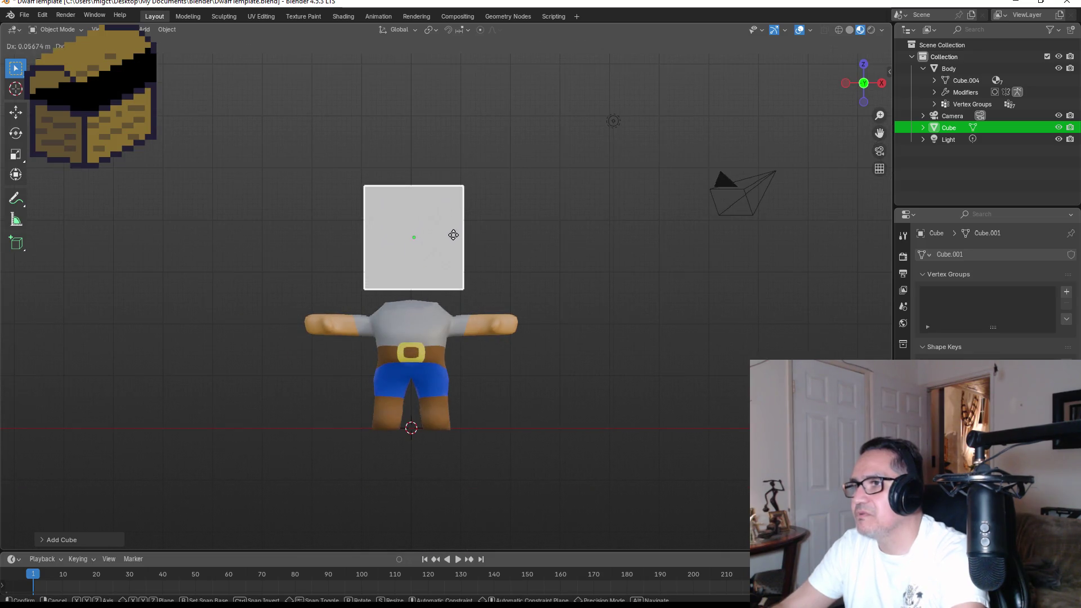
pyautogui.click(454, 235)
pyautogui.press('s')
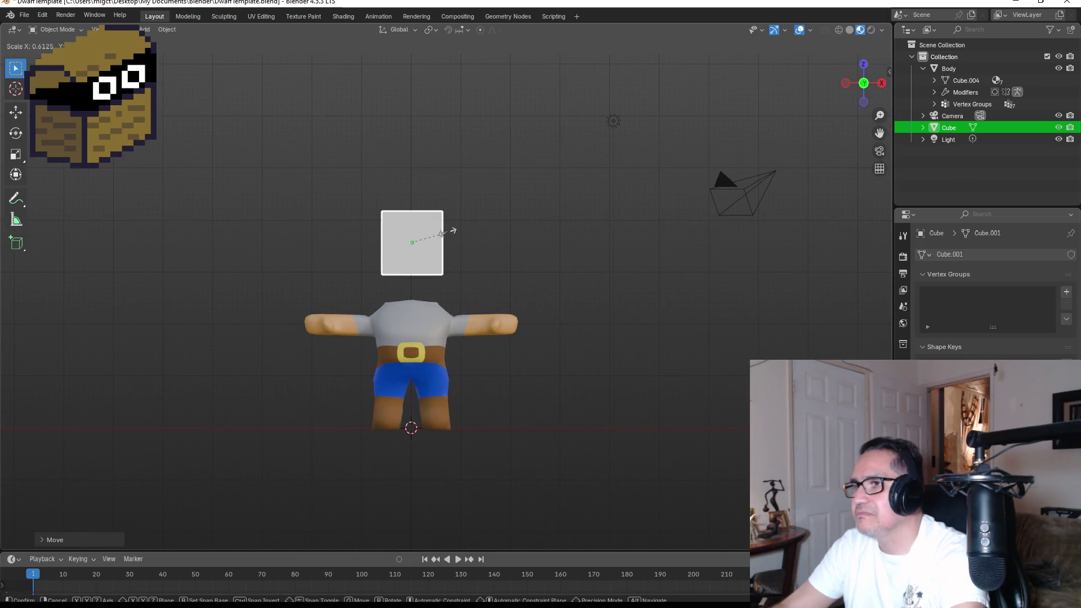
pyautogui.click(445, 236)
pyautogui.press('g')
pyautogui.press('z')
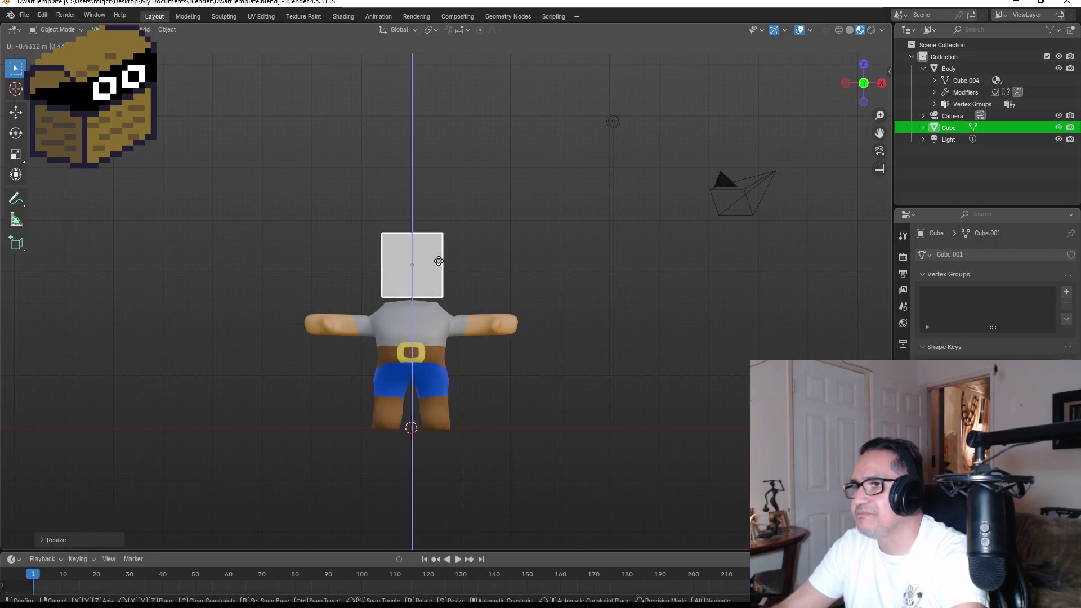
pyautogui.click(439, 267)
pyautogui.scroll(7, 421, 174)
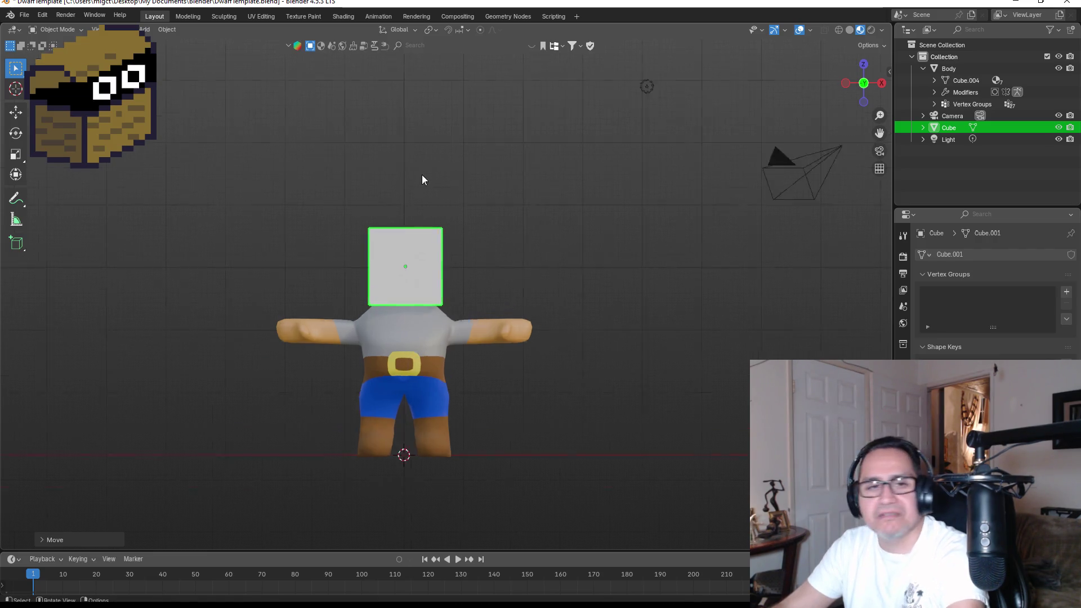
pyautogui.moveTo(535, 251)
pyautogui.mouseDown()
pyautogui.moveTo(429, 241)
pyautogui.moveTo(497, 271)
pyautogui.moveTo(504, 320)
pyautogui.mouseUp()
pyautogui.scroll(-4, 454, 389)
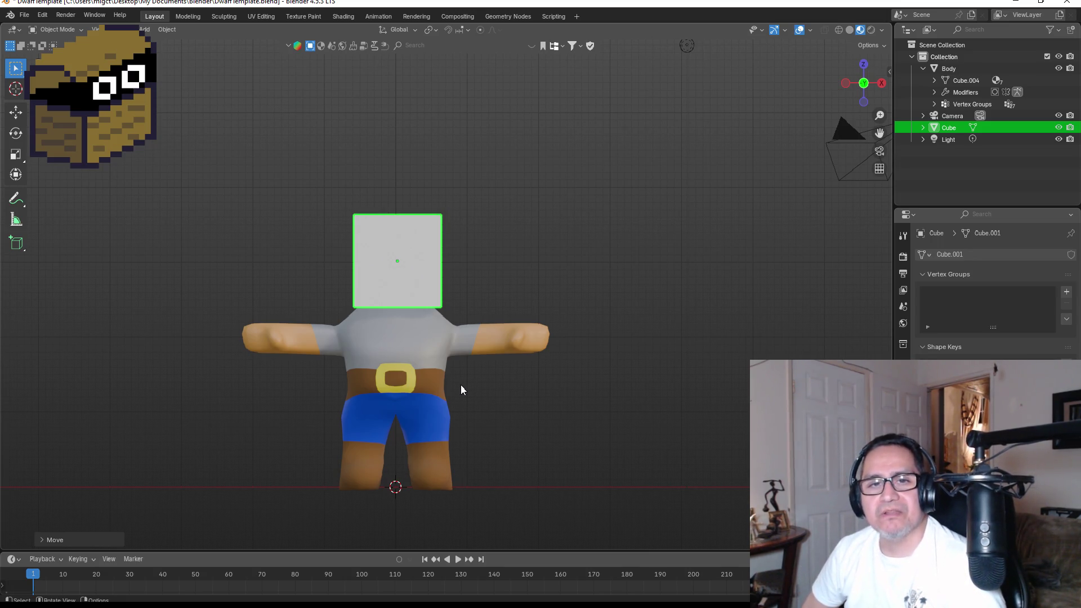
pyautogui.scroll(3, 406, 470)
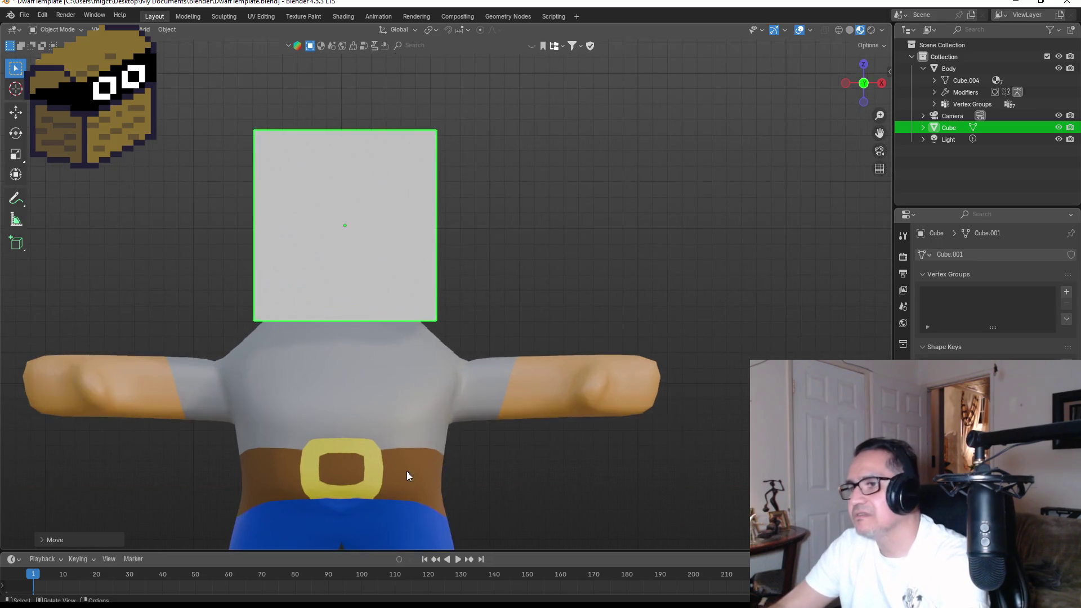
# Step: Select the dwarf's Body and switch it into Edit Mode
pyautogui.click(434, 464)
pyautogui.press('Tab')
pyautogui.moveTo(438, 502)
pyautogui.mouseDown()
pyautogui.moveTo(369, 446)
pyautogui.moveTo(439, 438)
pyautogui.moveTo(401, 436)
pyautogui.mouseUp()
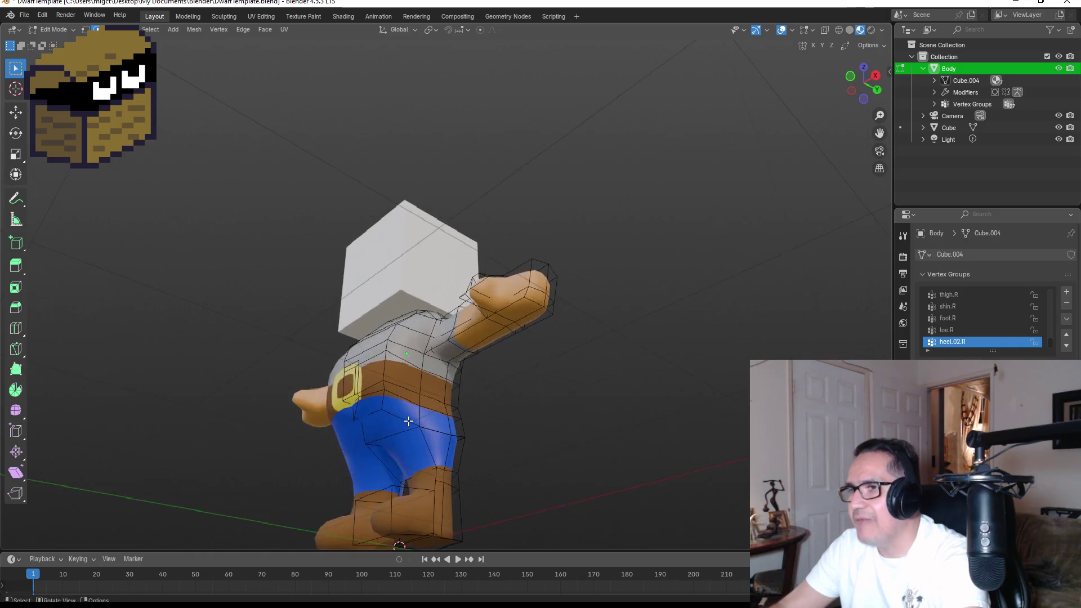
# Step: Orbit around the body and try moving the belt edge loop, then cancel the move
pyautogui.scroll(2, 401, 435)
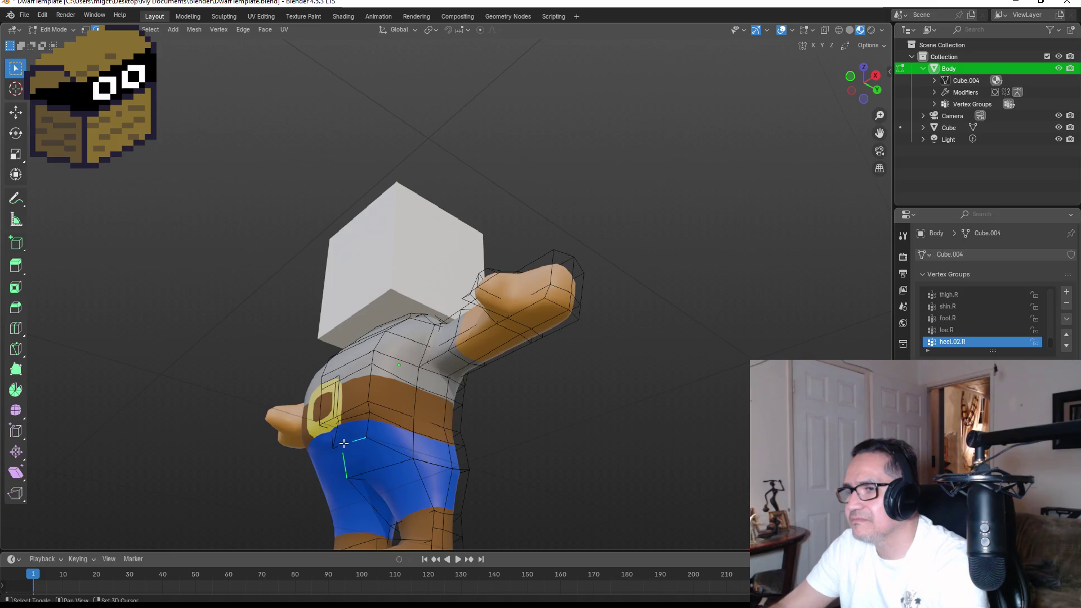
pyautogui.moveTo(344, 445); pyautogui.dragTo(427, 441)
pyautogui.scroll(2, 336, 462)
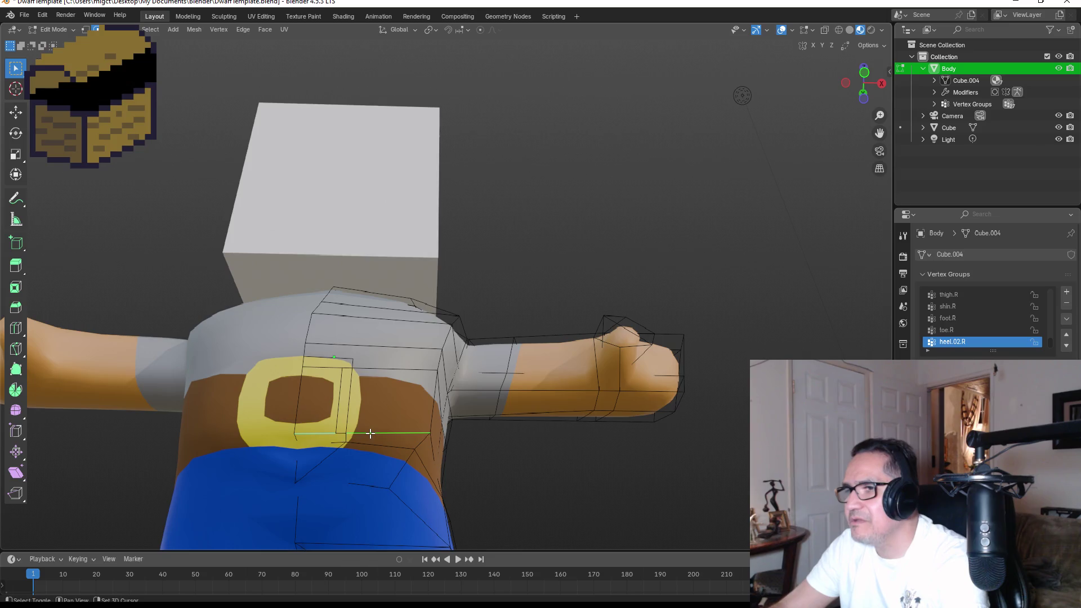
pyautogui.scroll(-3, 358, 435)
pyautogui.moveTo(475, 449)
pyautogui.mouseDown()
pyautogui.moveTo(410, 459)
pyautogui.moveTo(398, 475)
pyautogui.mouseUp()
pyautogui.press('g')
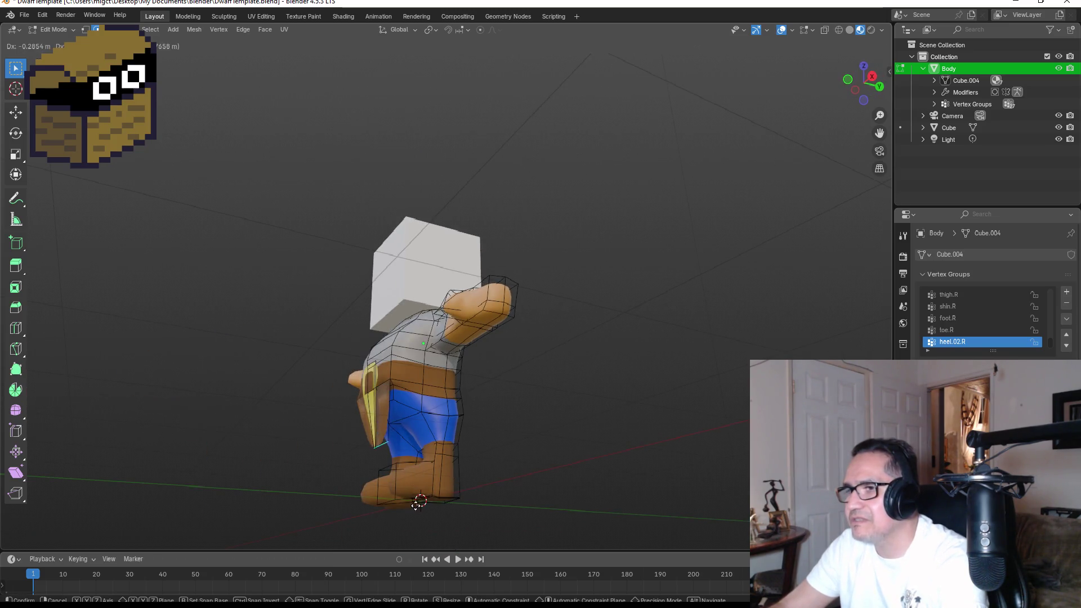
pyautogui.rightClick(412, 535)
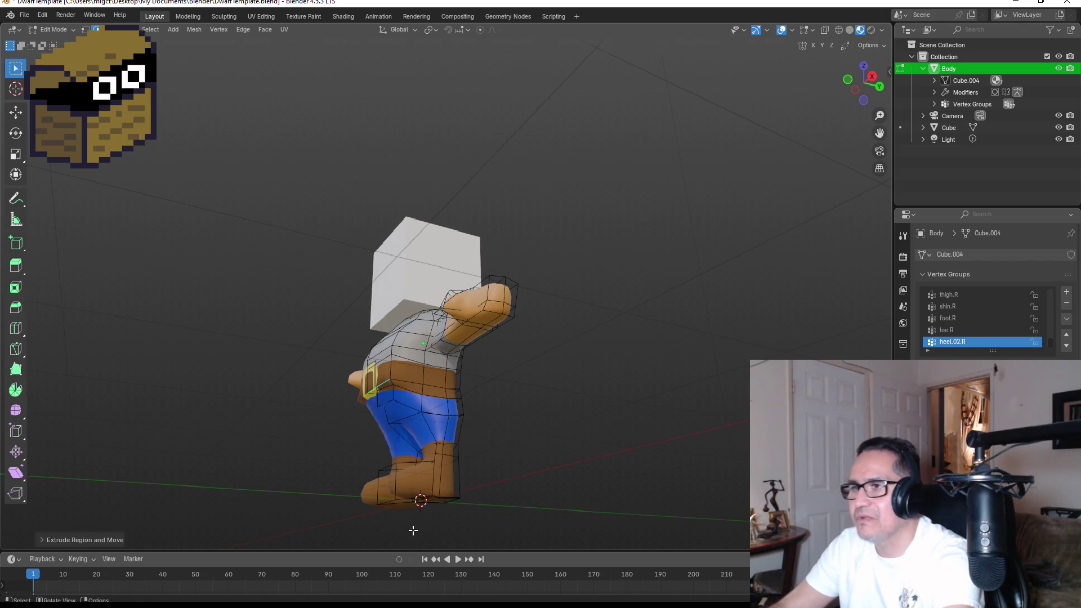
pyautogui.scroll(1, 380, 424)
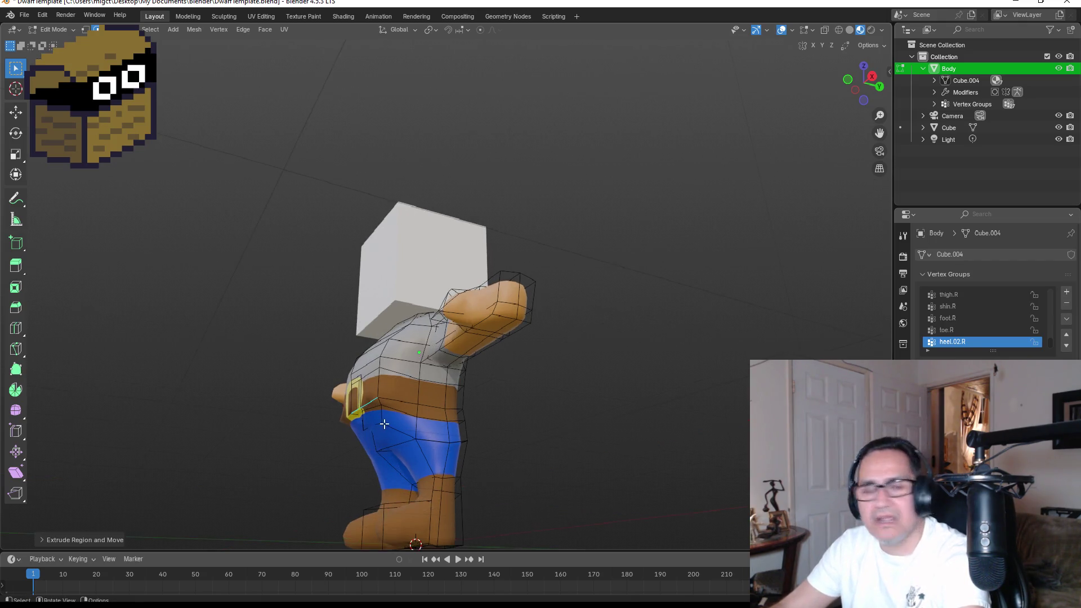
# Step: Knife-cut a new edge loop across the waist and experiment with moving and scaling it
pyautogui.press('k')
pyautogui.click(393, 394)
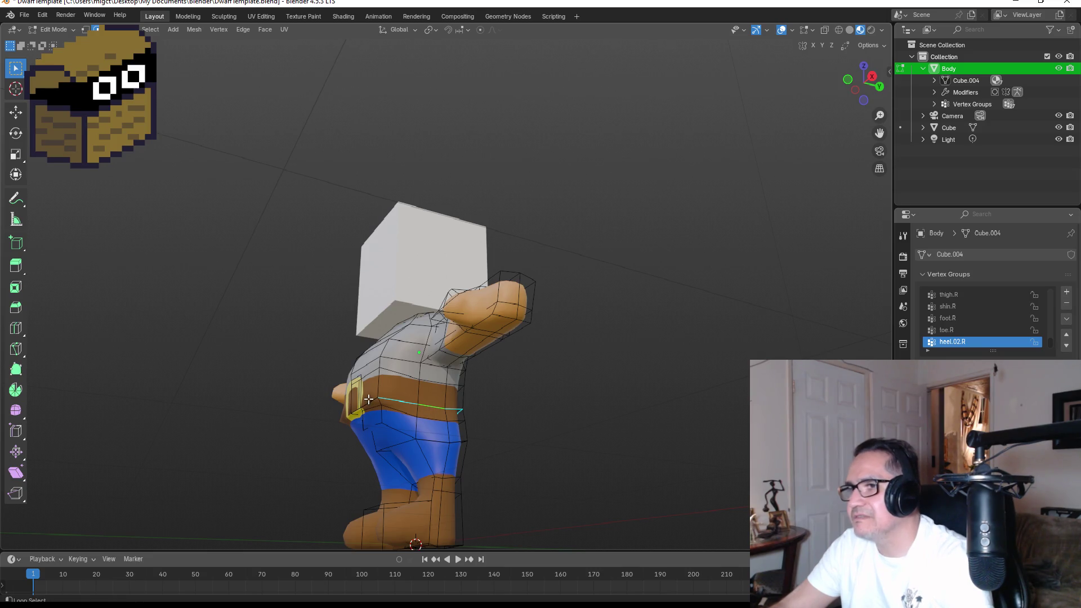
pyautogui.moveTo(415, 390)
pyautogui.mouseDown()
pyautogui.moveTo(518, 398)
pyautogui.moveTo(324, 386)
pyautogui.moveTo(394, 388)
pyautogui.mouseUp()
pyautogui.press('Return')
pyautogui.press('g')
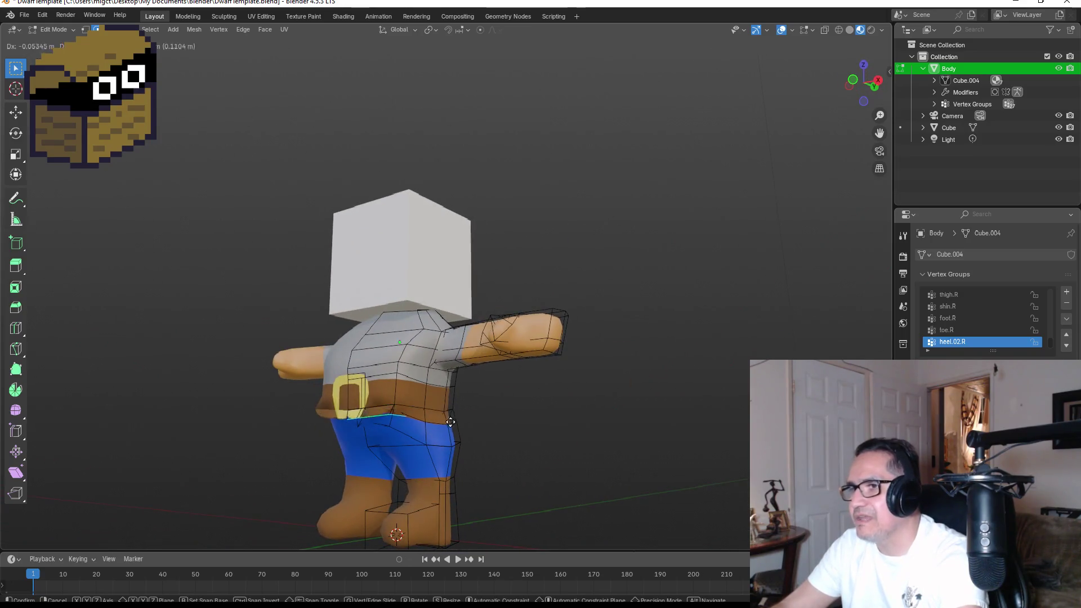
pyautogui.click(453, 434)
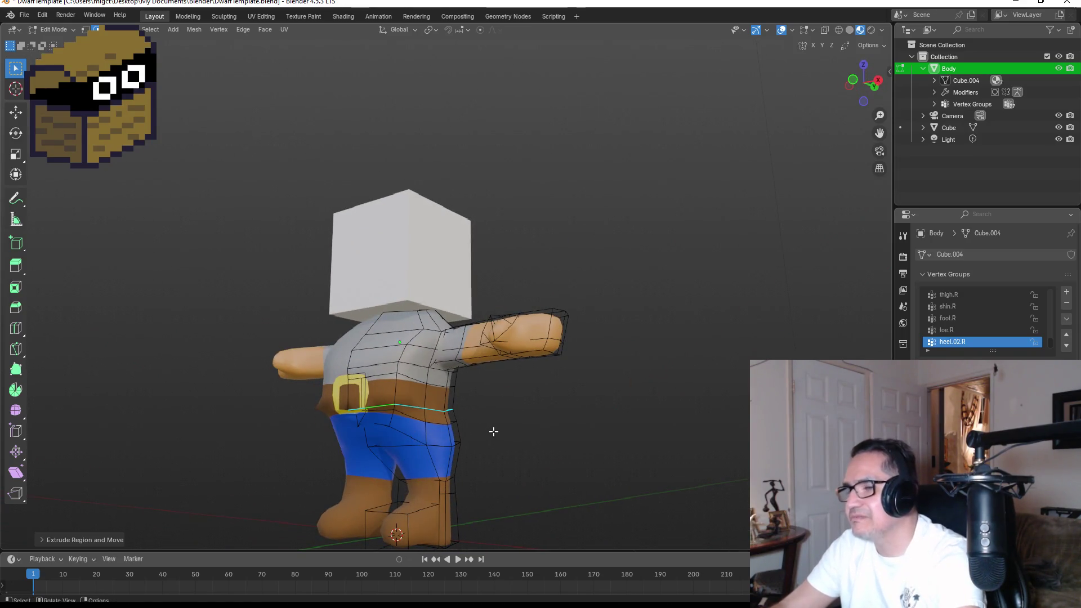
pyautogui.moveTo(492, 434); pyautogui.dragTo(468, 424)
pyautogui.press('g')
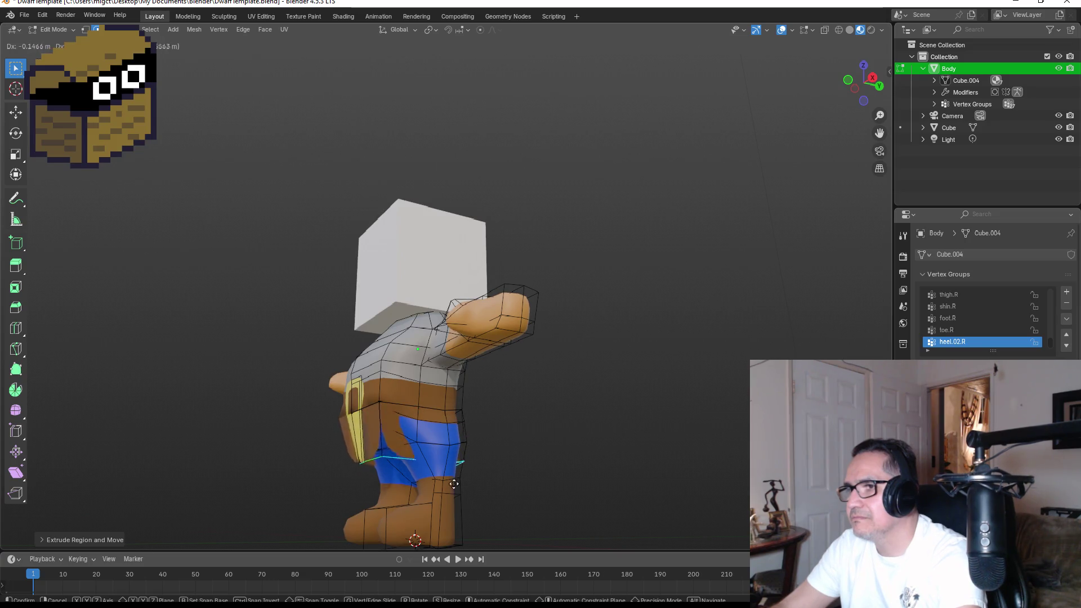
pyautogui.press('s')
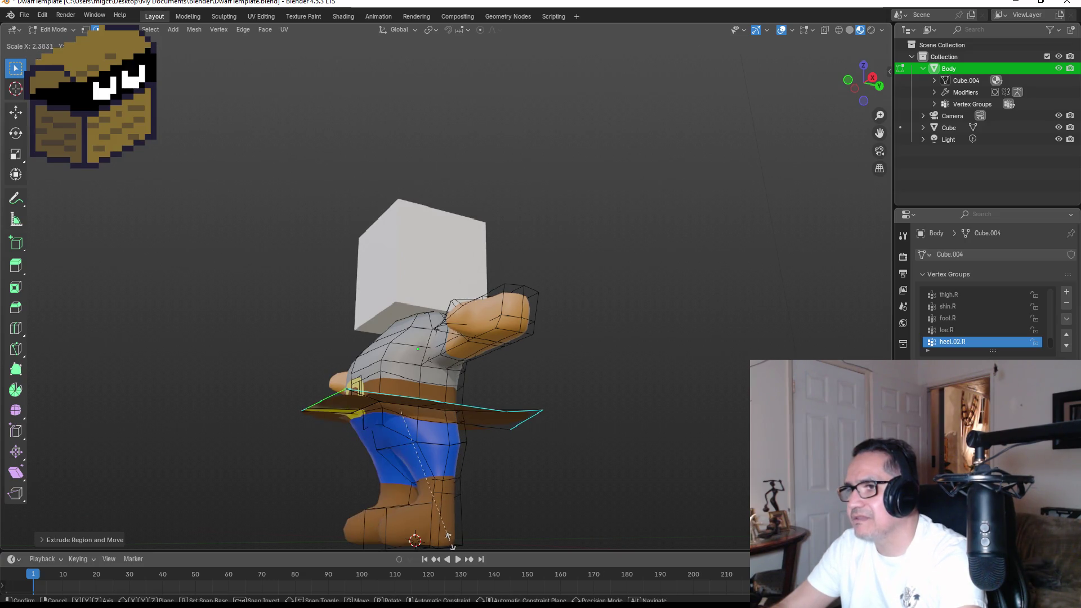
pyautogui.press('g')
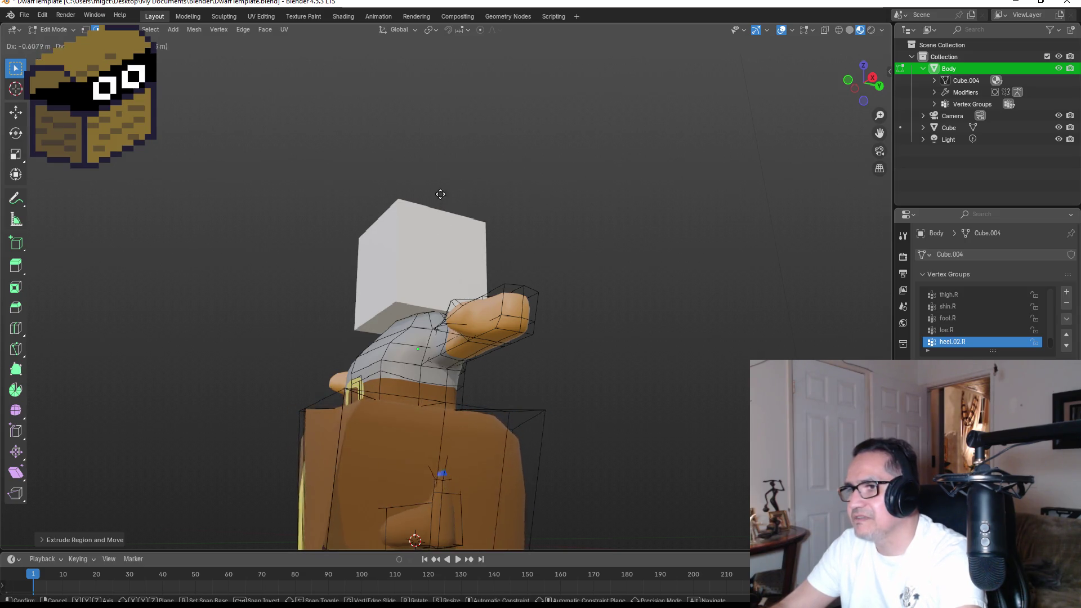
pyautogui.click(461, 155)
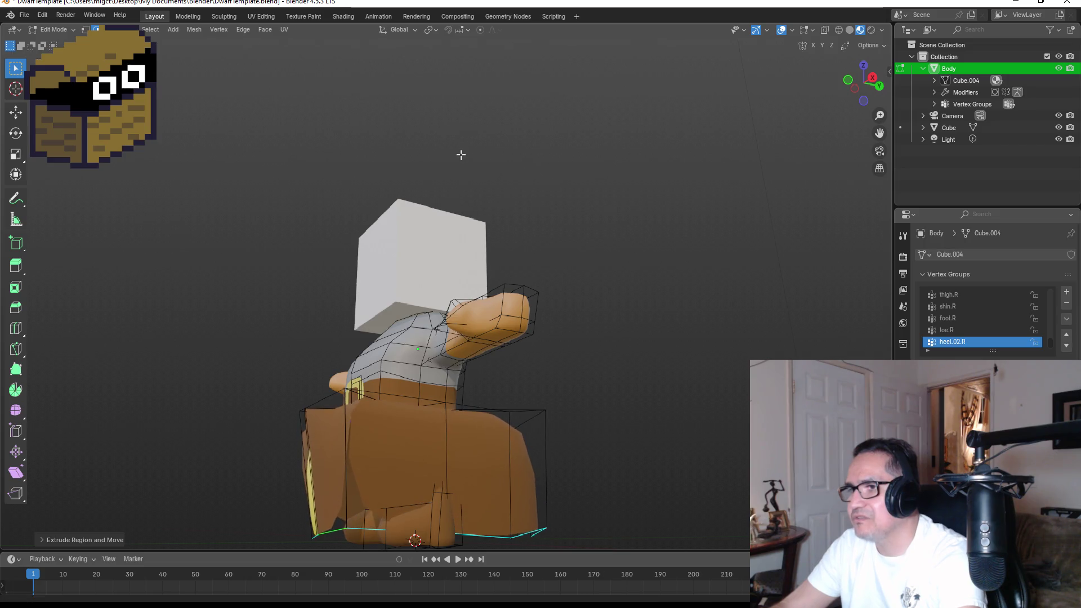
pyautogui.moveTo(520, 303)
pyautogui.mouseDown()
pyautogui.moveTo(647, 357)
pyautogui.moveTo(675, 340)
pyautogui.moveTo(536, 326)
pyautogui.mouseUp()
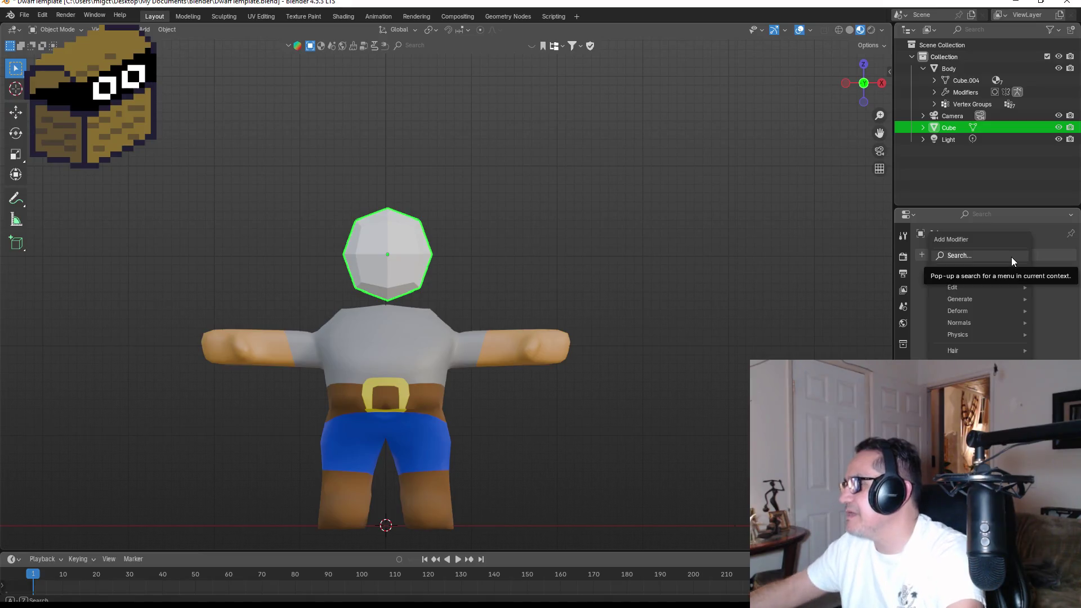
# Step: Add a Subdivision Surface modifier to the head cube, then enlarge it and seat it on the shoulders
pyautogui.click(1011, 257)
pyautogui.write('su')
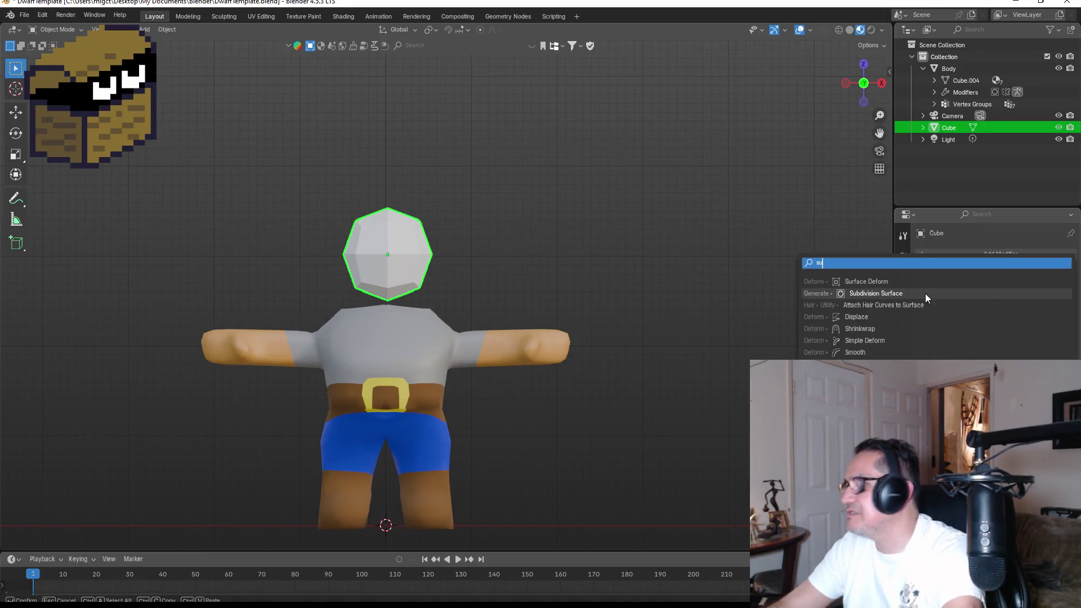
pyautogui.click(925, 292)
pyautogui.press('s')
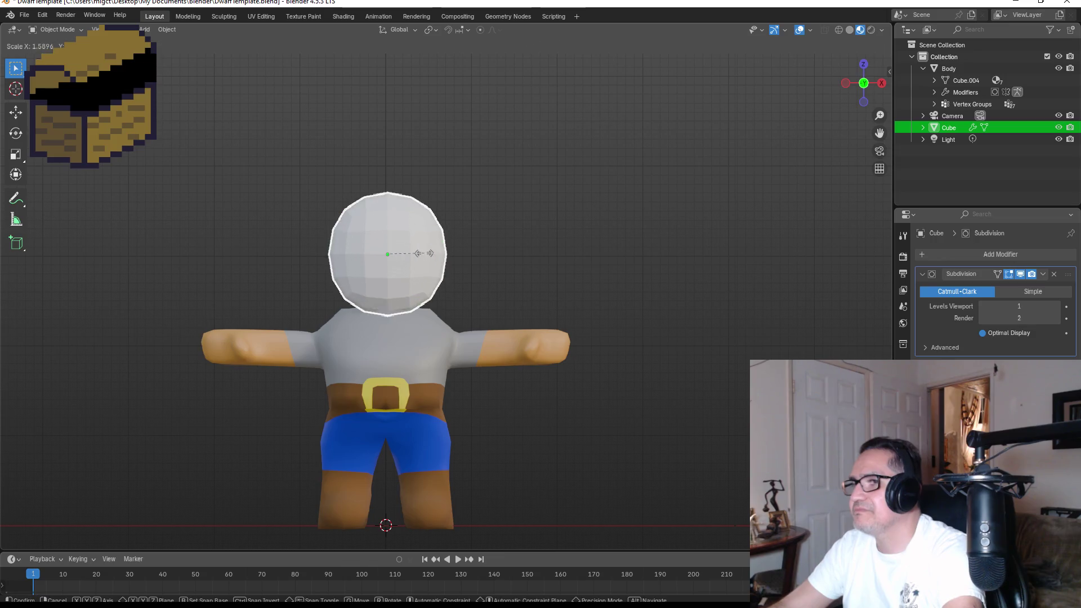
pyautogui.click(422, 250)
pyautogui.press('g')
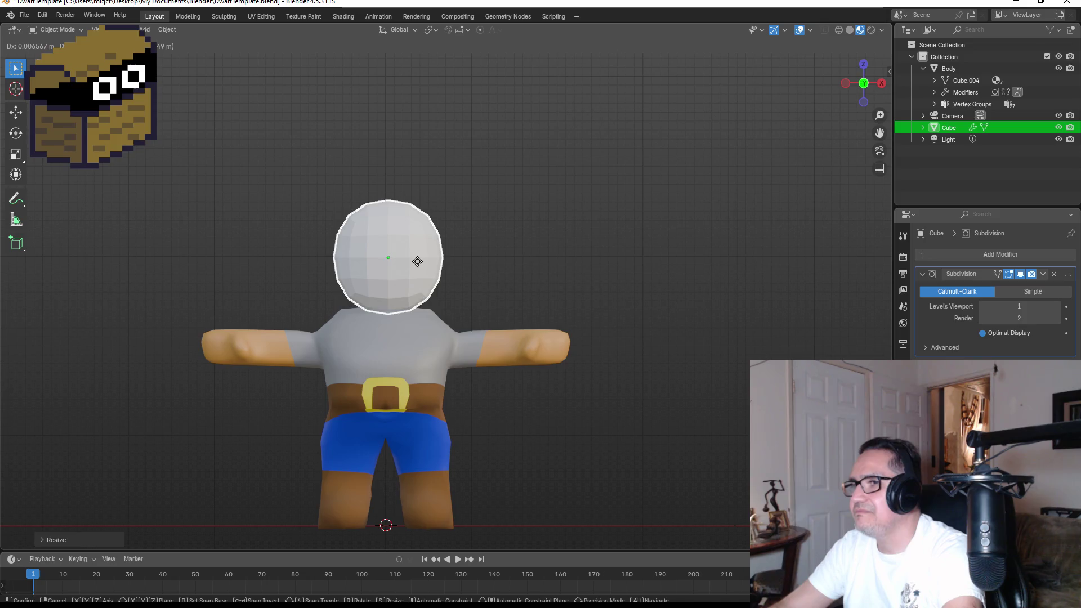
pyautogui.click(417, 262)
# Step: Check the head in perspective and front views, then save DwarfTemplate.blend
pyautogui.press('KP_5')
pyautogui.moveTo(551, 250); pyautogui.dragTo(403, 259)
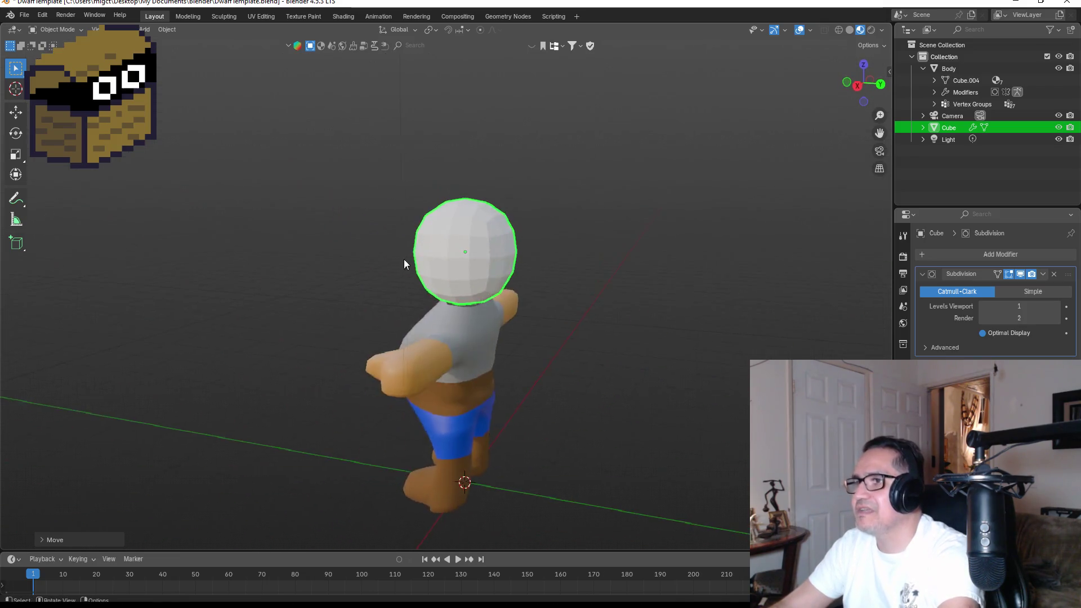
pyautogui.press('KP_1')
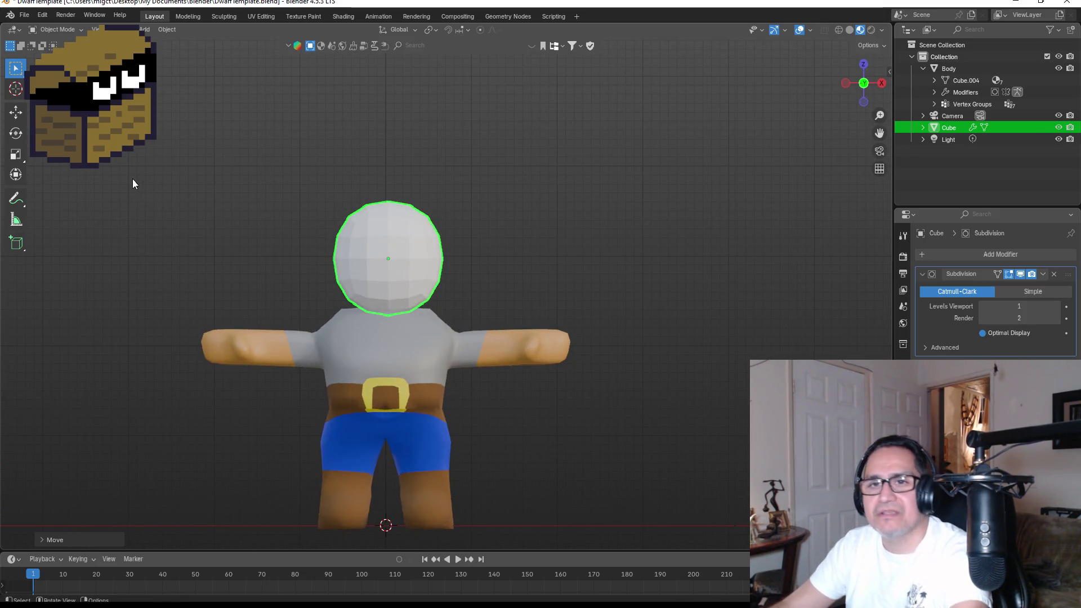
pyautogui.click(133, 184)
pyautogui.click(24, 15)
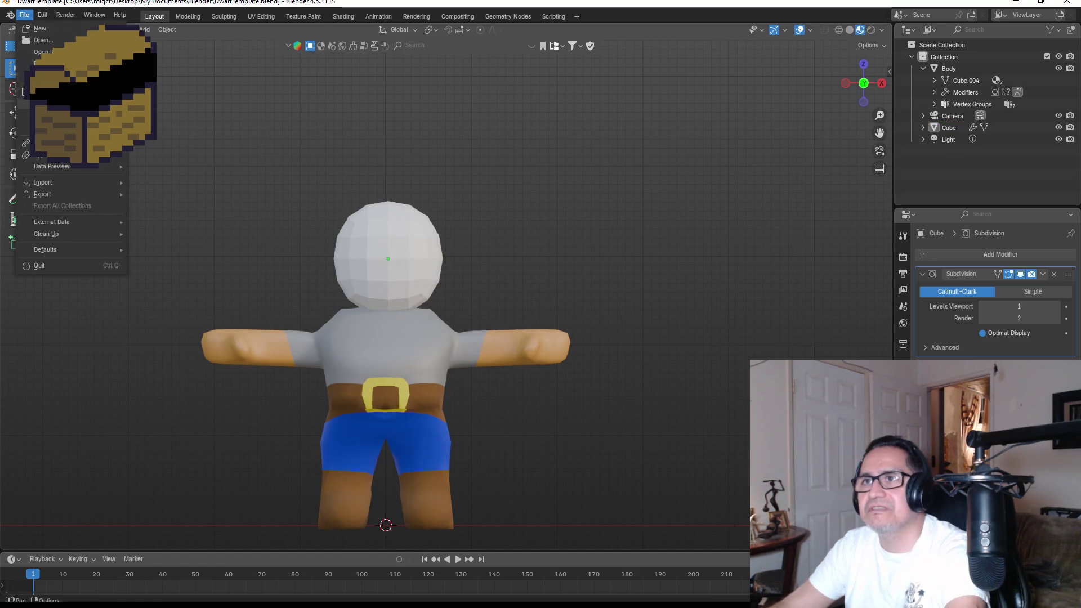
pyautogui.click(45, 91)
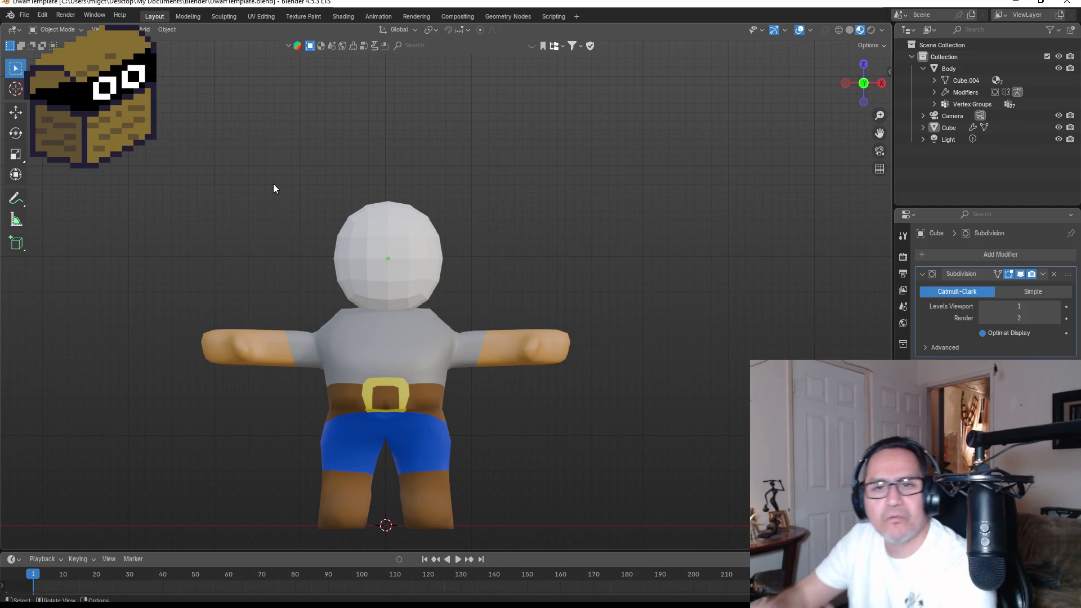
# Step: Resize the head once more and save DwarfTemplate.blend again
pyautogui.scroll(3, 428, 271)
pyautogui.click(395, 245)
pyautogui.moveTo(511, 214)
pyautogui.mouseDown()
pyautogui.moveTo(415, 263)
pyautogui.moveTo(346, 245)
pyautogui.moveTo(485, 246)
pyautogui.moveTo(454, 245)
pyautogui.mouseUp()
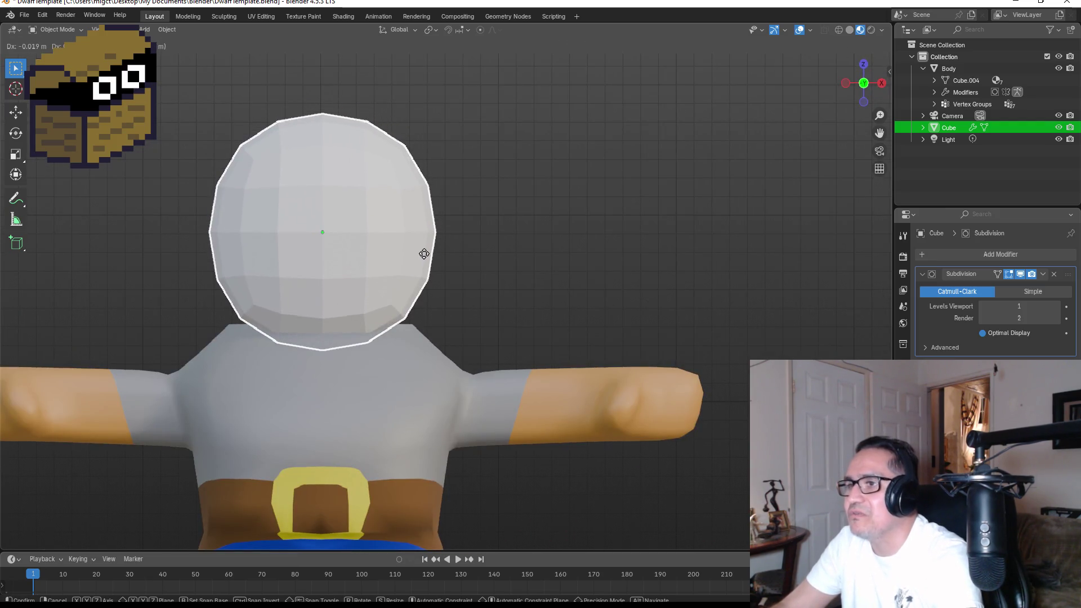
pyautogui.press('s')
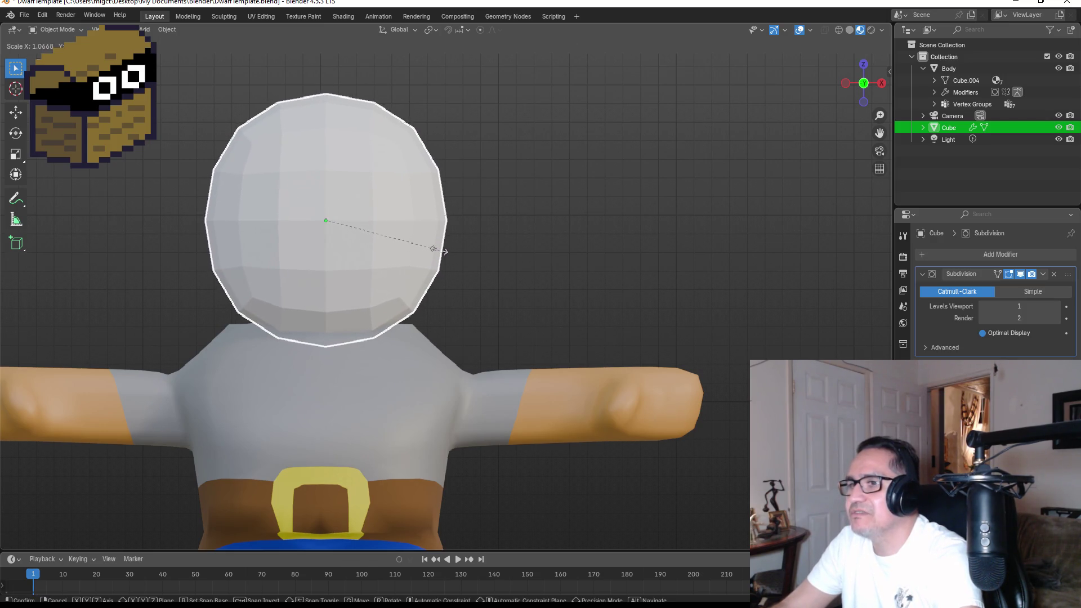
pyautogui.click(440, 252)
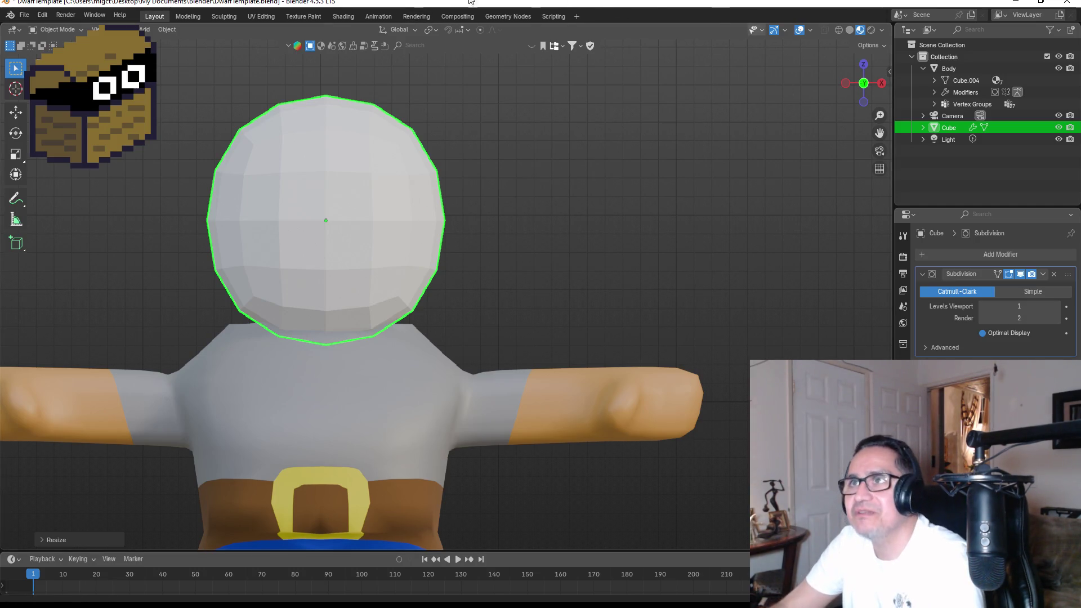
pyautogui.click(24, 15)
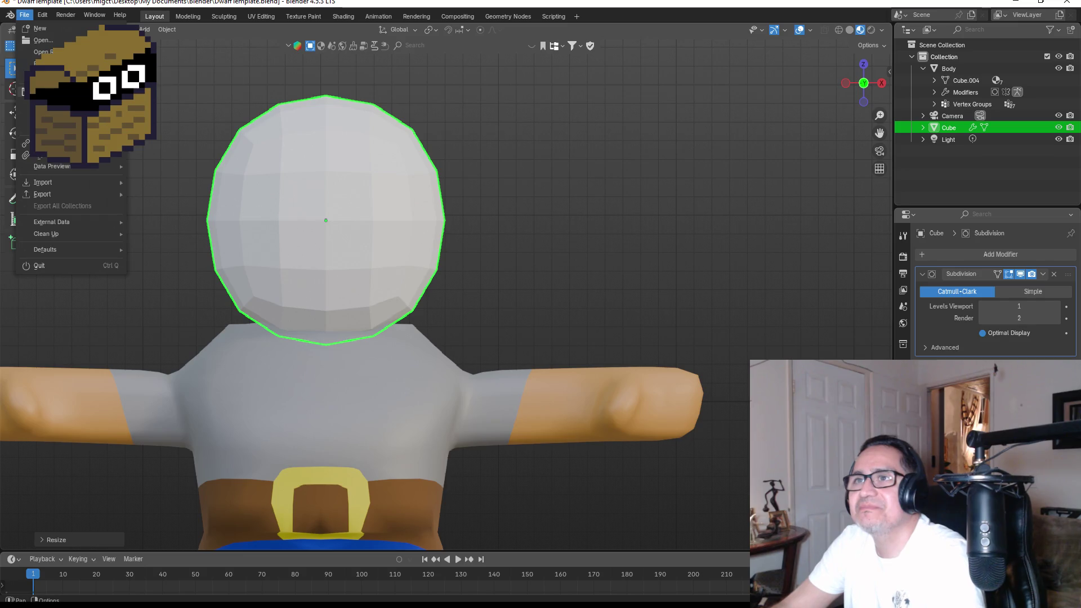
pyautogui.click(57, 91)
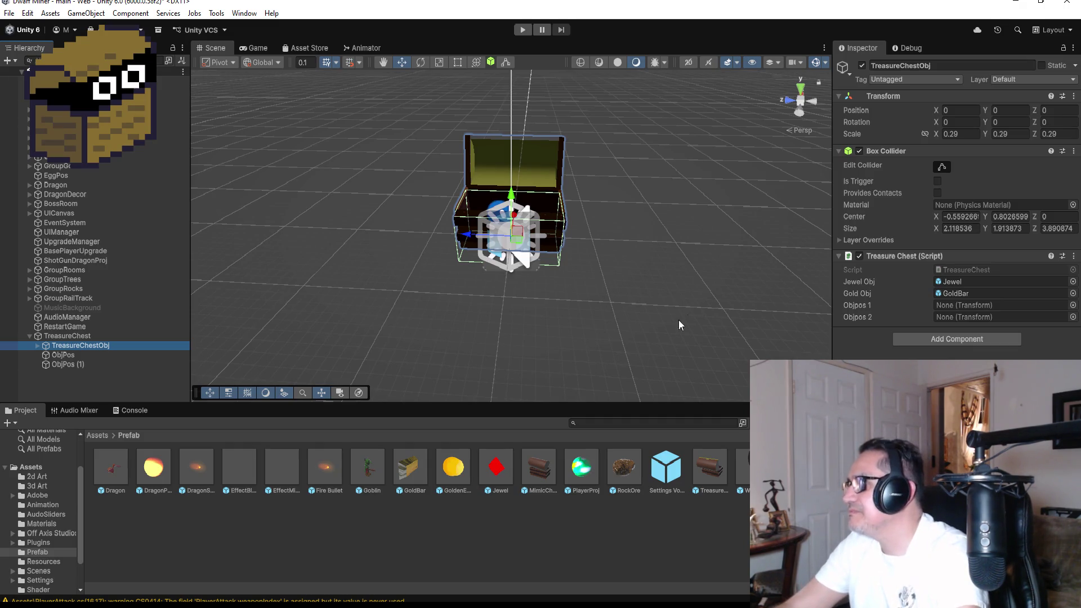
# Step: Open the Jewel prefab from the Project window and select its sparkle Particle System
pyautogui.click(498, 468)
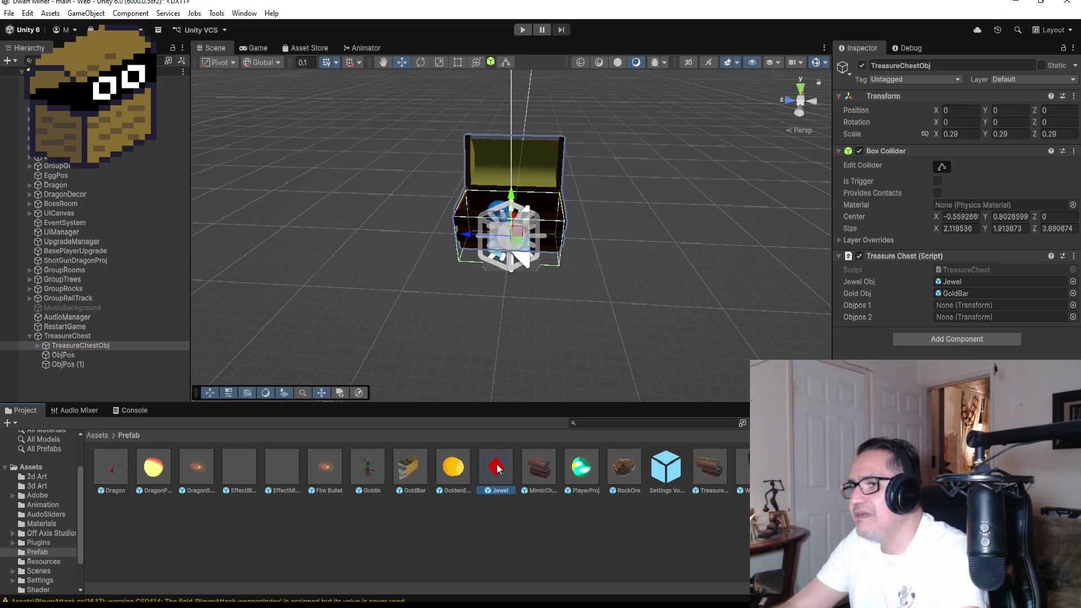
pyautogui.doubleClick(498, 469)
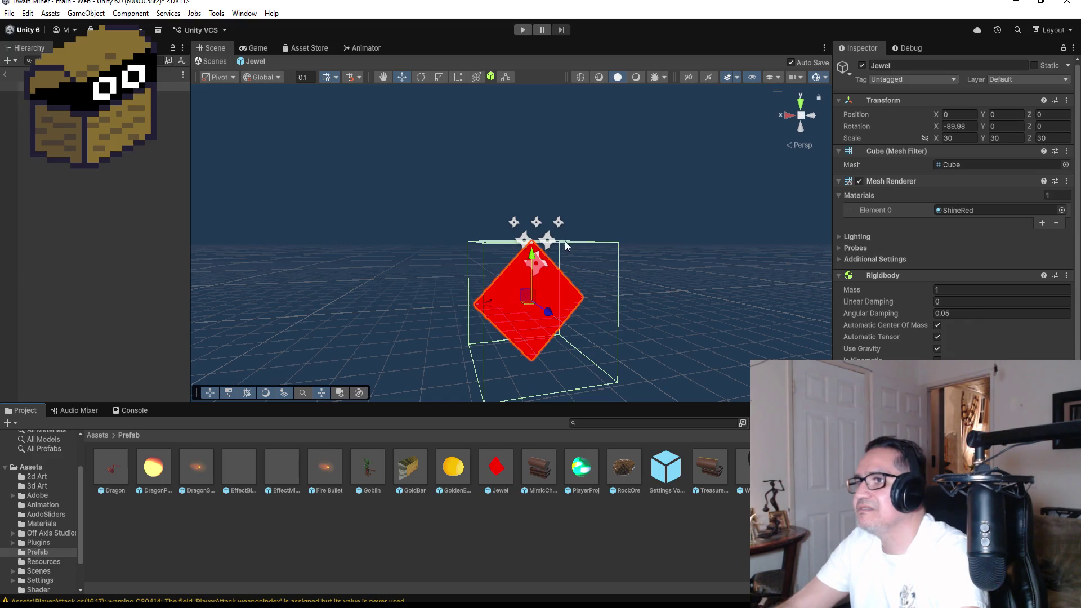
pyautogui.moveTo(722, 181); pyautogui.dragTo(488, 177)
pyautogui.click(479, 219)
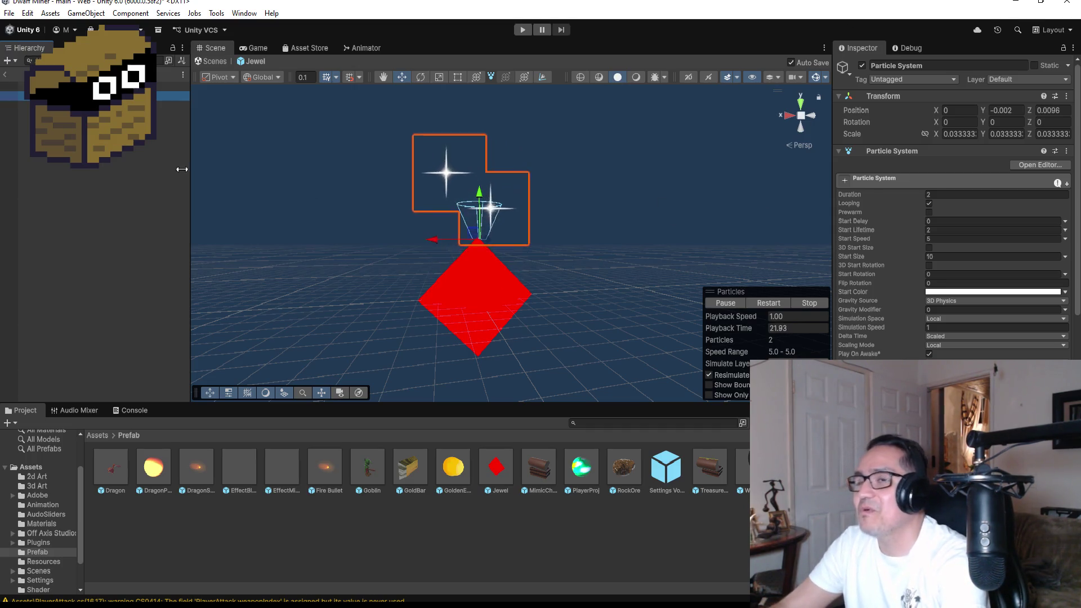
# Step: Enable Color over Lifetime with an alpha gradient keyed near 63% and ending at alpha 0
pyautogui.scroll(-5, 952, 226)
pyautogui.scroll(3, 951, 225)
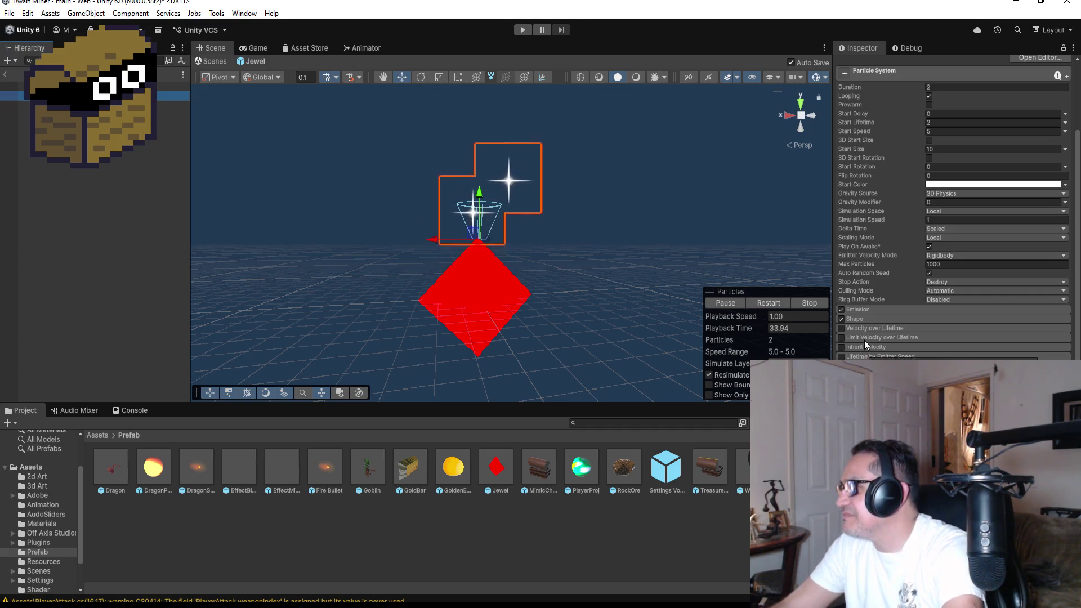
pyautogui.scroll(-3, 867, 343)
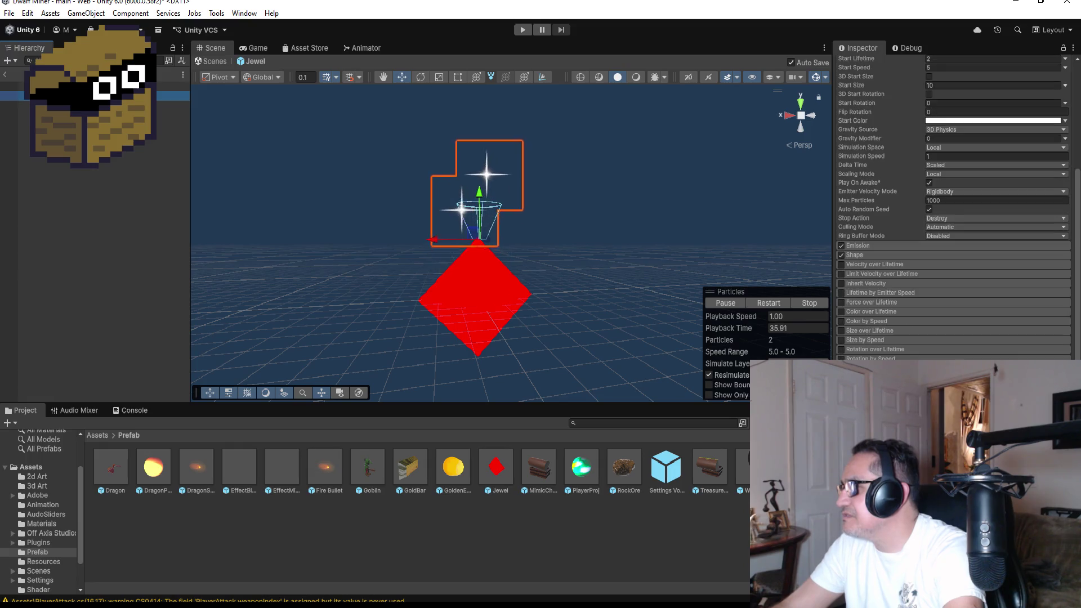
pyautogui.click(867, 311)
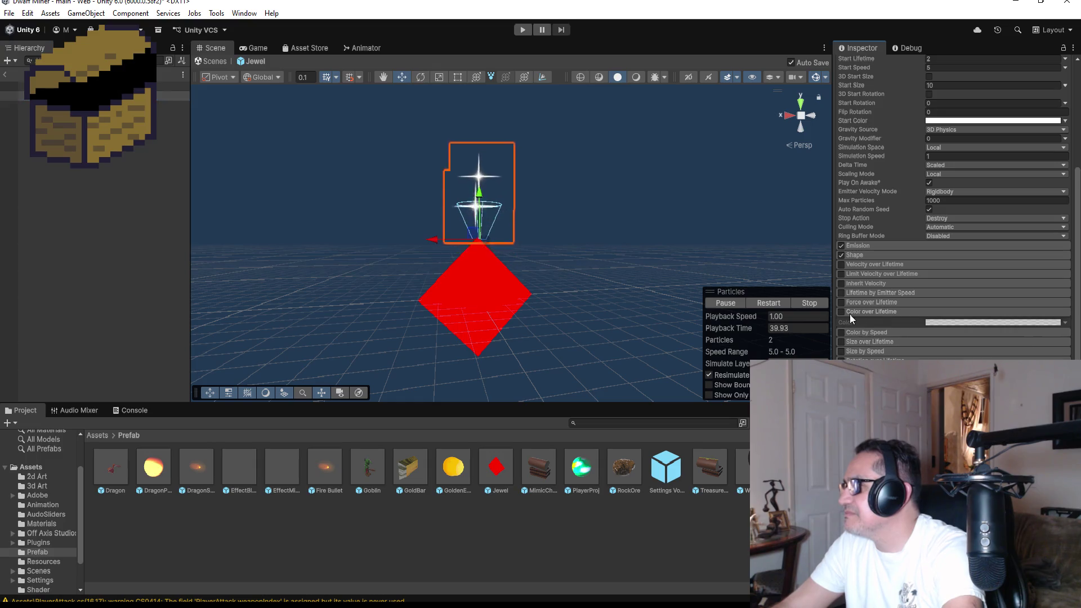
pyautogui.click(841, 312)
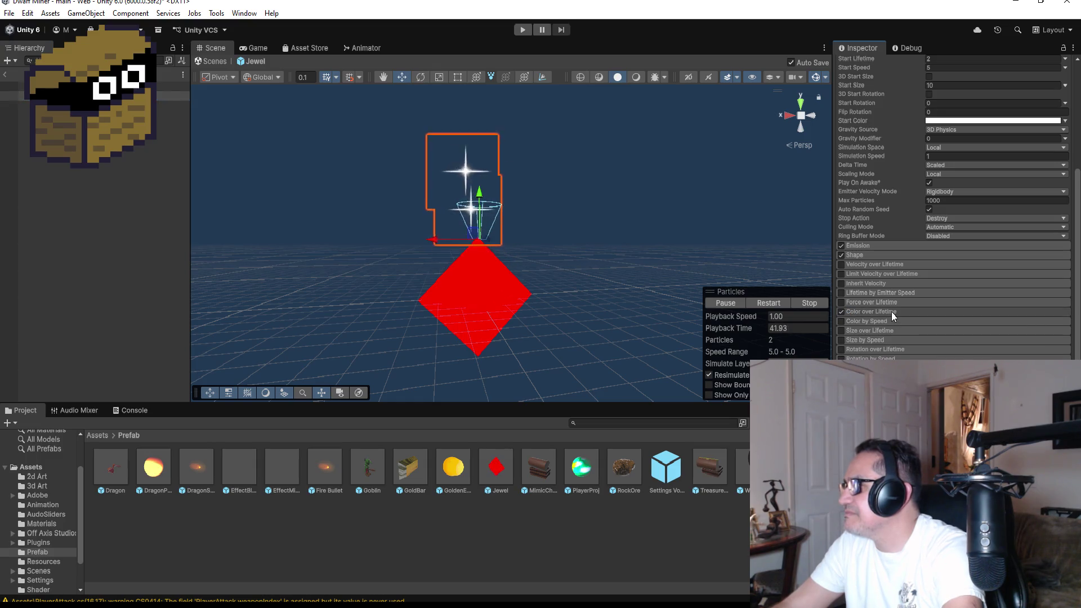
pyautogui.click(941, 323)
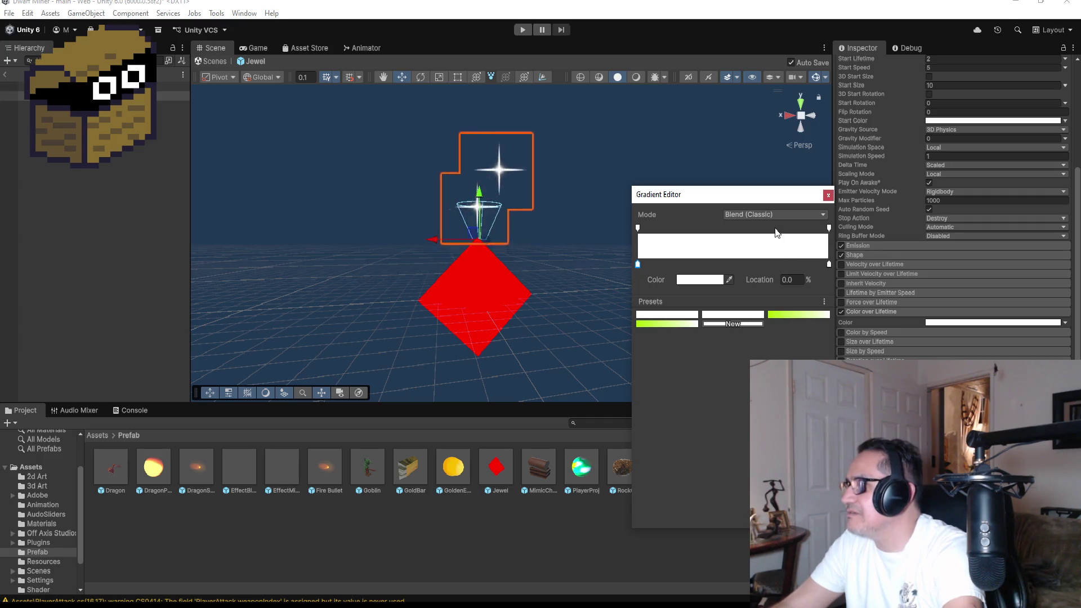
pyautogui.click(745, 230)
pyautogui.click(830, 227)
pyautogui.moveTo(710, 284); pyautogui.dragTo(670, 285)
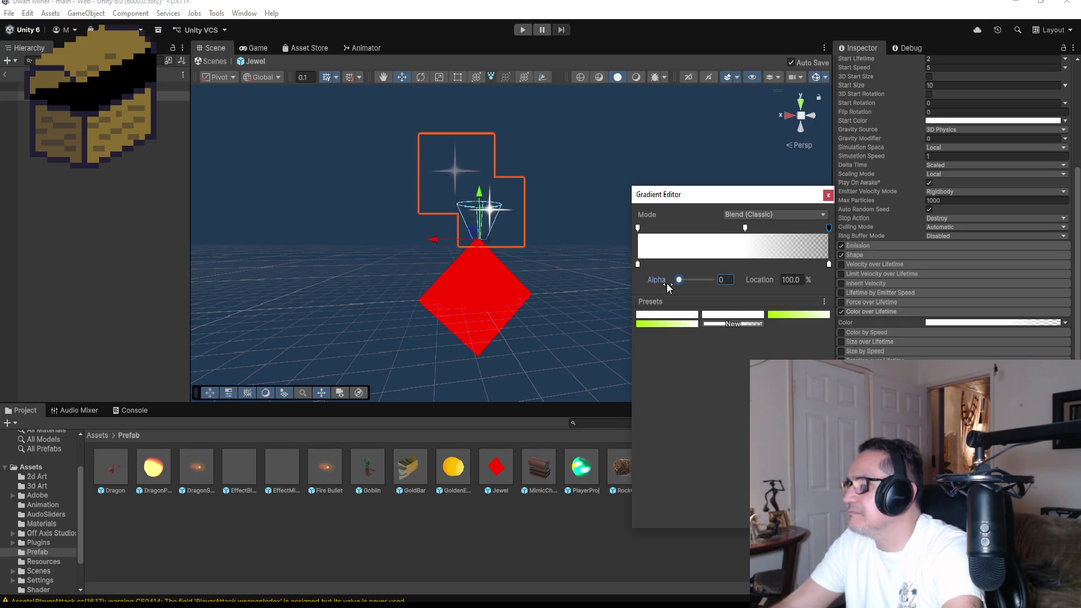
pyautogui.moveTo(744, 228); pyautogui.dragTo(758, 227)
pyautogui.click(827, 197)
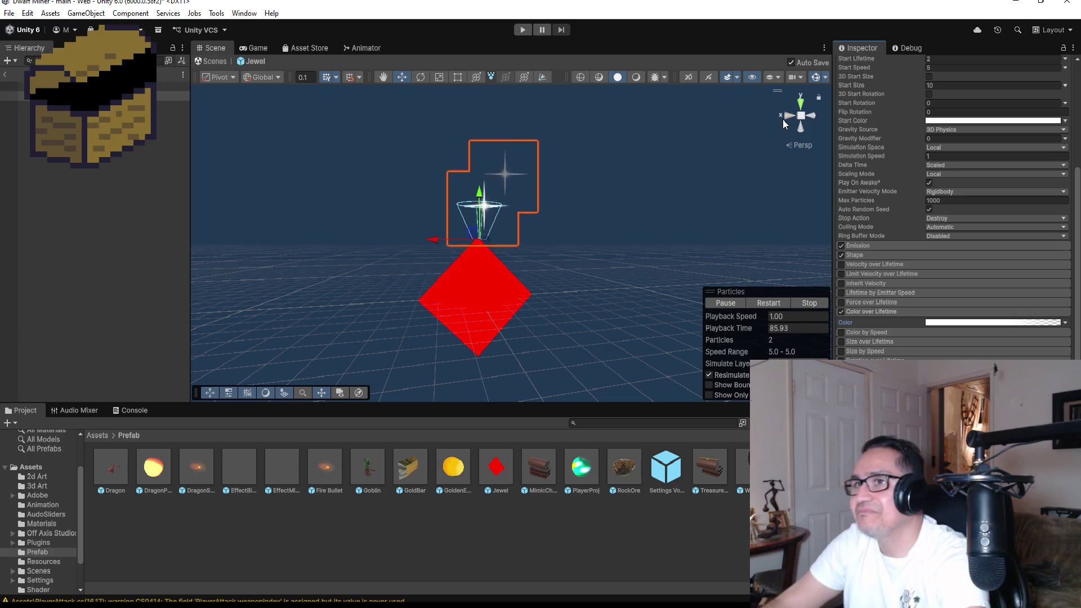
pyautogui.click(84, 96)
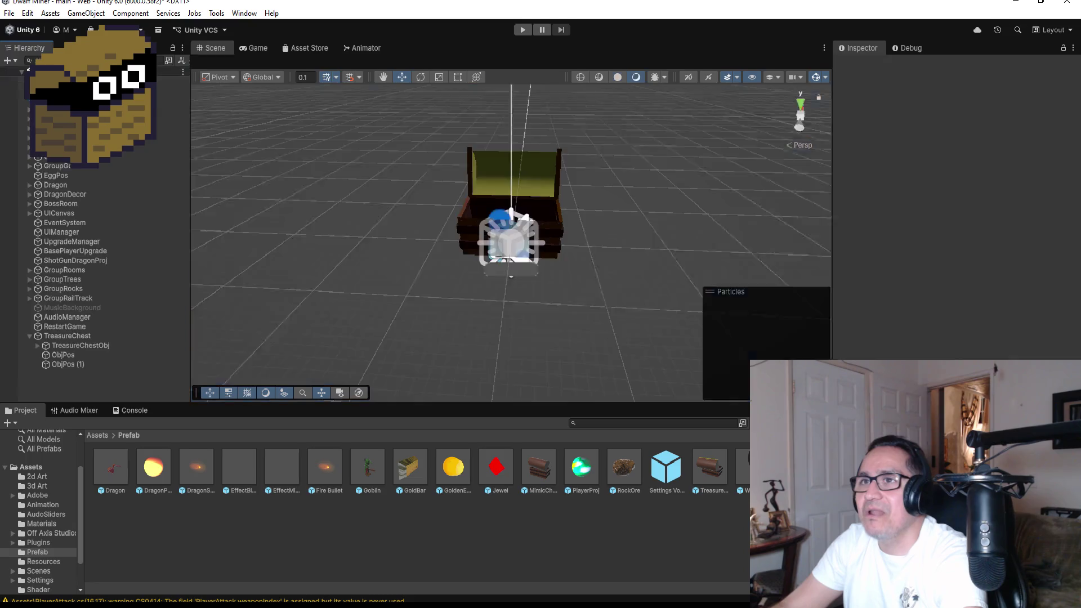
# Step: Exit the Jewel prefab back to the main scene and save the scene
pyautogui.click(6, 74)
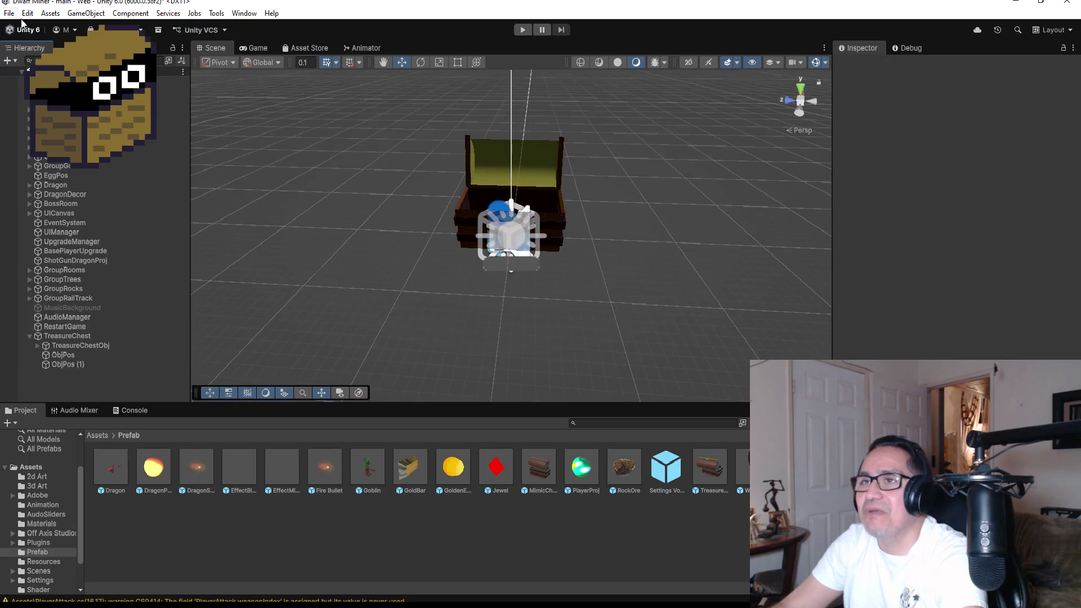
pyautogui.click(9, 13)
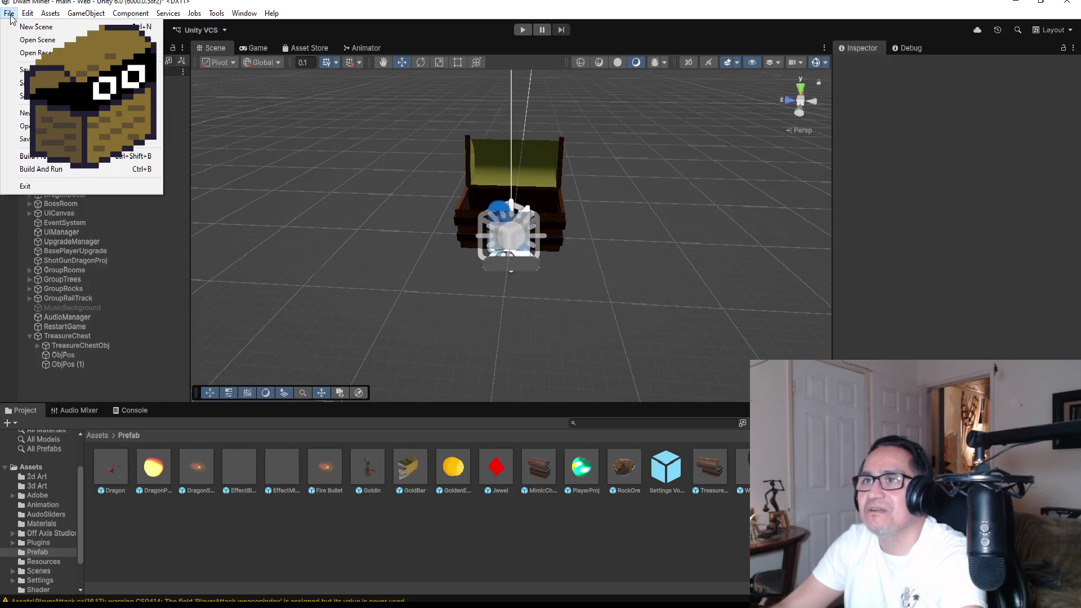
pyautogui.click(25, 69)
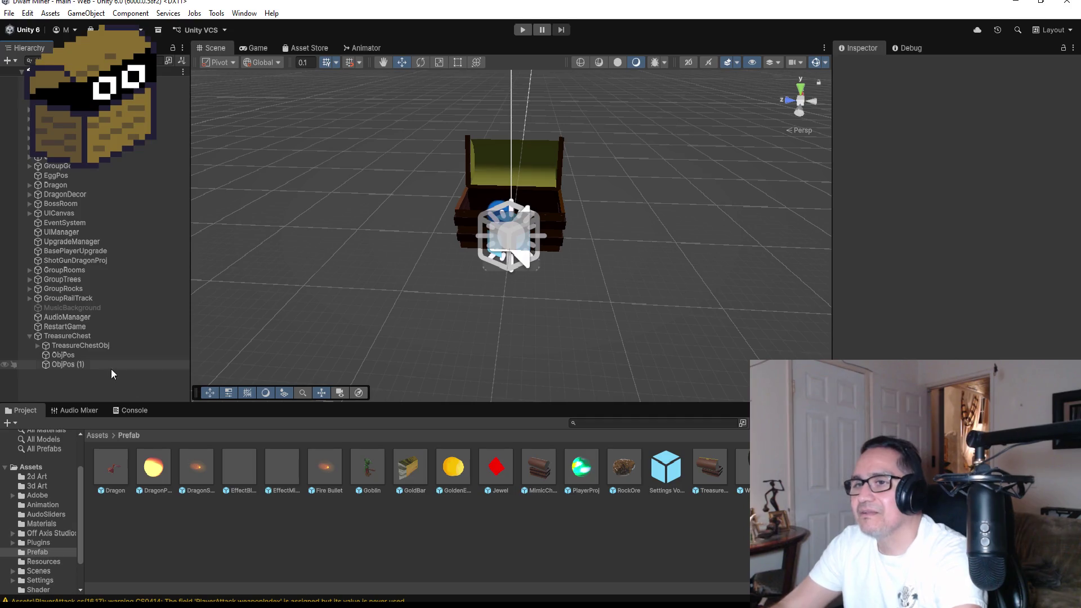
# Step: On TreasureChestObj, assign ObjPos to Objpos 1 and ObjPos (1) to Objpos 2
pyautogui.click(82, 335)
pyautogui.click(87, 343)
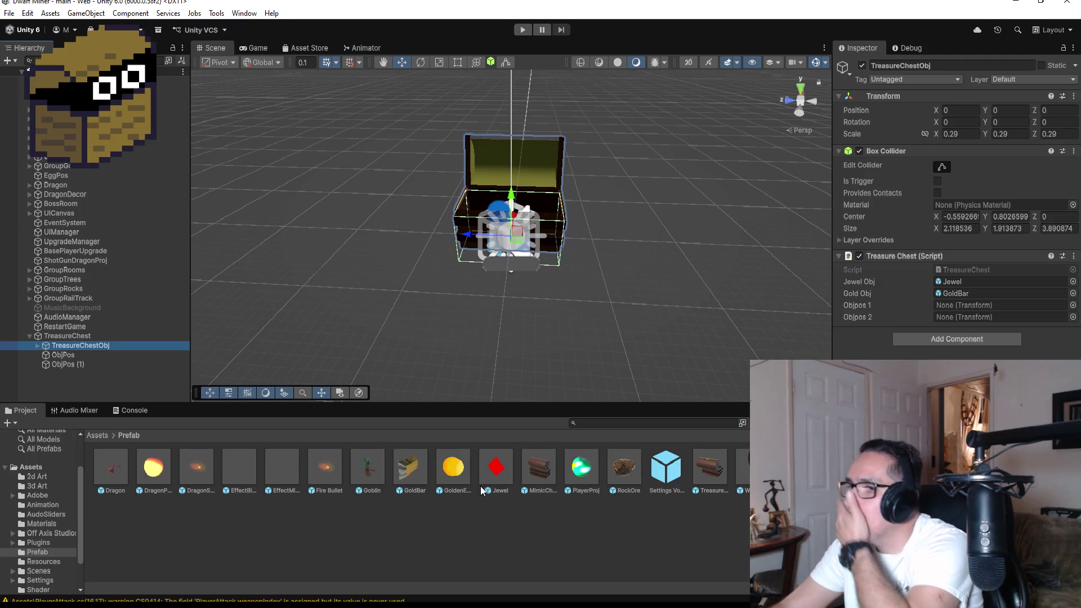
pyautogui.moveTo(495, 468); pyautogui.dragTo(964, 305)
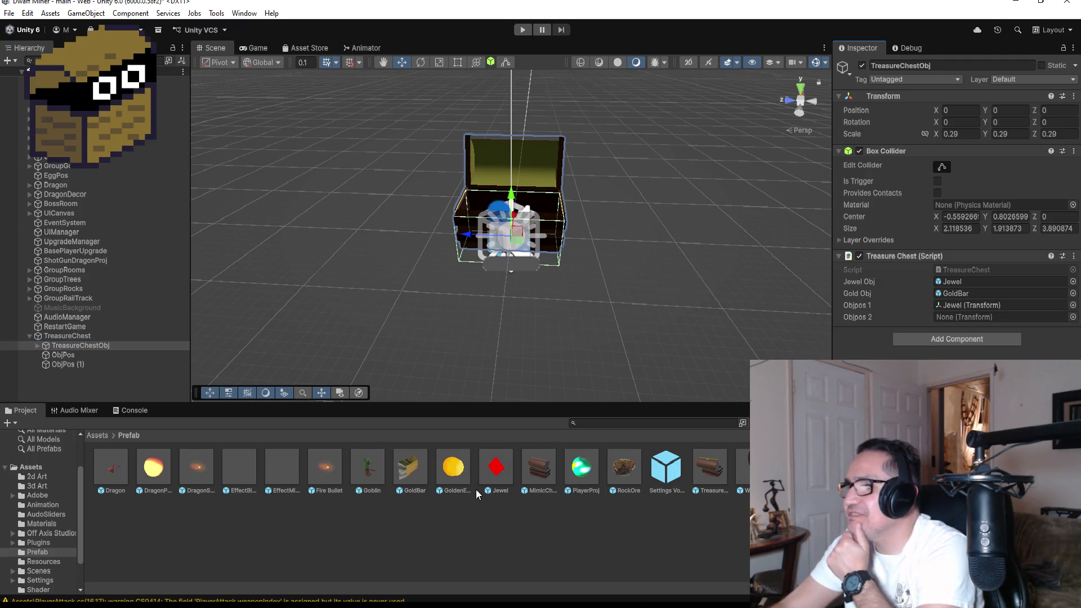
pyautogui.click(989, 306)
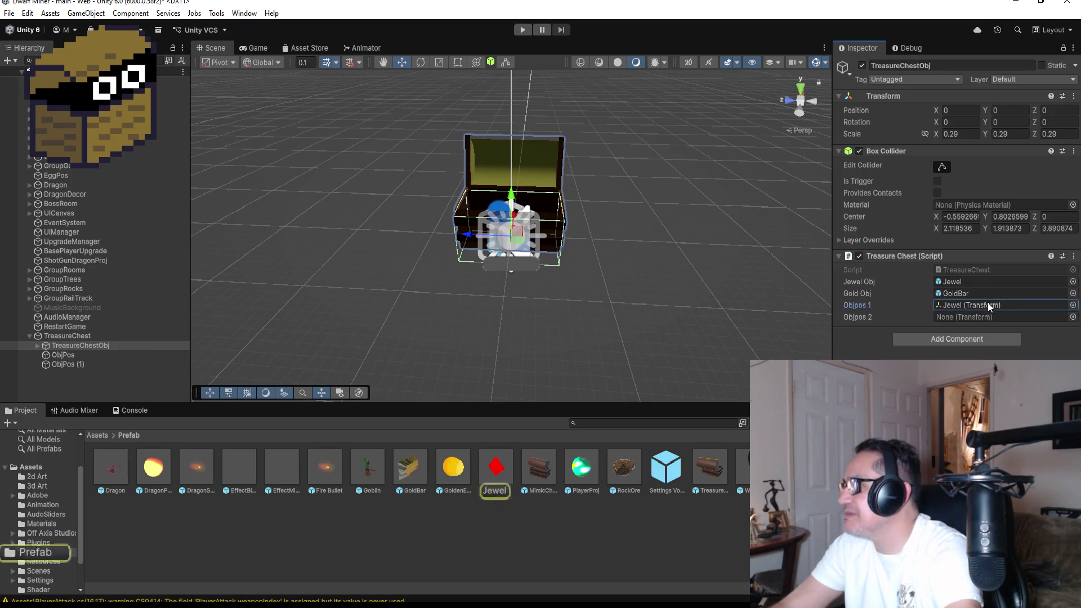
pyautogui.press('Delete')
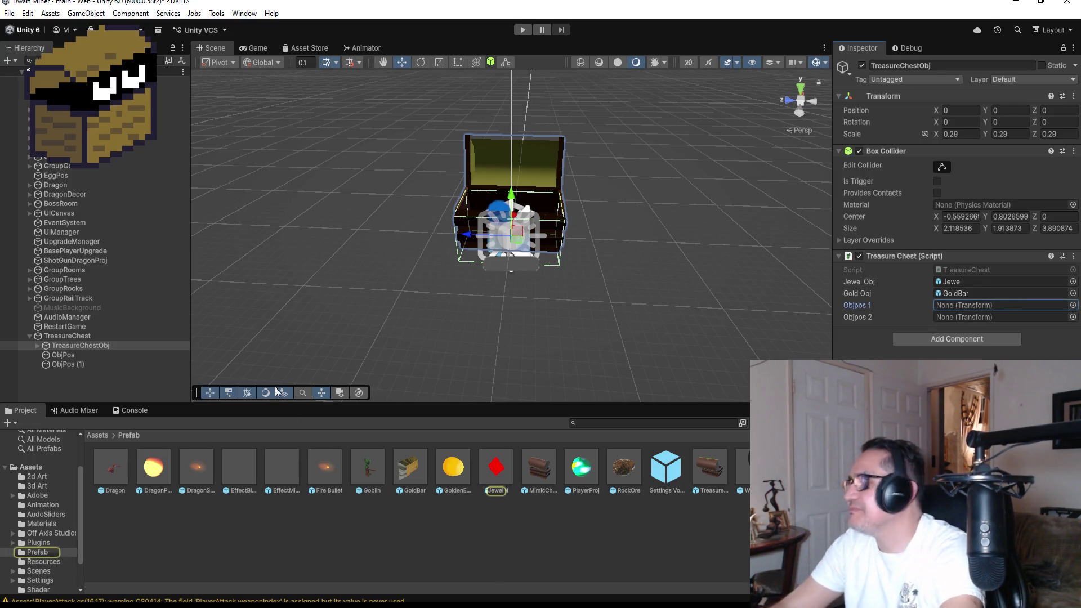
pyautogui.moveTo(74, 357)
pyautogui.mouseDown()
pyautogui.moveTo(903, 337)
pyautogui.moveTo(1027, 307)
pyautogui.mouseUp()
pyautogui.moveTo(77, 365); pyautogui.dragTo(960, 318)
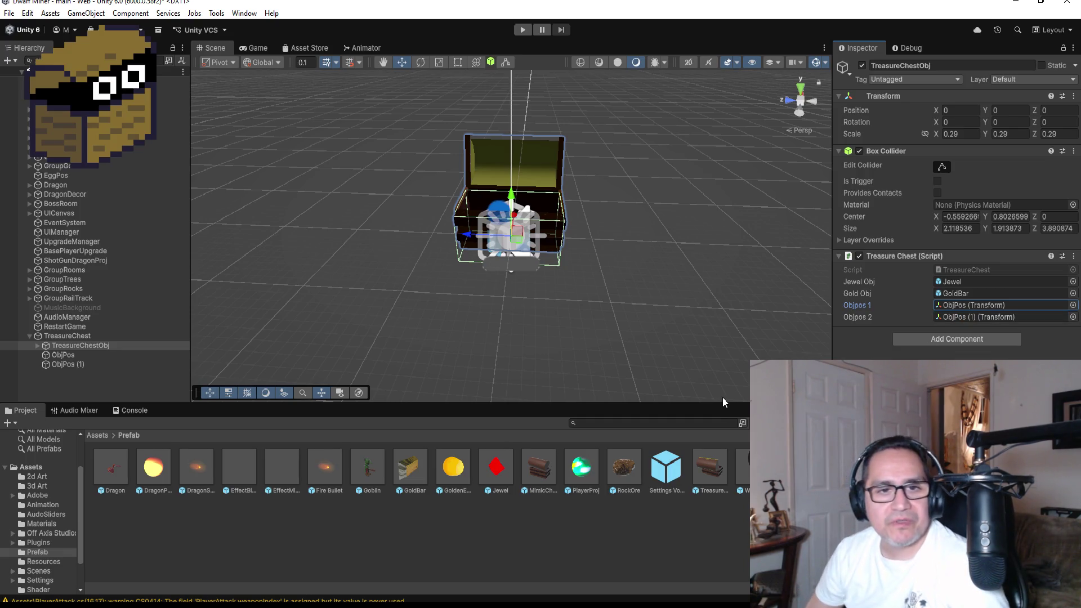
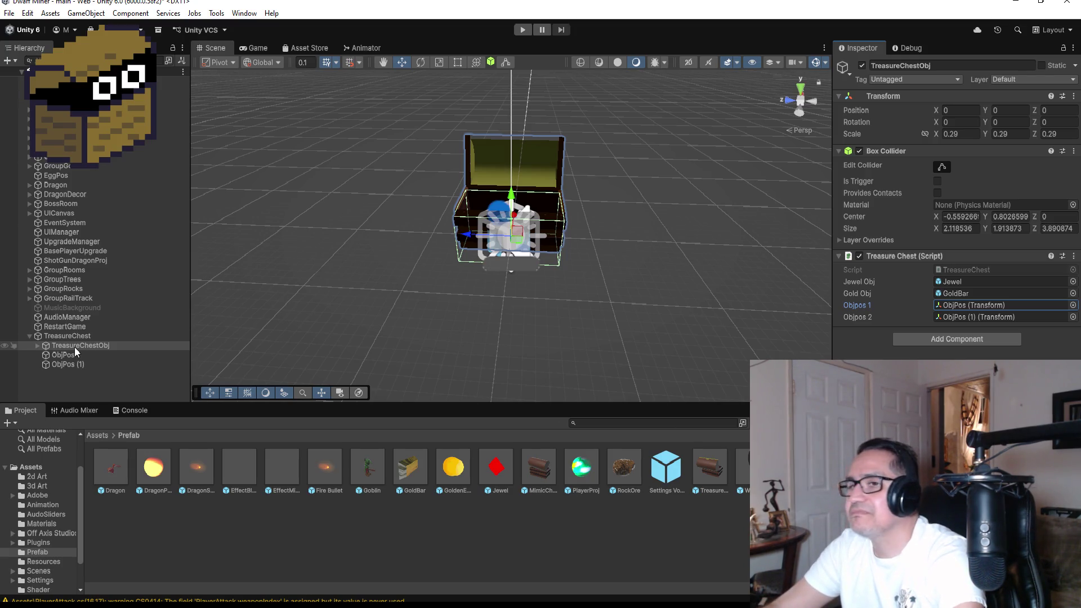
# Step: Collapse TreasureChest and save it as a new prefab in Assets/Prefab
pyautogui.click(165, 336)
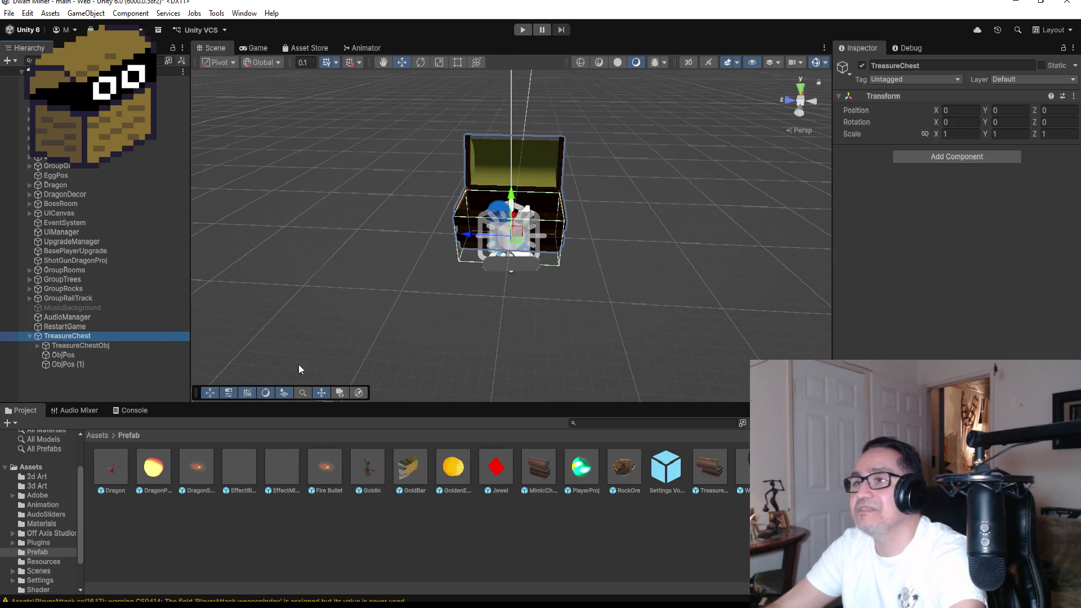
pyautogui.click(29, 339)
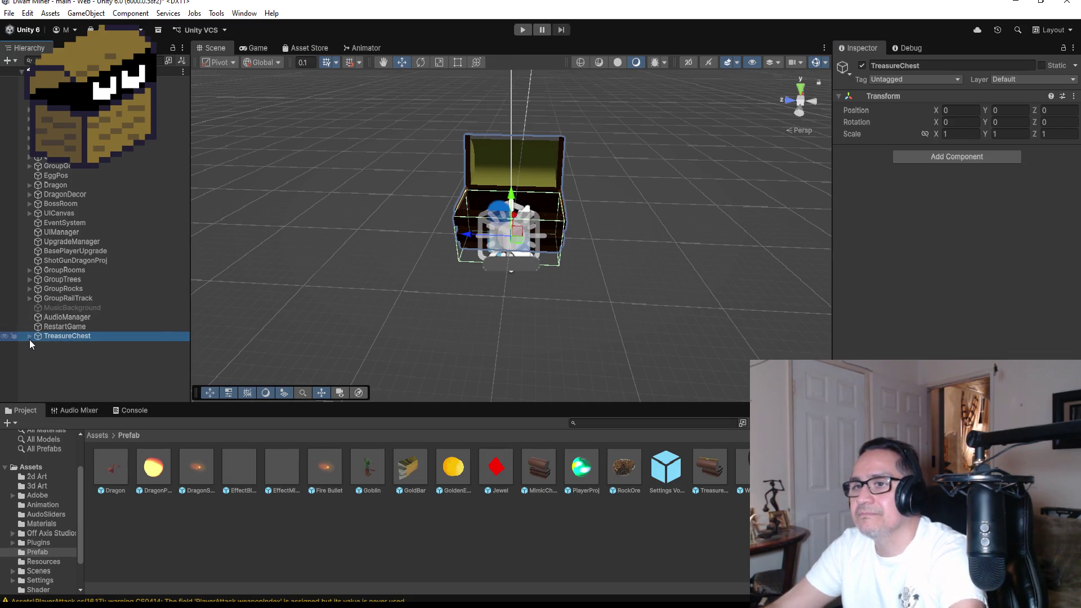
pyautogui.moveTo(66, 336); pyautogui.dragTo(233, 540)
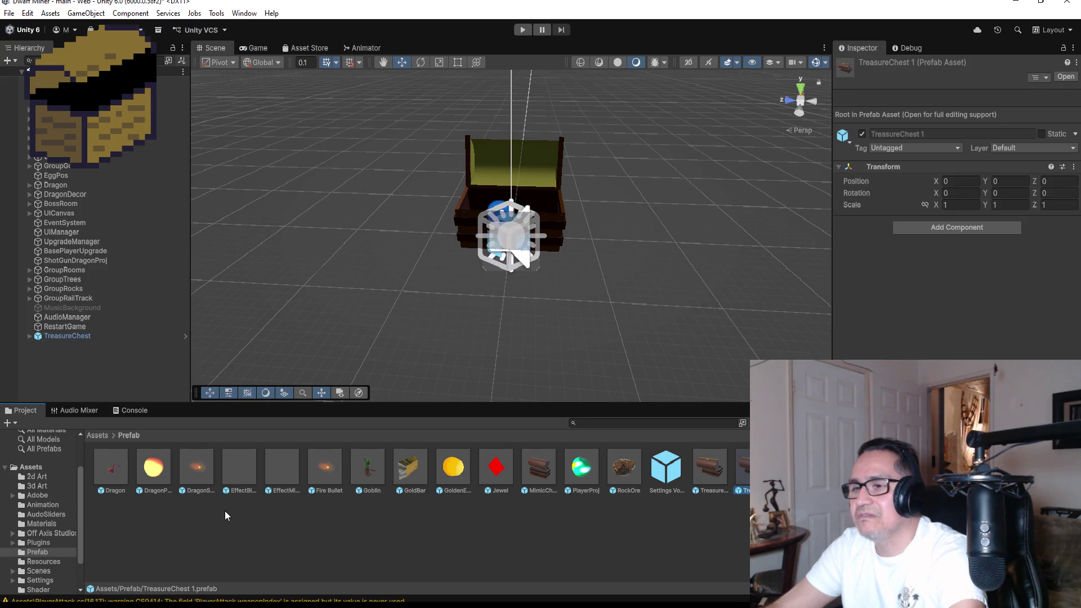
# Step: Unpack the scene's TreasureChest completely so it is no longer a prefab instance
pyautogui.click(57, 335)
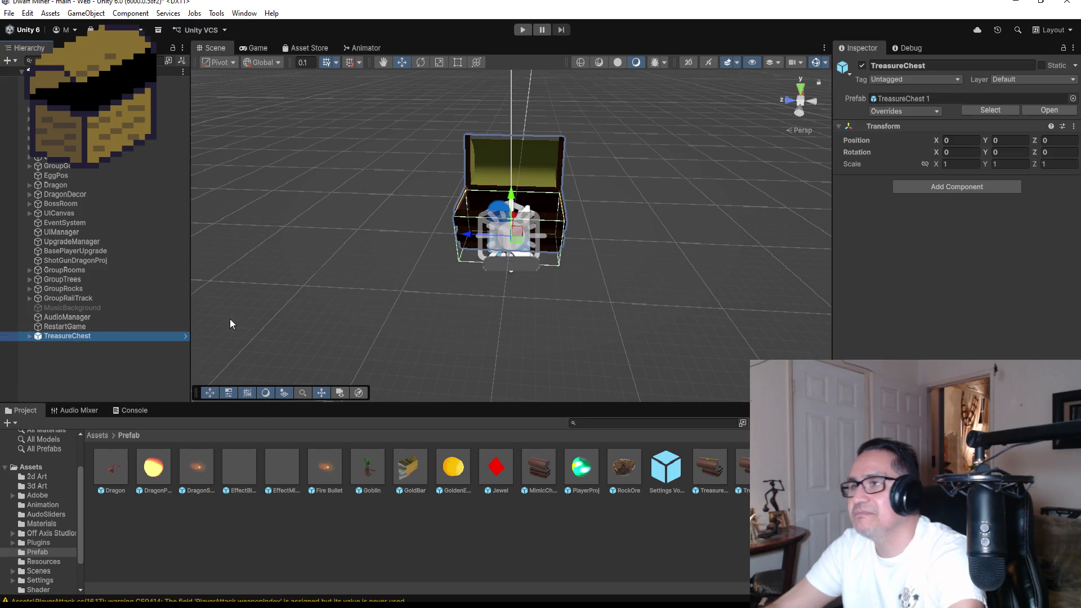
pyautogui.rightClick(70, 337)
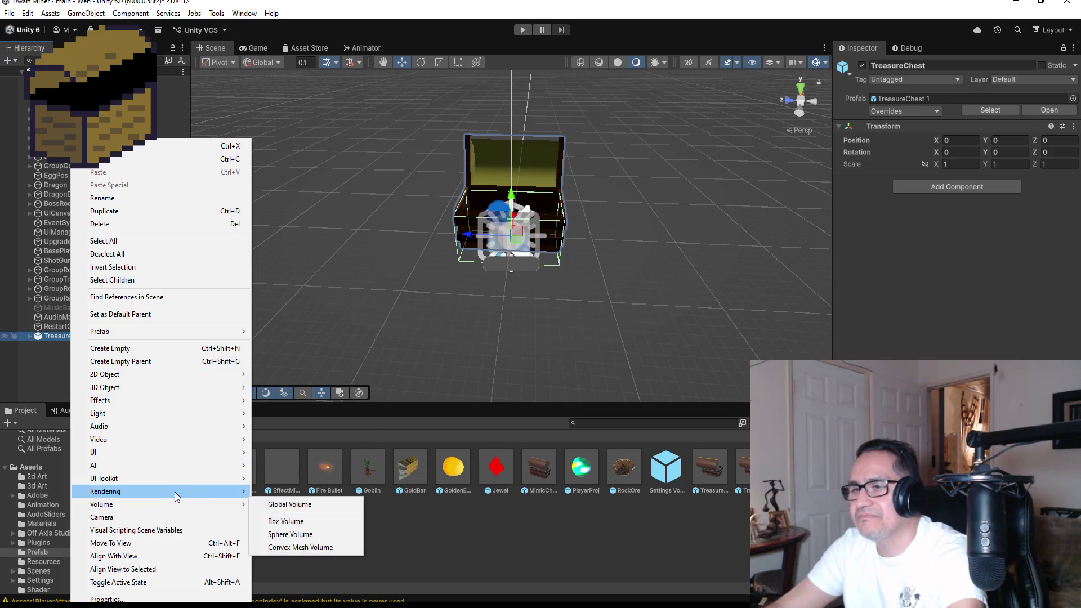
pyautogui.moveTo(174, 491)
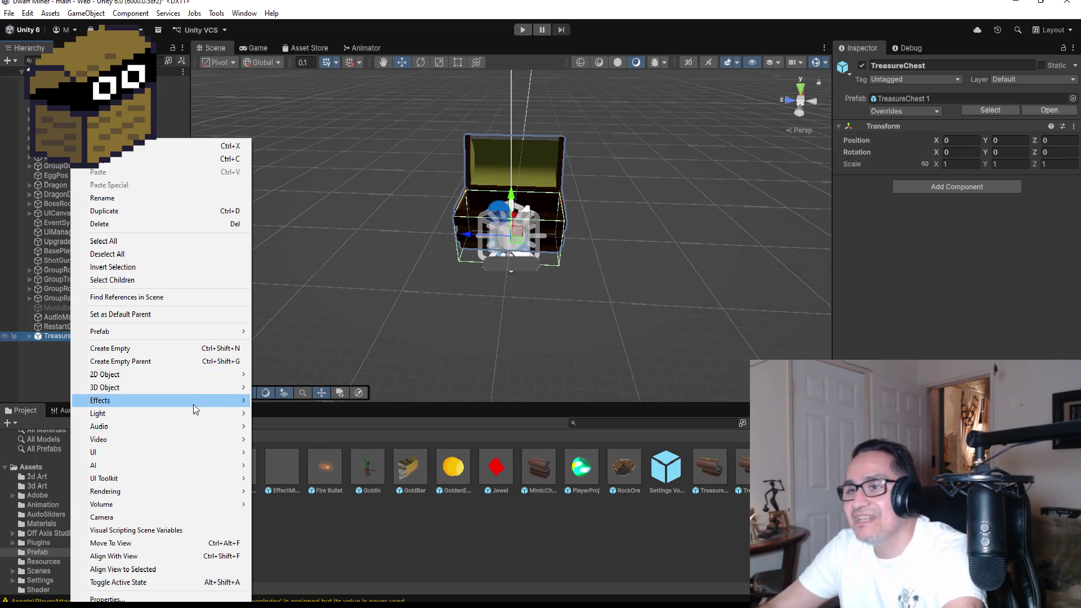
pyautogui.moveTo(192, 405)
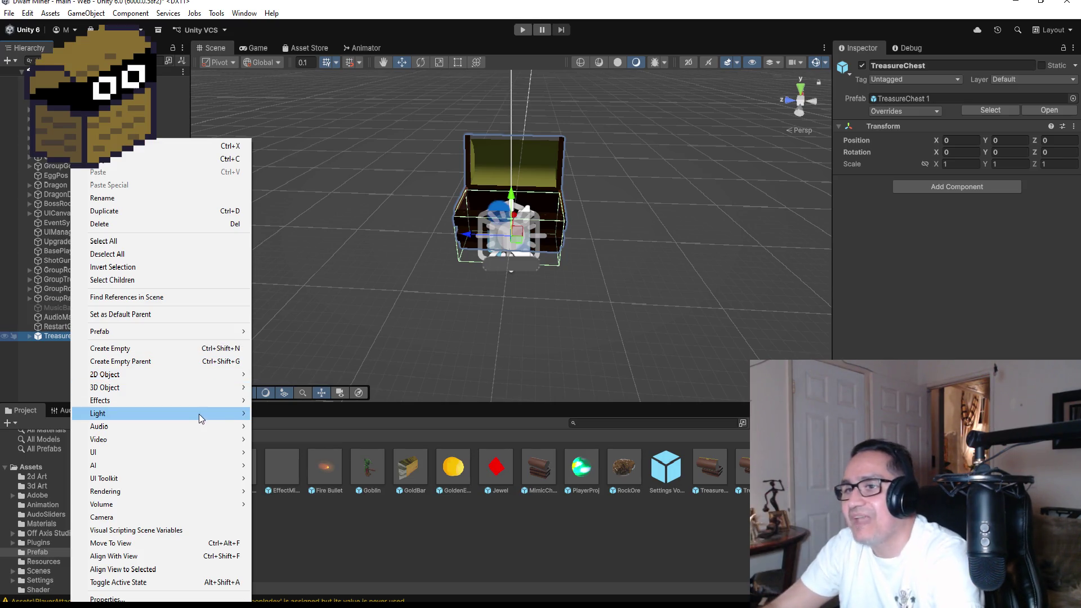
pyautogui.moveTo(197, 332)
pyautogui.click(323, 430)
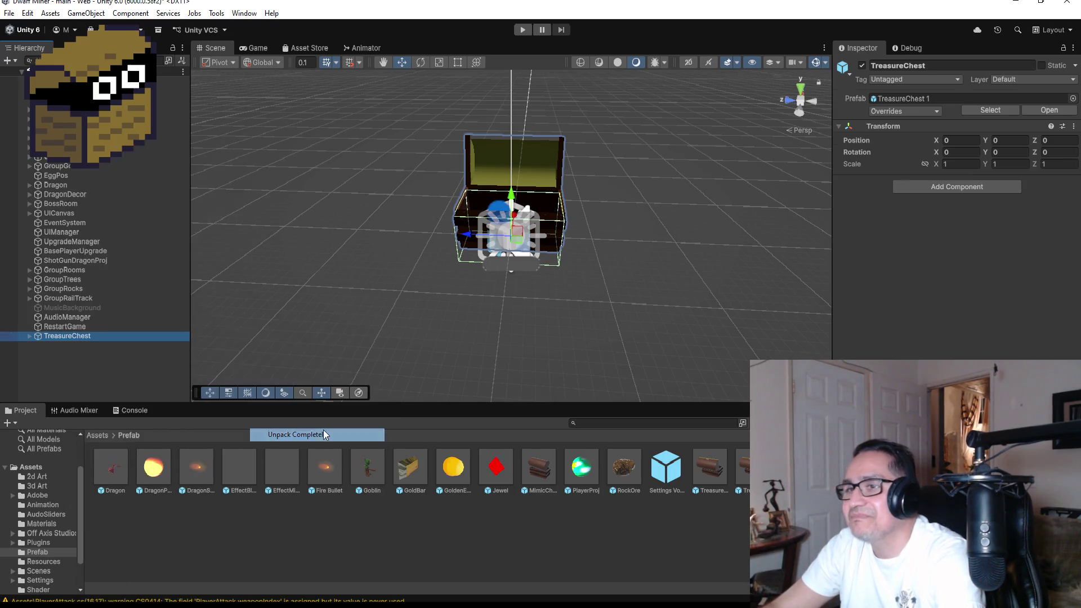
pyautogui.click(95, 346)
pyautogui.click(90, 336)
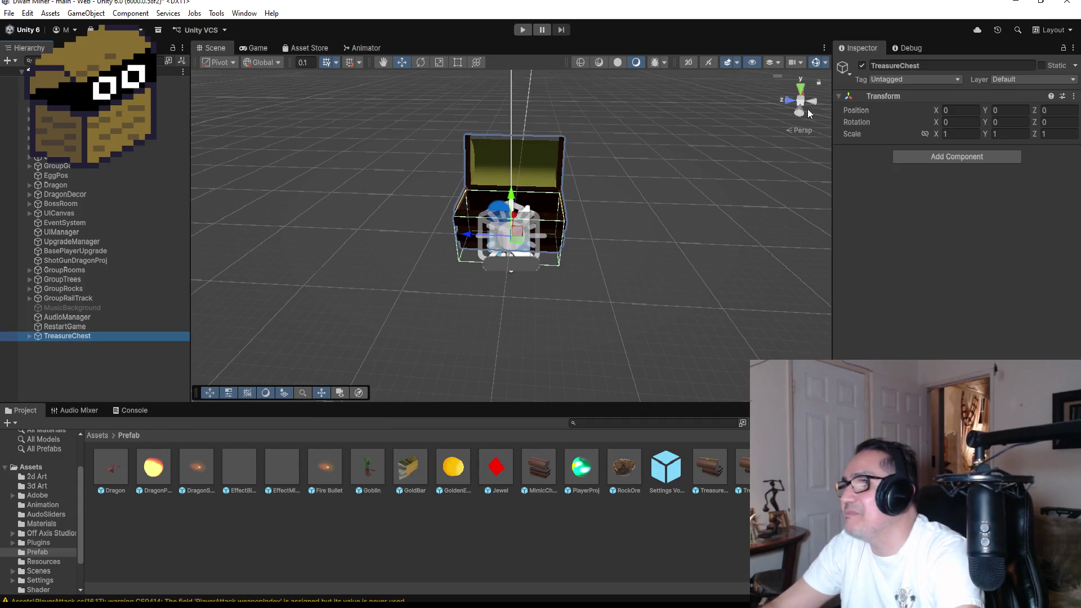
pyautogui.click(802, 94)
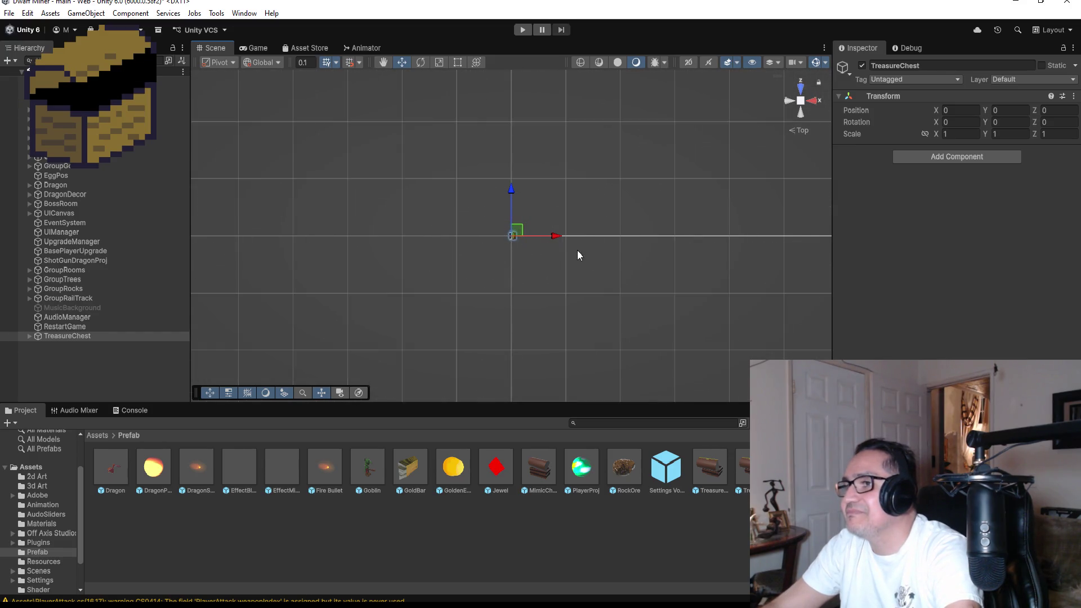
# Step: Drag the TreasureChest along Z into the forest area, ending at Z -102.78
pyautogui.scroll(-5, 551, 242)
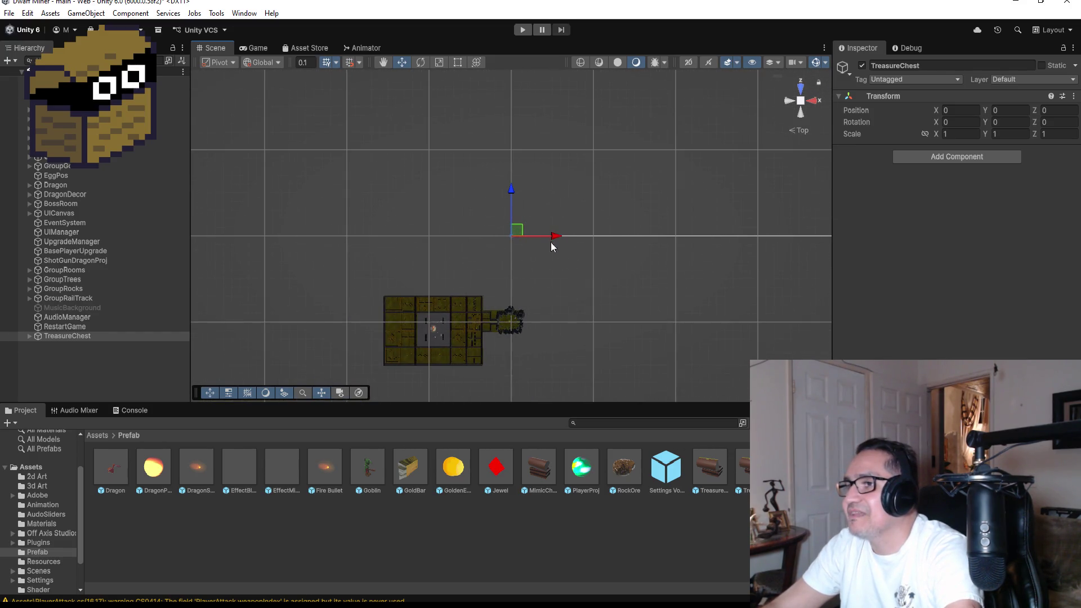
pyautogui.moveTo(511, 191); pyautogui.dragTo(509, 284)
pyautogui.press('f')
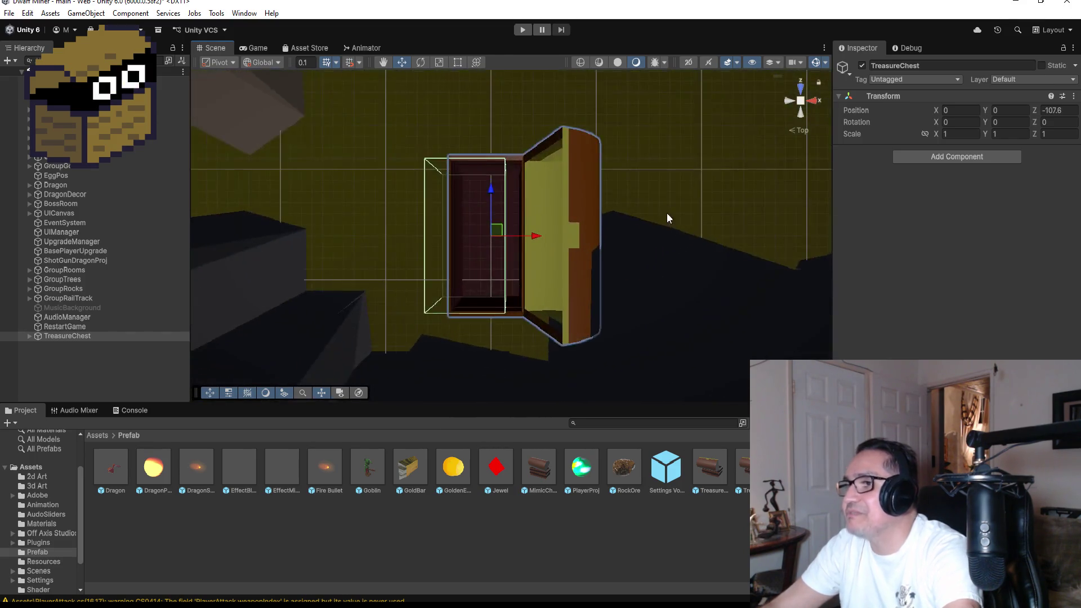
pyautogui.scroll(-8, 539, 184)
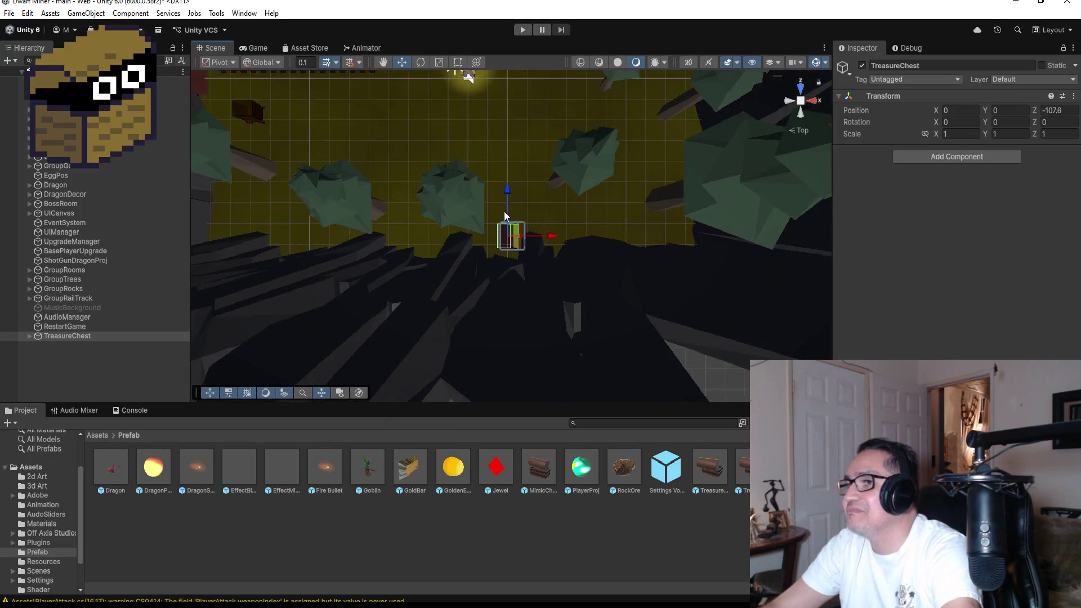
pyautogui.moveTo(508, 187)
pyautogui.mouseDown()
pyautogui.moveTo(509, 133)
pyautogui.moveTo(532, 142)
pyautogui.mouseUp()
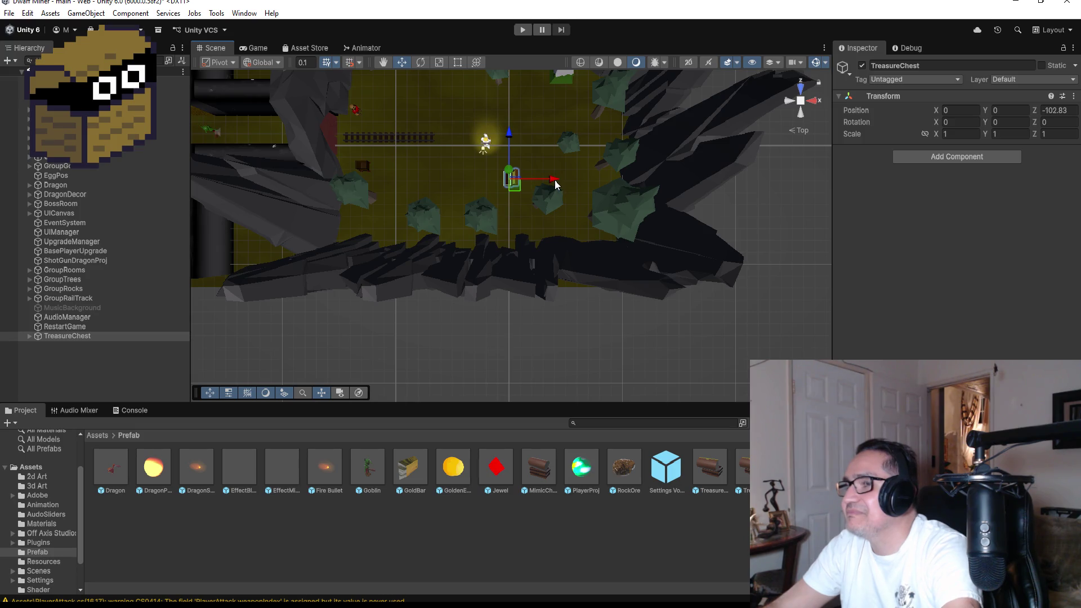
pyautogui.moveTo(509, 147); pyautogui.dragTo(520, 150)
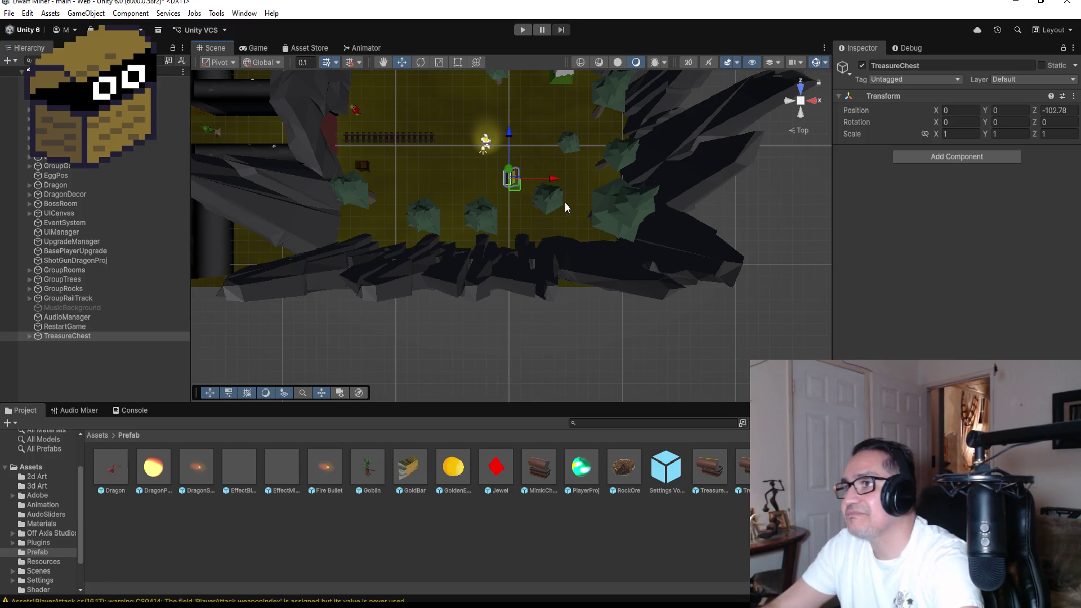
pyautogui.scroll(2, 548, 140)
pyautogui.scroll(2, 548, 141)
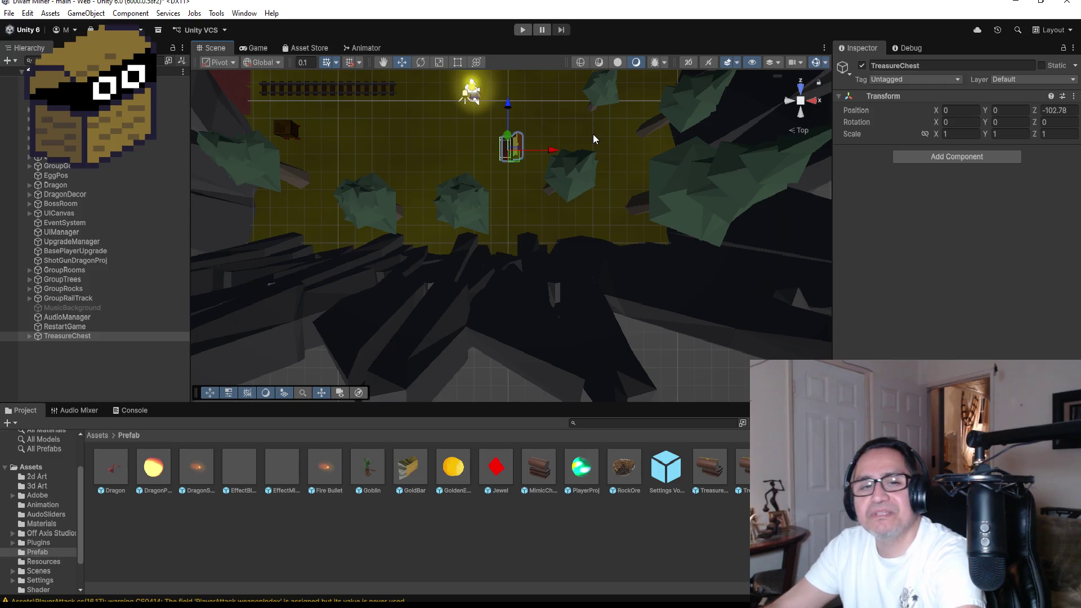
pyautogui.scroll(-2, 606, 138)
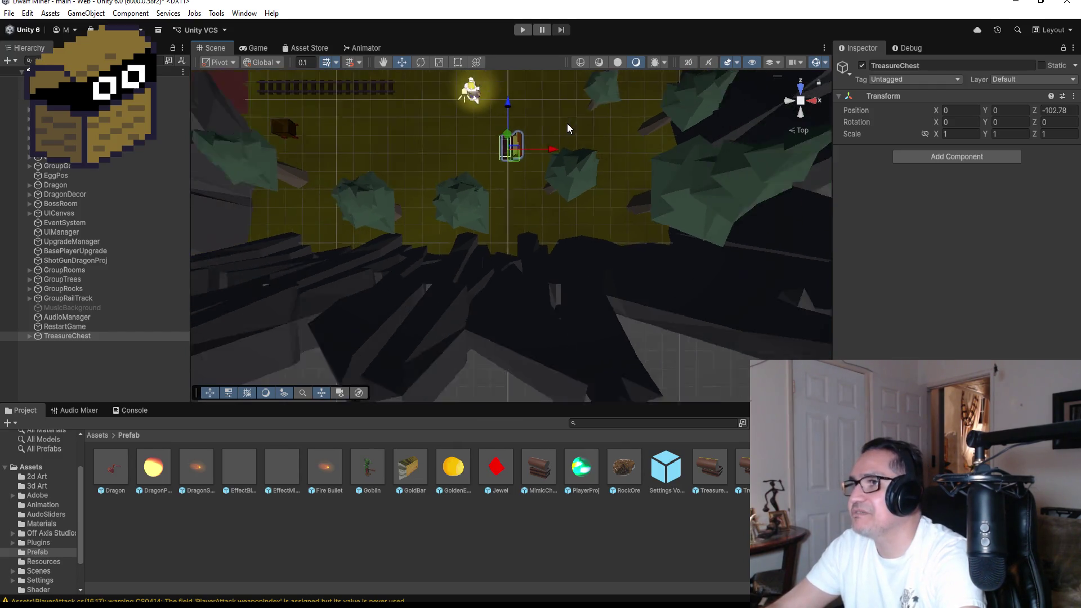
pyautogui.click(522, 31)
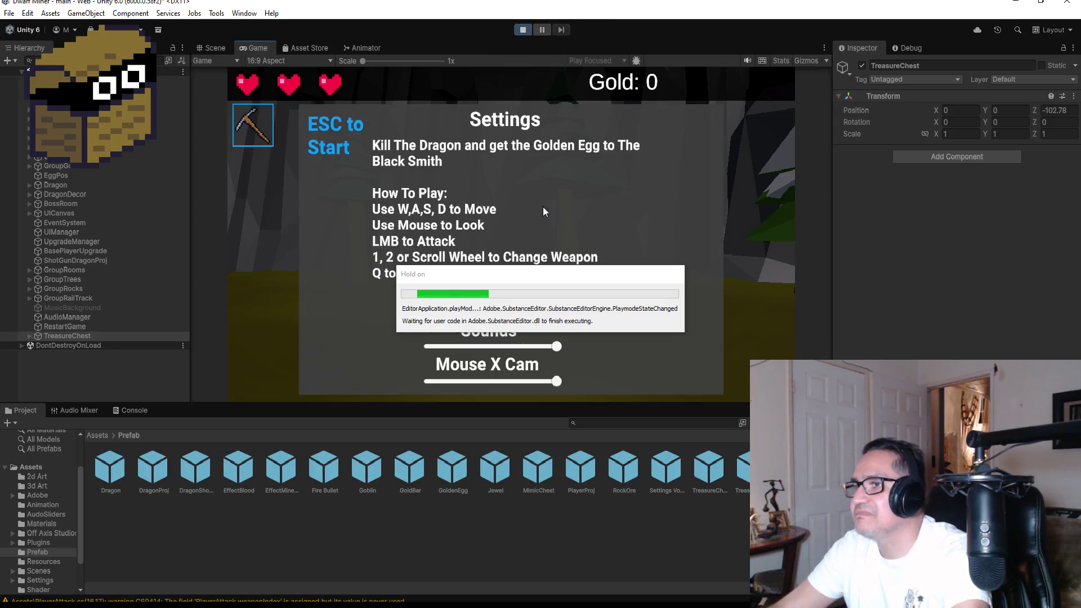
pyautogui.press('Escape')
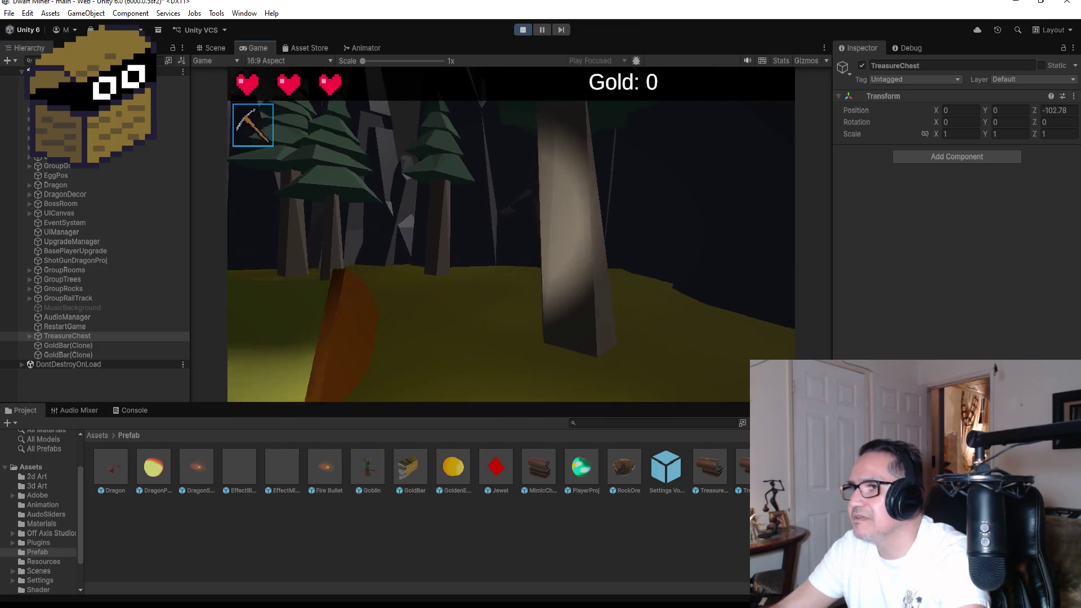
pyautogui.press('Escape')
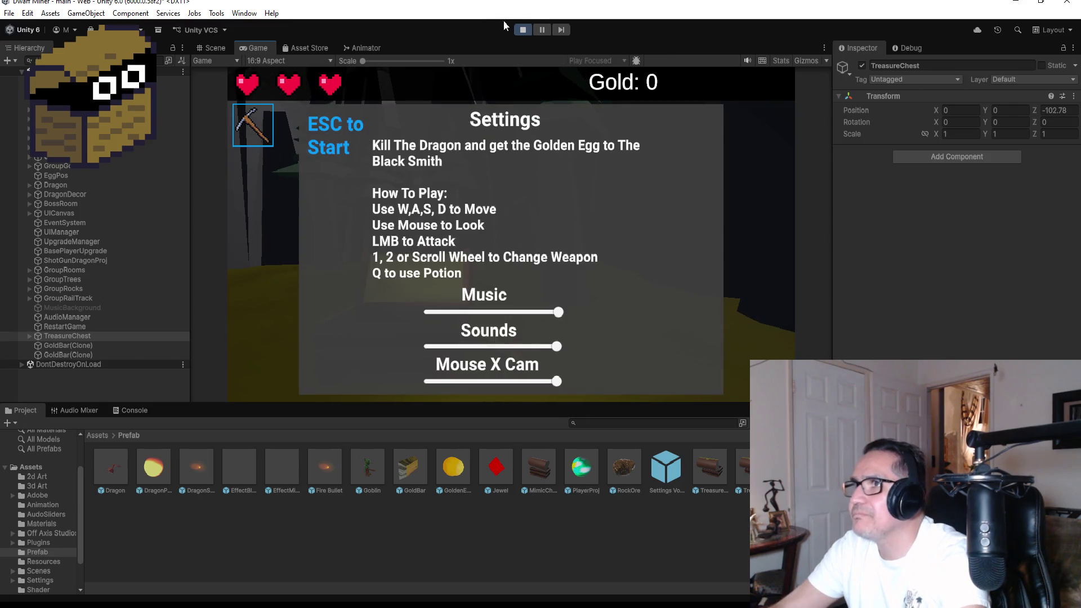
pyautogui.click(522, 29)
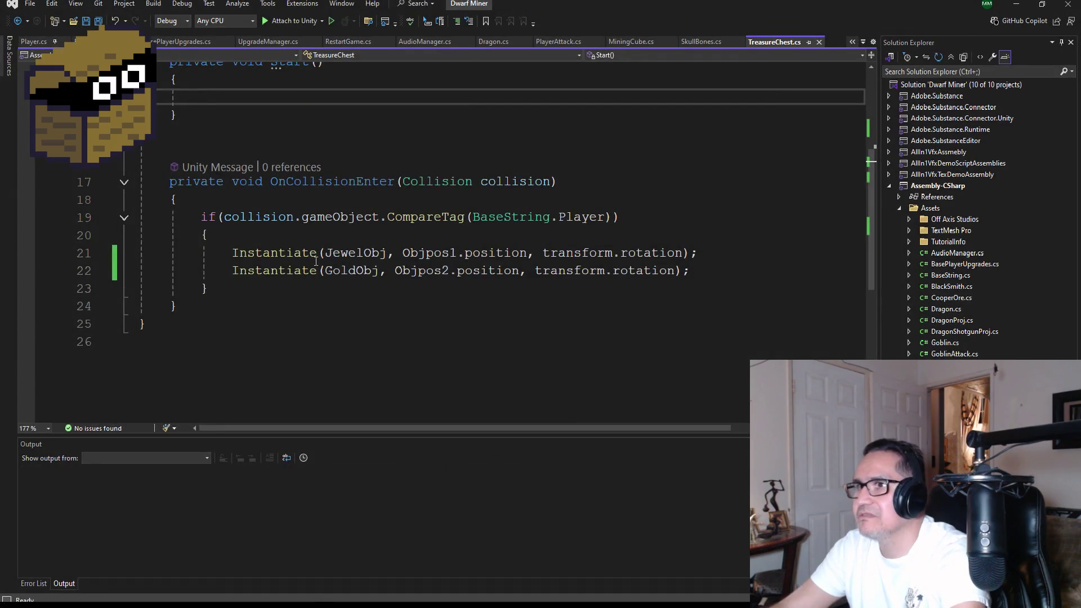
# Step: Declare 'private bool isActive;' below the Objpos2 field and save
pyautogui.scroll(1, 367, 259)
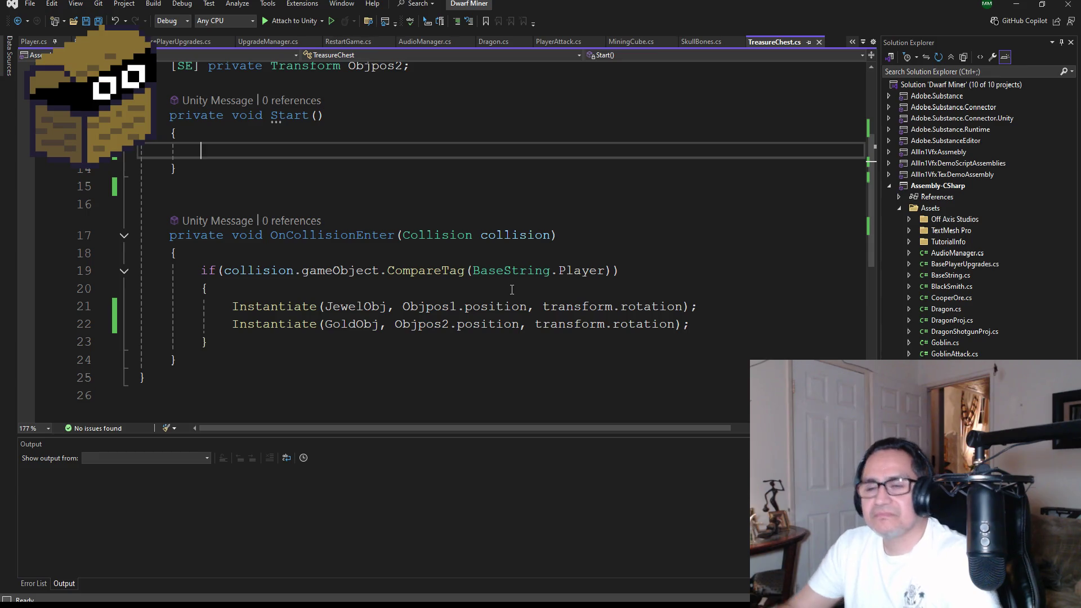
pyautogui.scroll(3, 470, 195)
pyautogui.click(445, 230)
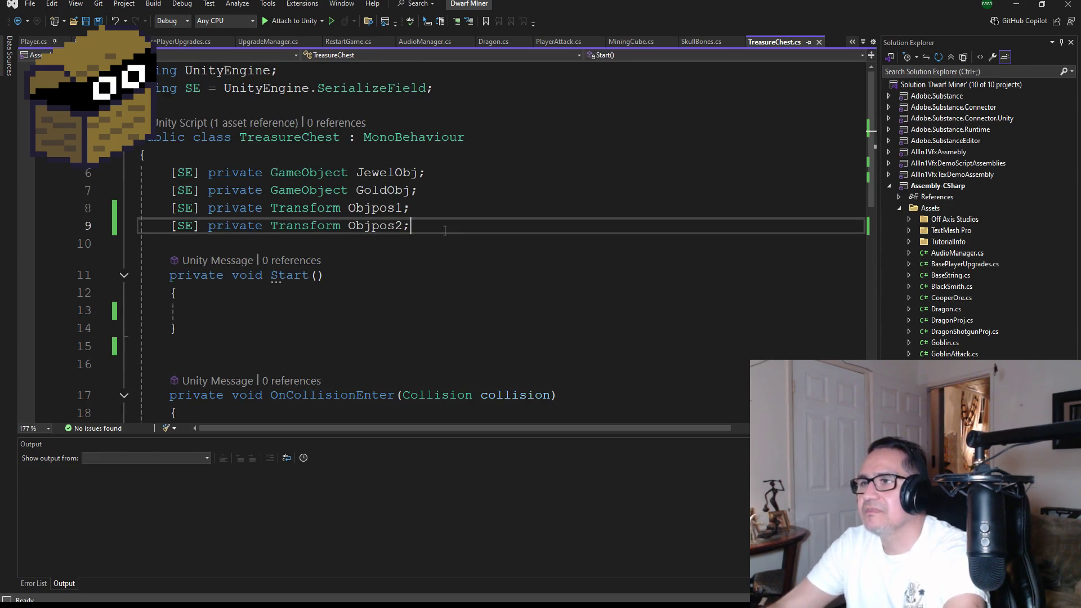
pyautogui.press('Return')
pyautogui.write('priva')
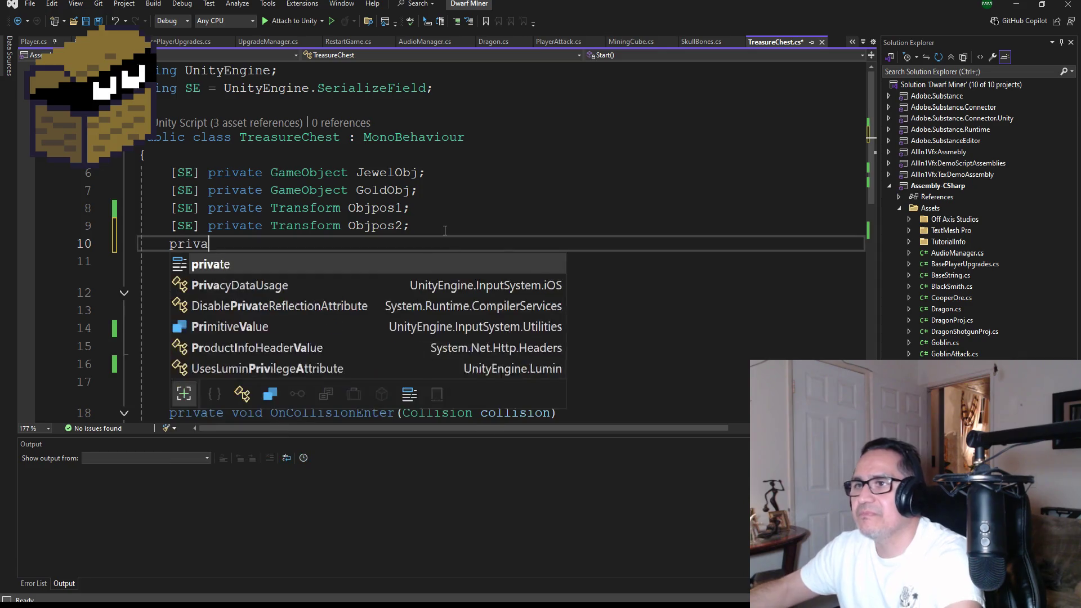
pyautogui.write('te bool ')
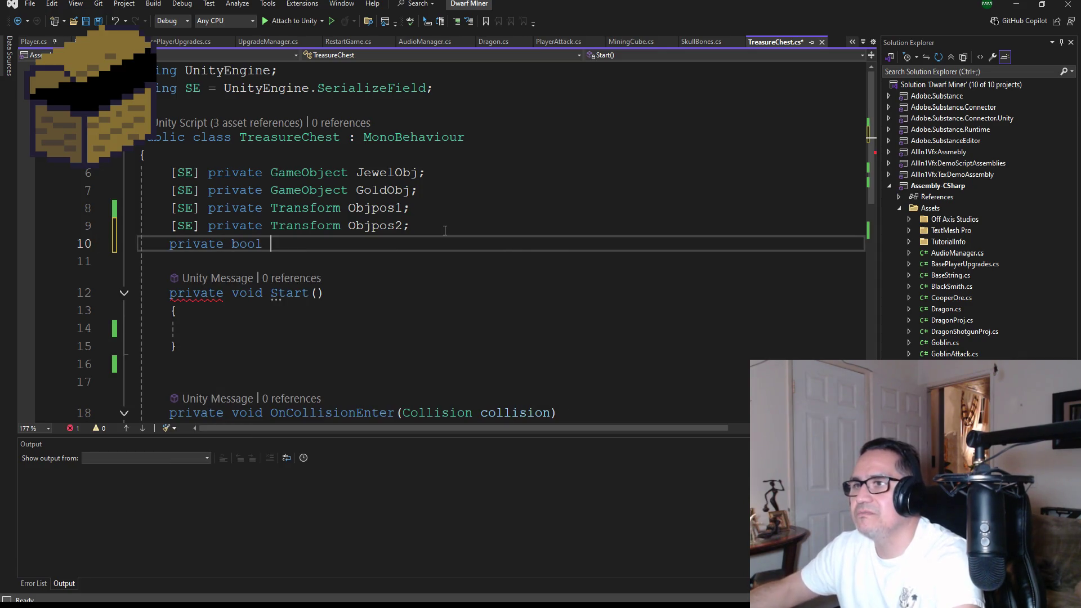
pyautogui.write('isActive;')
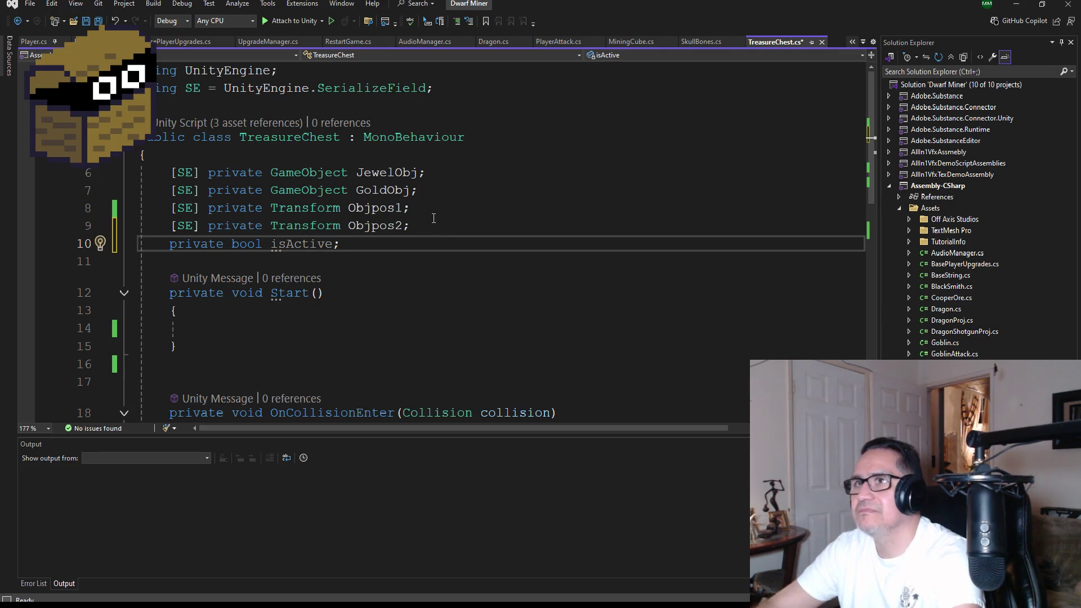
pyautogui.click(98, 21)
# Step: Write 'isActive = false;' inside Start() and save the script
pyautogui.click(262, 326)
pyautogui.write('isAc')
pyautogui.press('Tab')
pyautogui.write('false;')
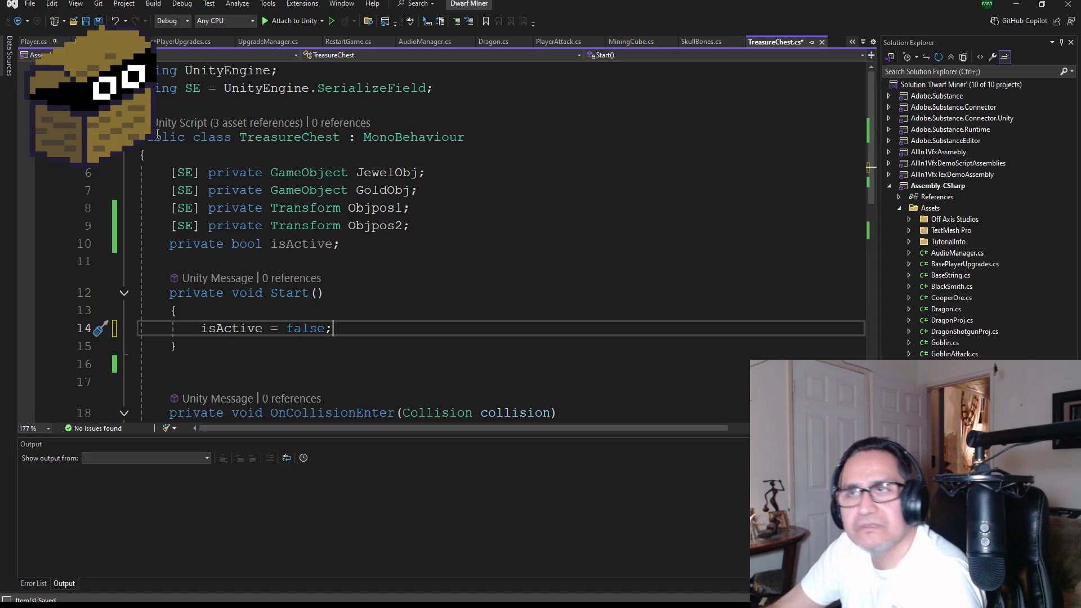
pyautogui.hotkey('ctrl', 's')
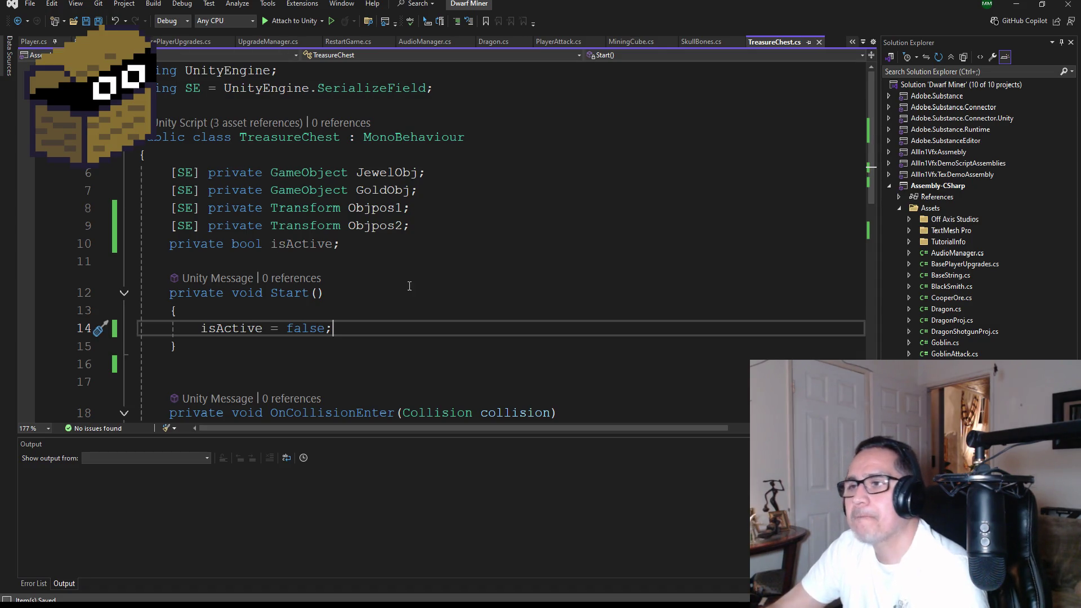
pyautogui.scroll(-5, 418, 295)
pyautogui.scroll(1, 246, 258)
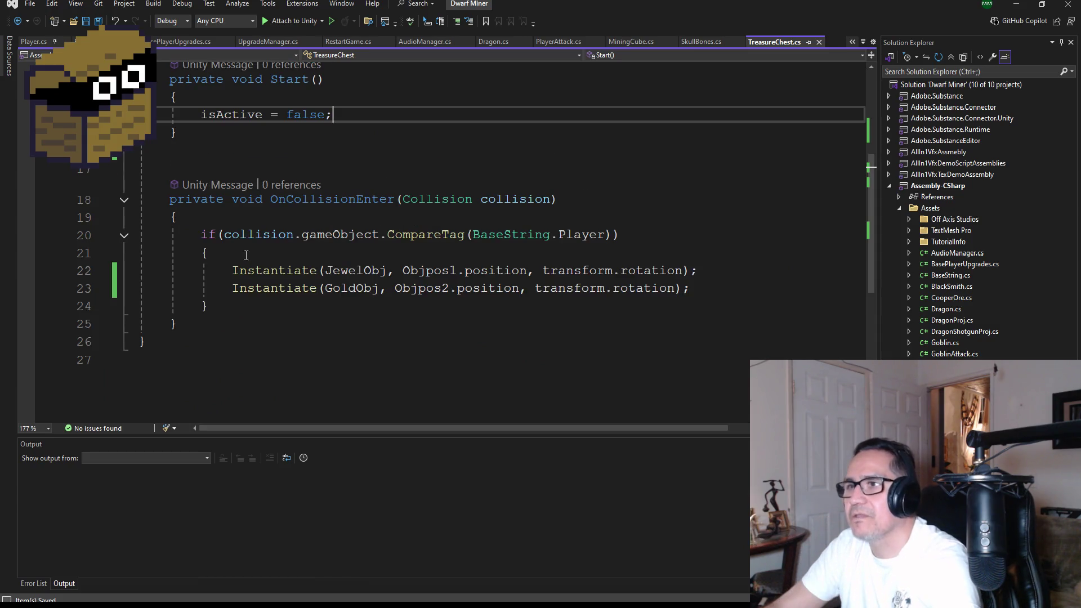
# Step: Wrap the jewel and gold-bar spawn block in OnCollisionEnter inside if(!isActive)
pyautogui.click(206, 219)
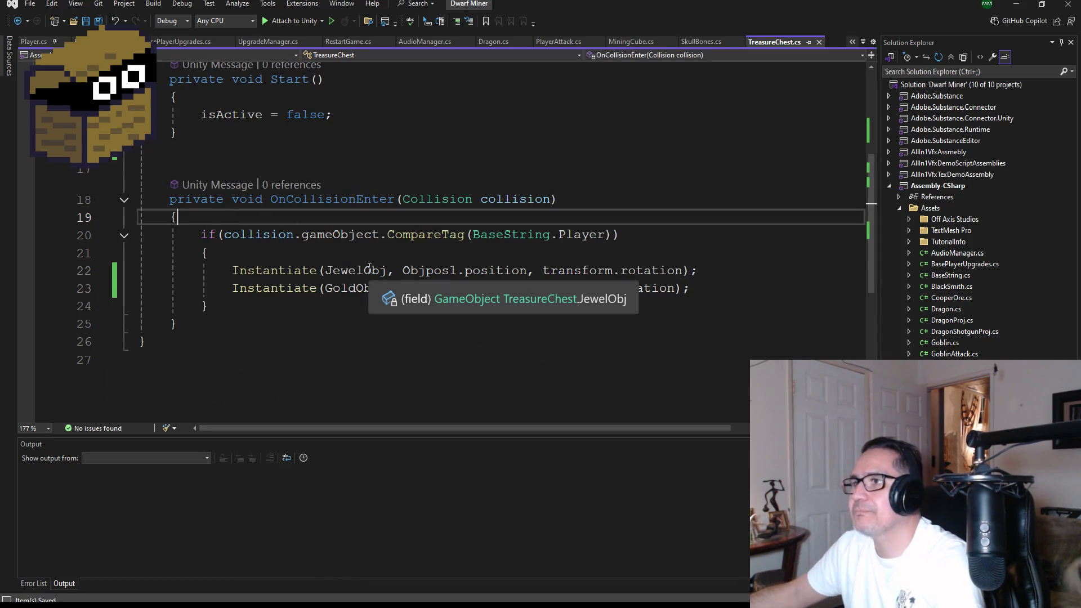
pyautogui.press('Return')
pyautogui.write('if(')
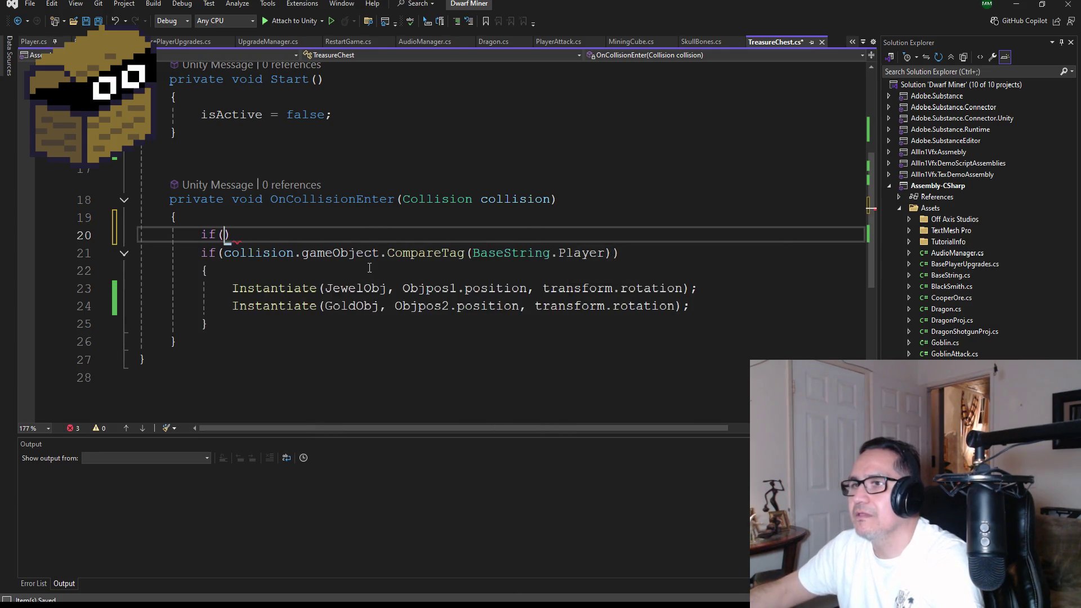
pyautogui.write('is')
pyautogui.press('Tab')
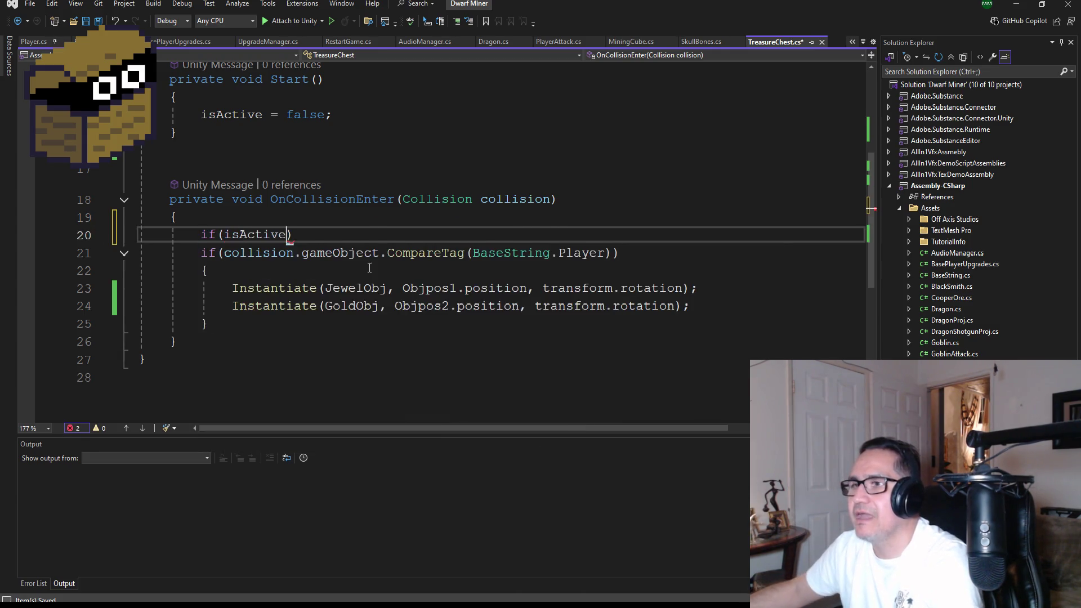
pyautogui.hotkey('ctrl', 'Left')
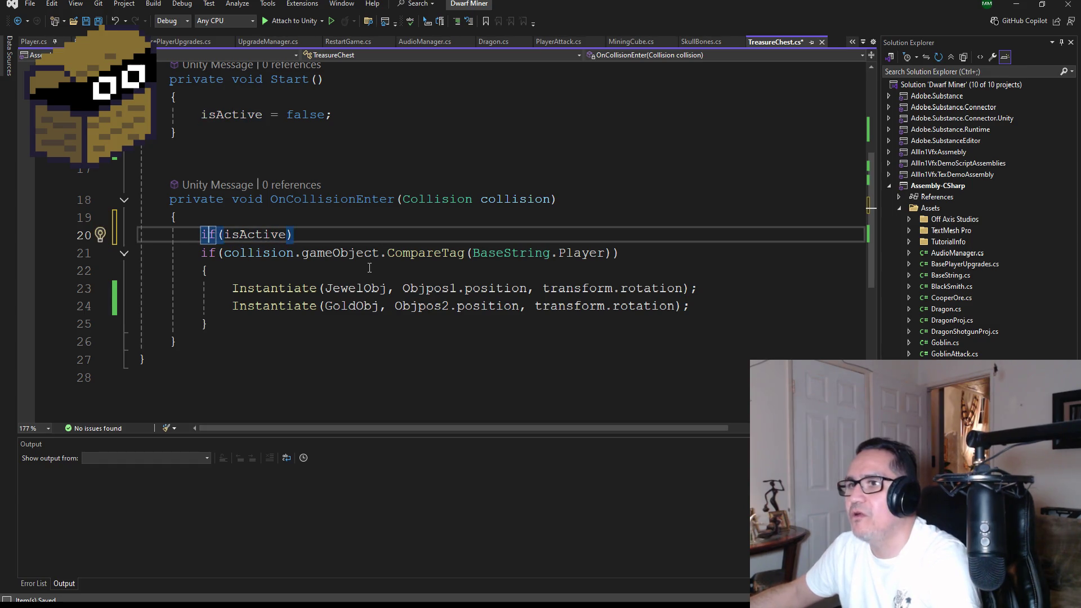
pyautogui.write('!')
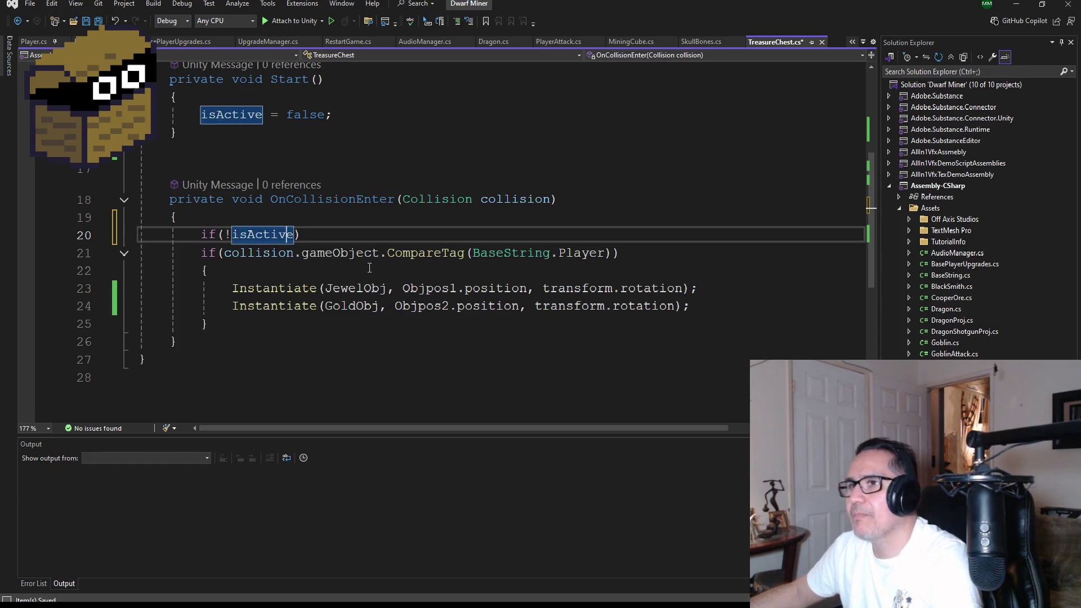
pyautogui.press('End')
pyautogui.press('Return')
pyautogui.press('Return')
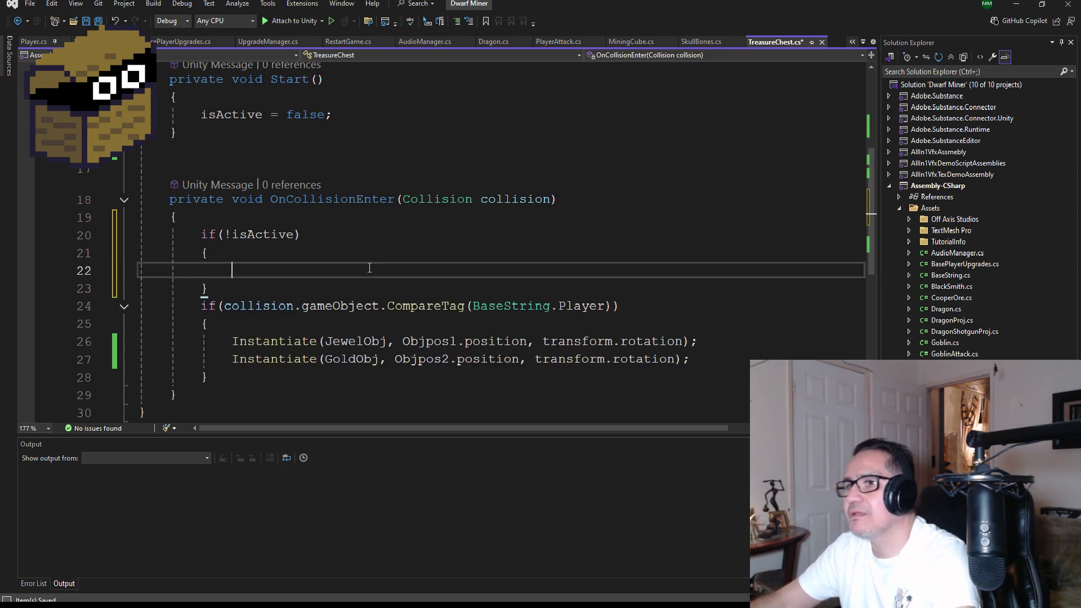
pyautogui.scroll(-1, 264, 349)
pyautogui.moveTo(257, 327); pyautogui.dragTo(138, 253)
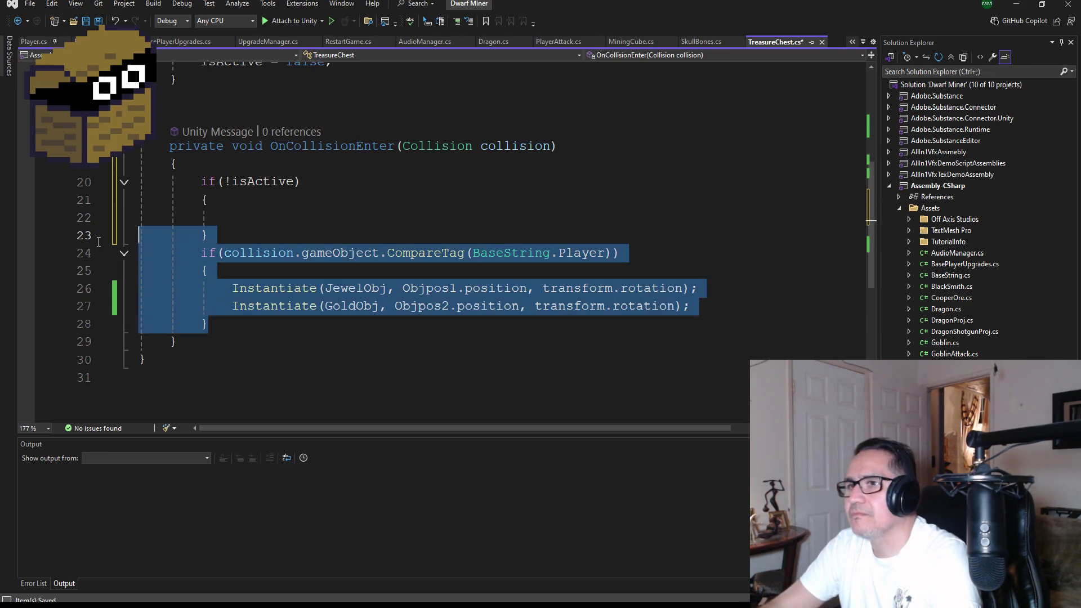
pyautogui.press('Delete')
pyautogui.click(269, 217)
pyautogui.write('if (collision.gameObject.CompareTag(BaseString.Player))             {                 Instantiate(JewelObj, Objpos1.position, transform.rotation);                 Instantiate(GoldObj, Objpos2.position, transform.rotation);             }')
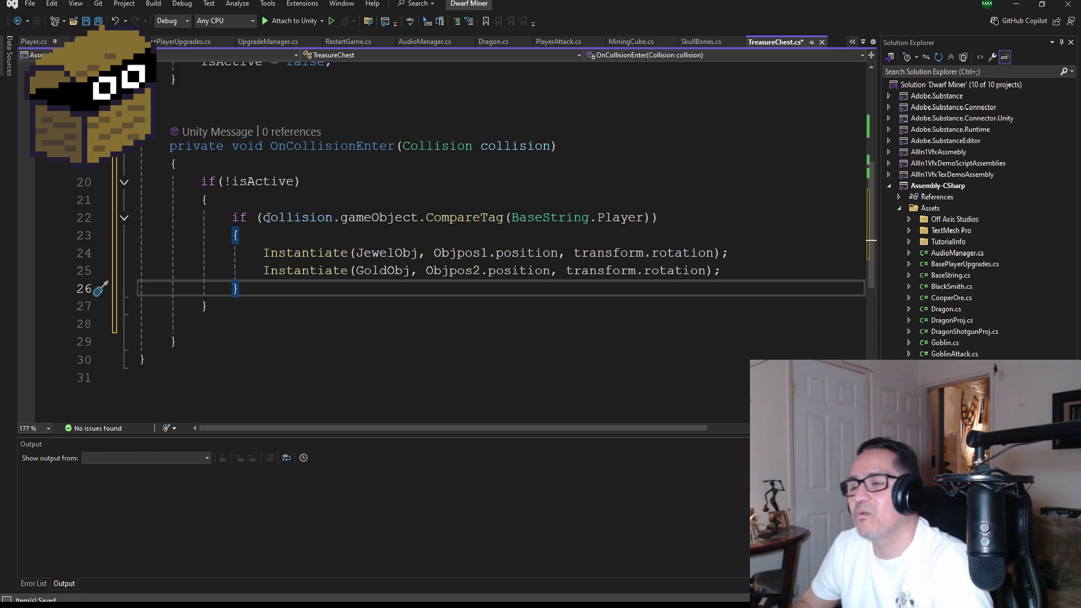
# Step: Add 'isActive = true;' after the gold-bar spawn line, save, and return to Unity
pyautogui.click(99, 22)
pyautogui.click(288, 207)
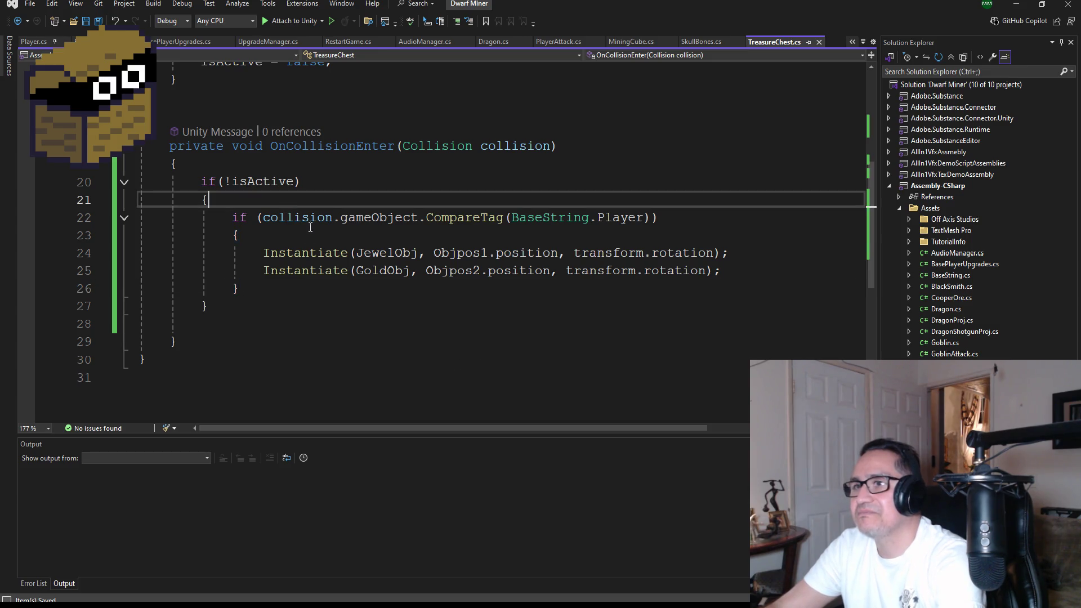
pyautogui.click(313, 304)
pyautogui.click(750, 273)
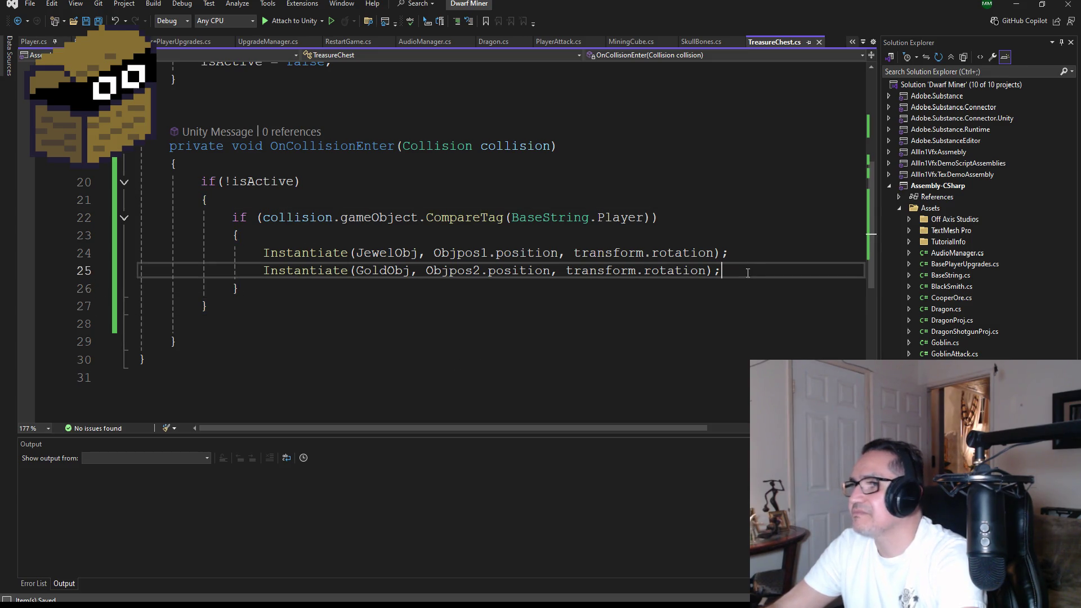
pyautogui.press('Return')
pyautogui.write('i')
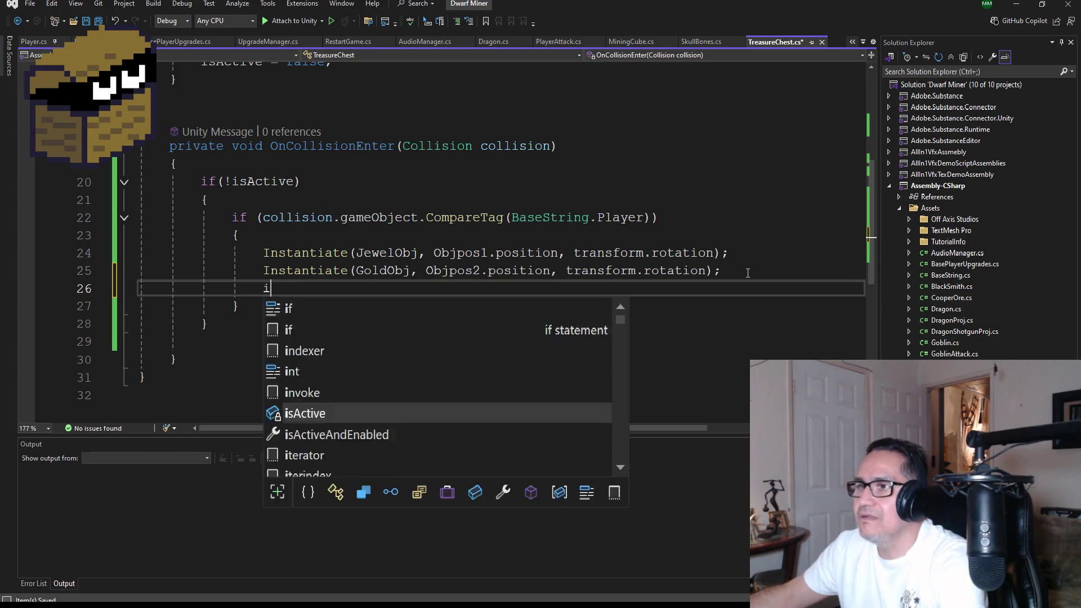
pyautogui.write('sActive = true;')
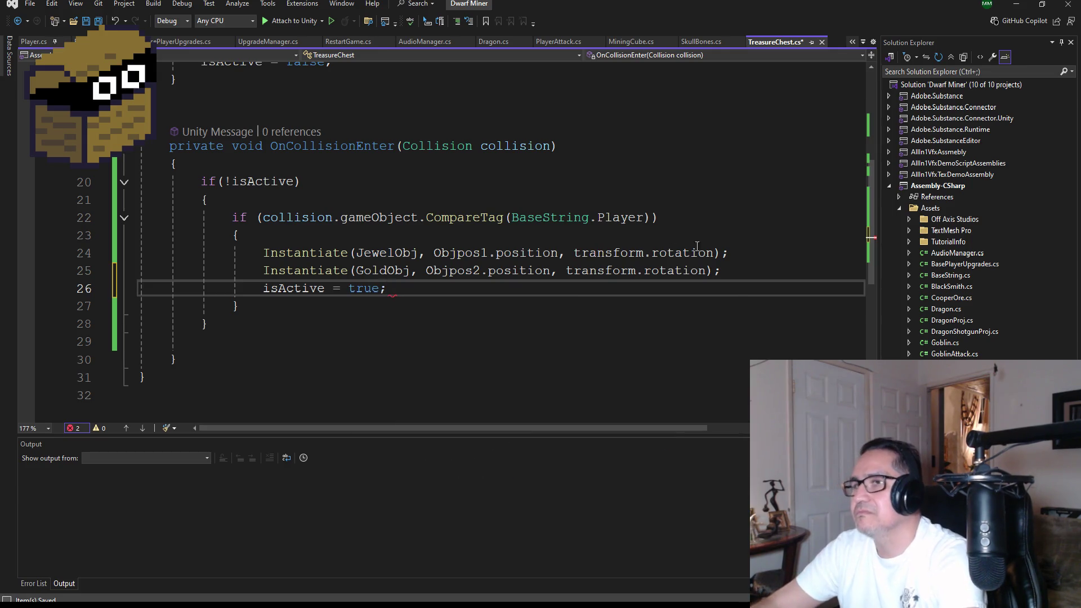
pyautogui.hotkey('ctrl', 's')
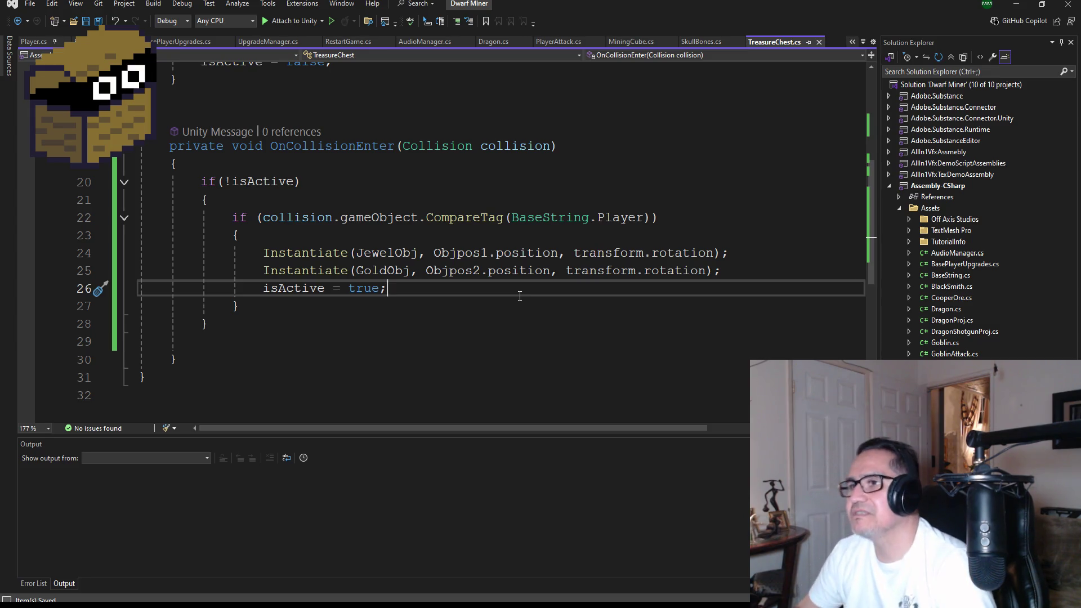
pyautogui.click(1016, 4)
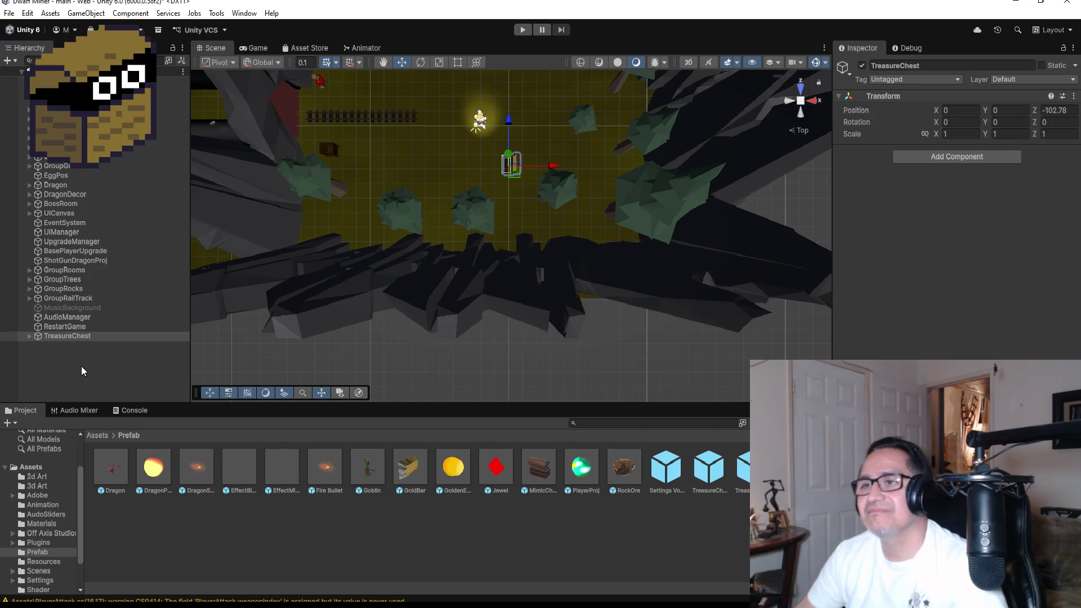
# Step: Move TreasureChest's ObjPos (1) spawn point slightly along Z to -1.211
pyautogui.click(30, 336)
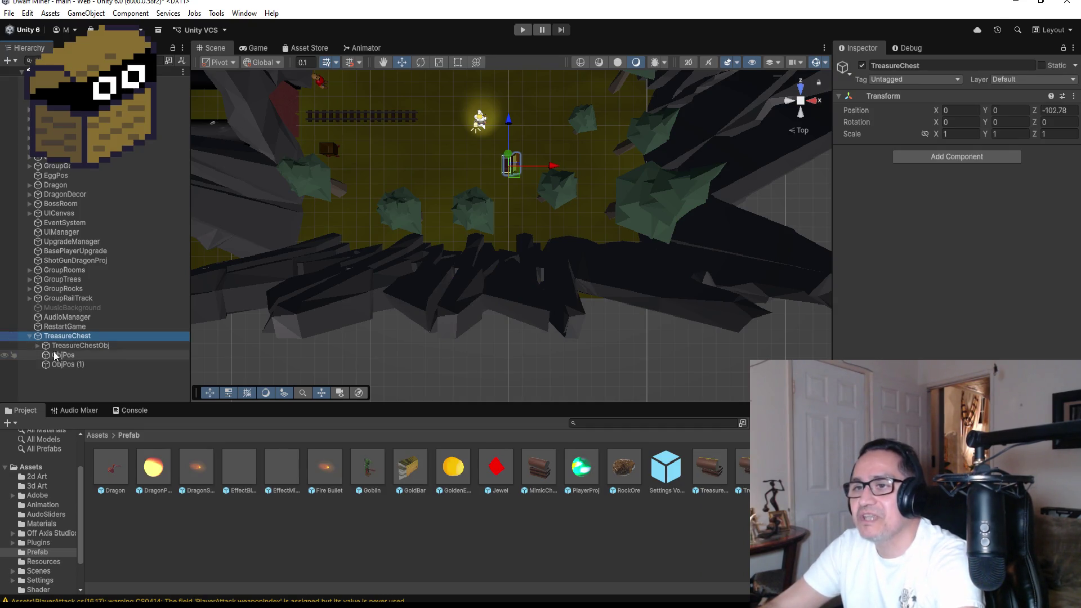
pyautogui.click(80, 365)
pyautogui.doubleClick(80, 364)
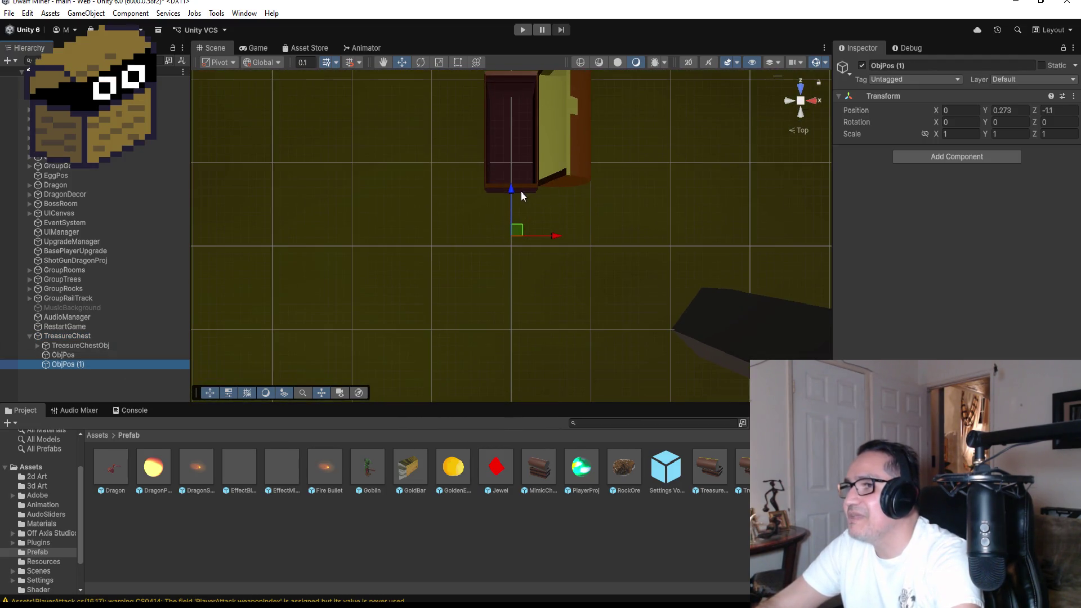
pyautogui.moveTo(512, 191); pyautogui.dragTo(516, 197)
# Step: Select the ObjPos spawn point and frame it in the Scene view
pyautogui.click(67, 355)
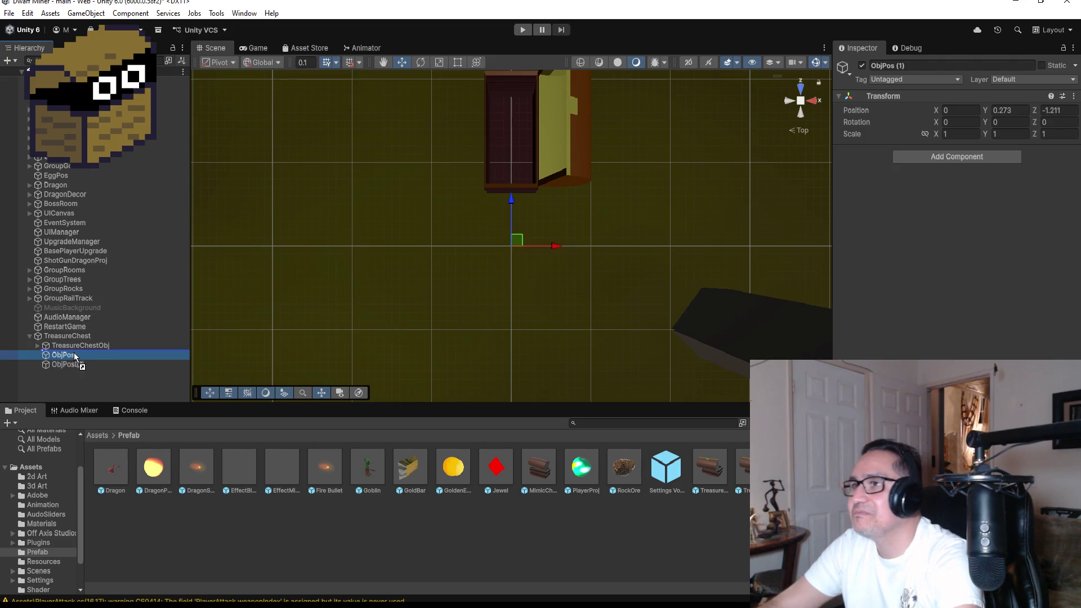
pyautogui.click(90, 364)
pyautogui.click(87, 355)
pyautogui.click(499, 262)
pyautogui.doubleClick(79, 353)
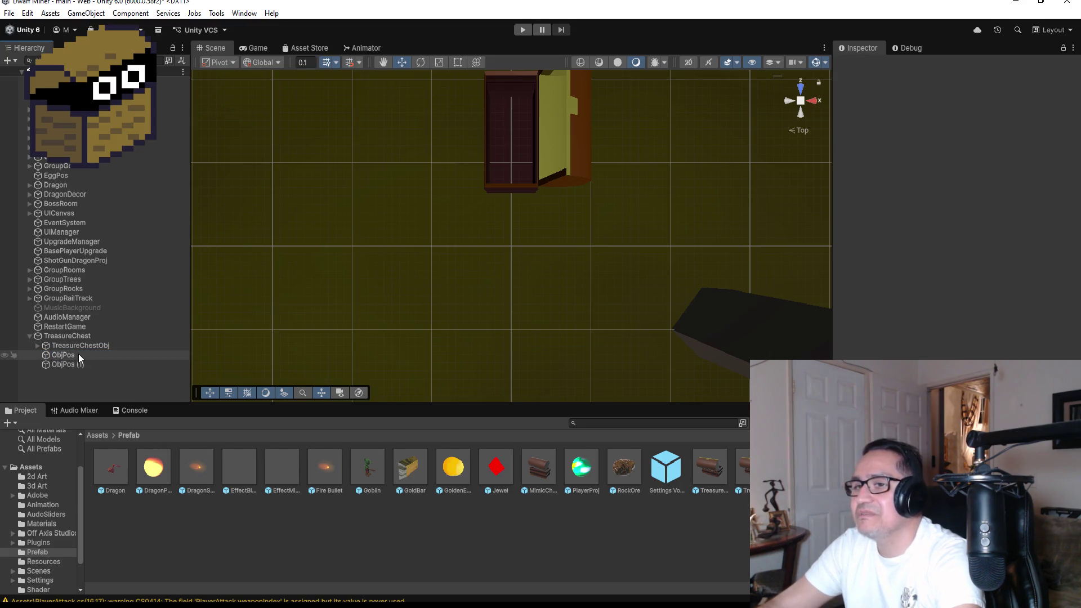
pyautogui.scroll(5, 525, 289)
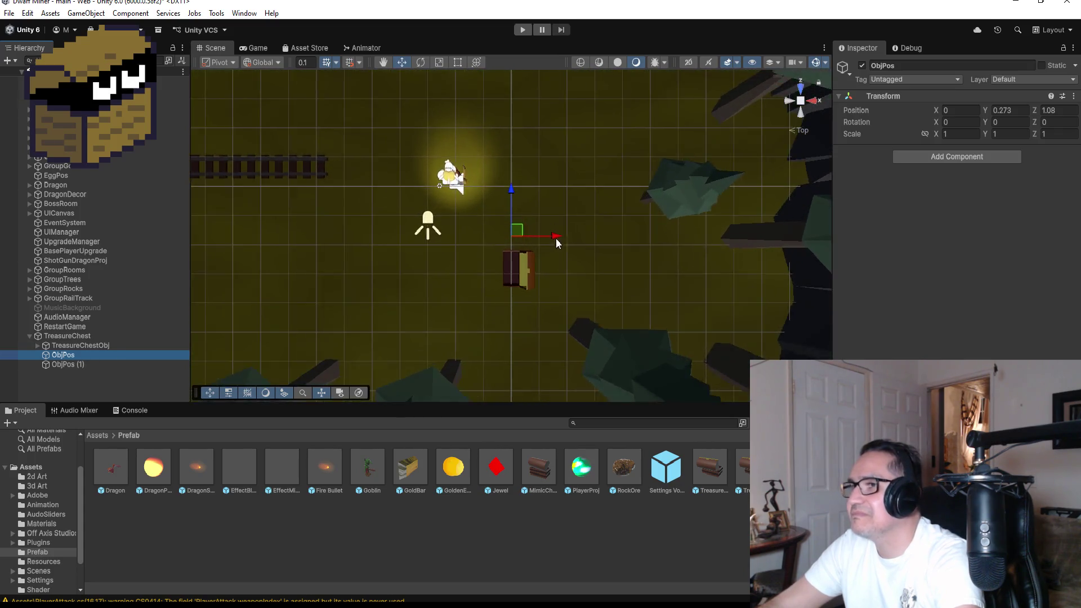
pyautogui.scroll(5, 547, 236)
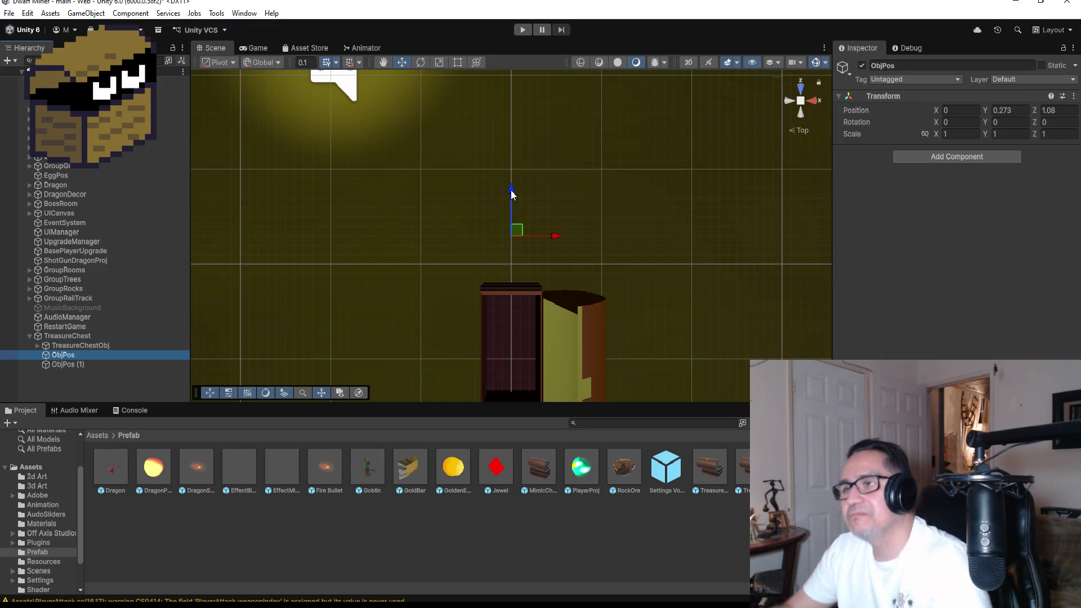
pyautogui.click(9, 13)
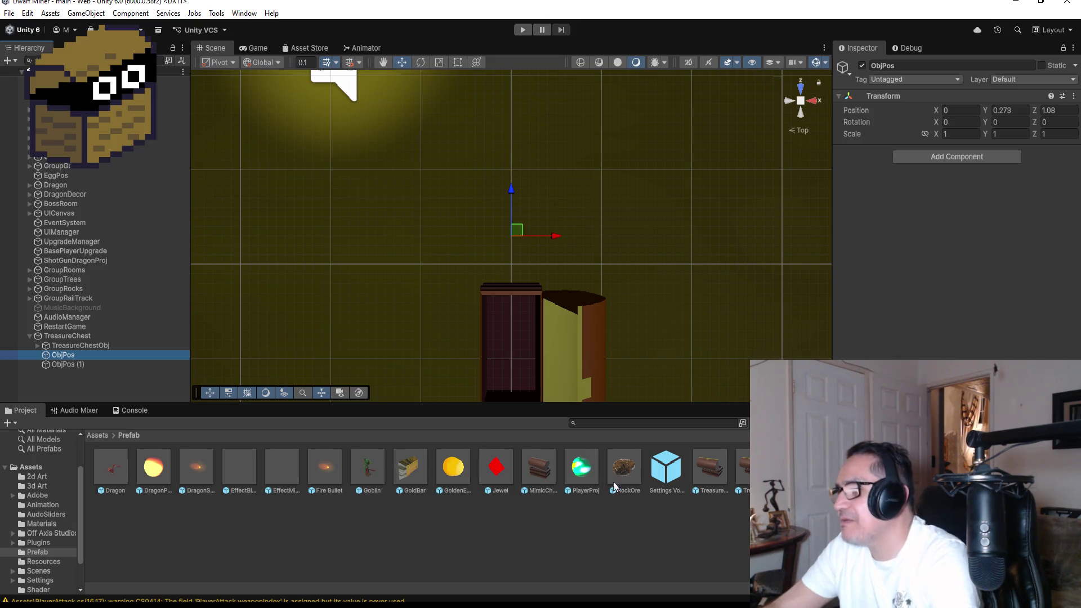
# Step: Add the Gold Bar script component to the GoldBar prefab, then exit Prefab Mode
pyautogui.doubleClick(404, 477)
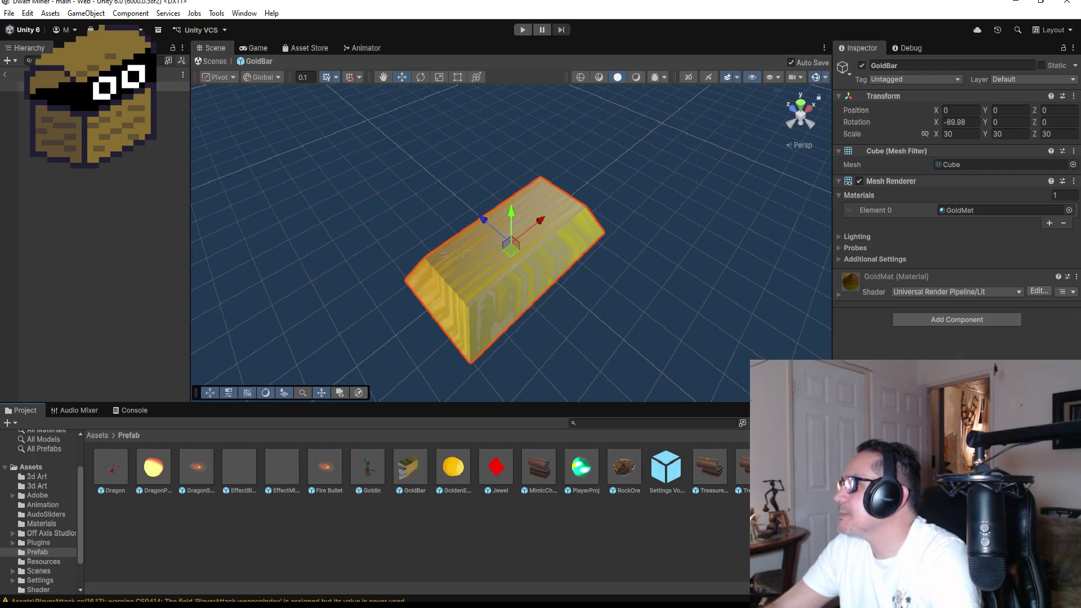
pyautogui.click(962, 320)
pyautogui.write('g')
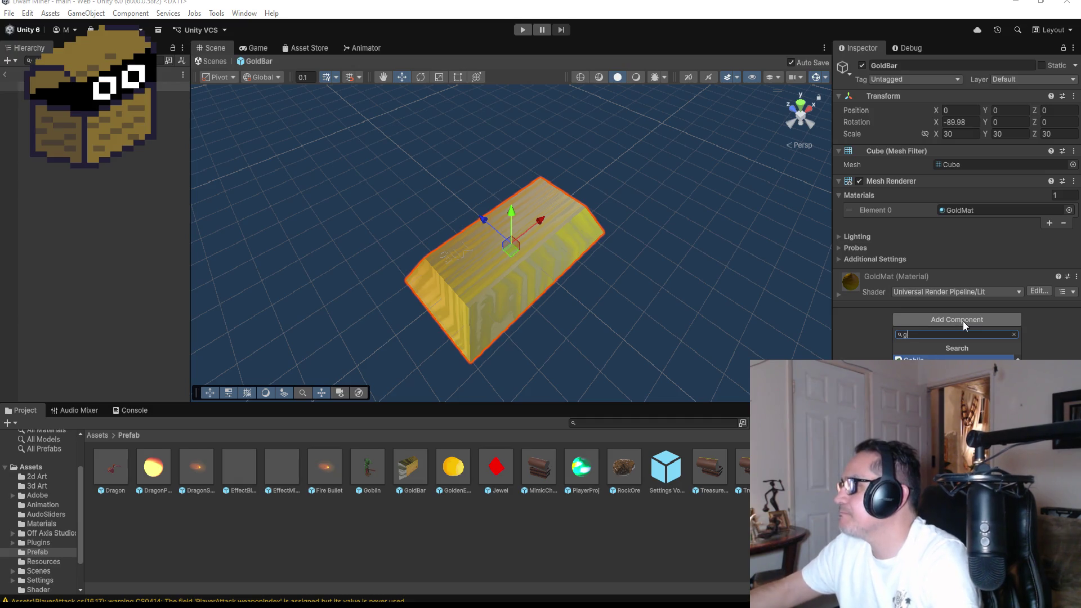
pyautogui.write('low')
pyautogui.press('Escape')
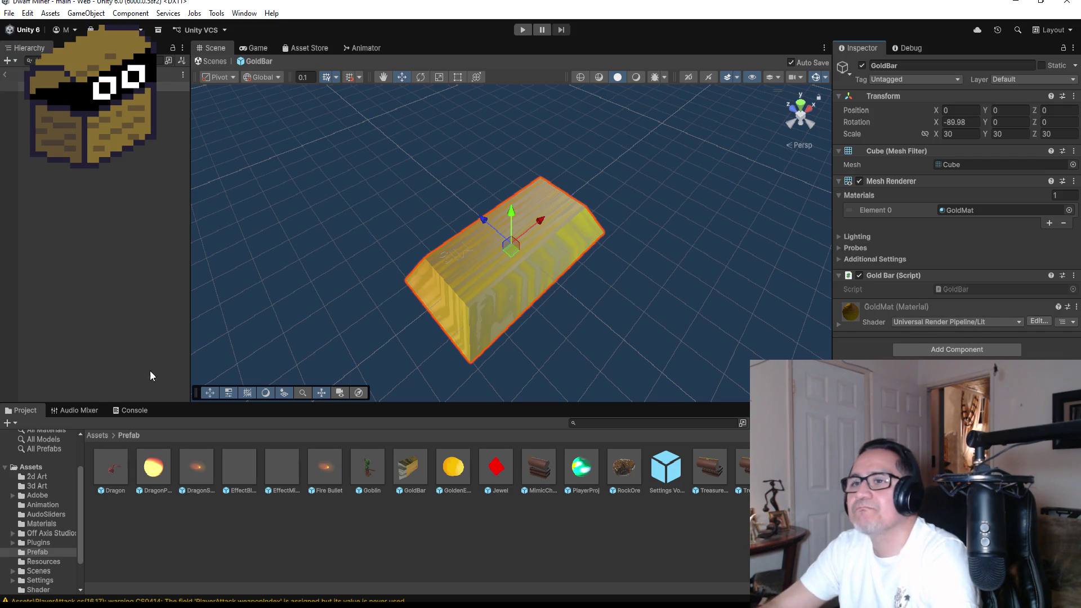
pyautogui.click(8, 13)
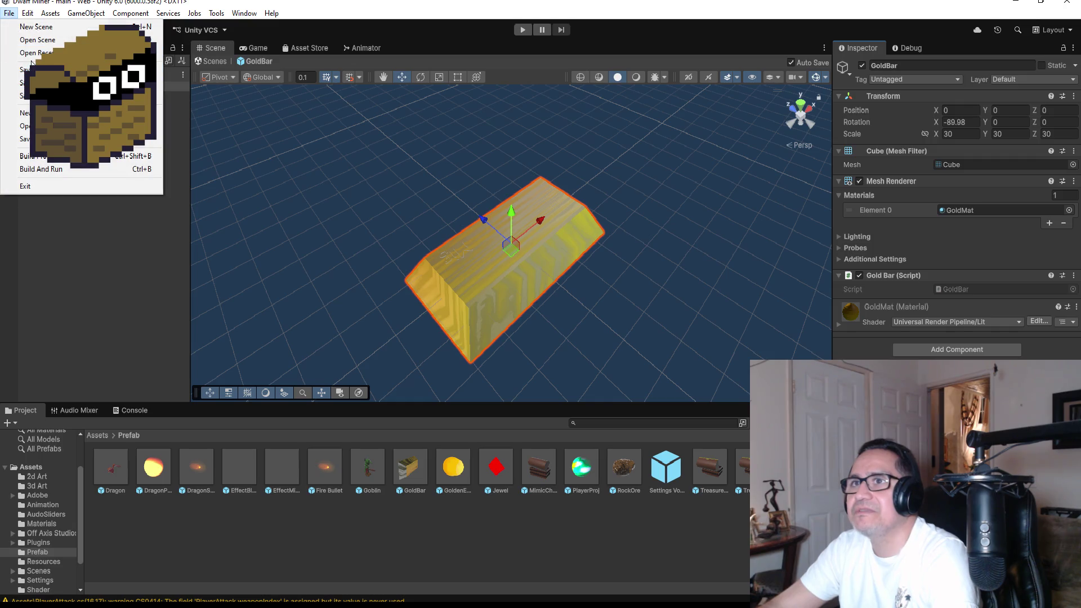
pyautogui.press('Escape')
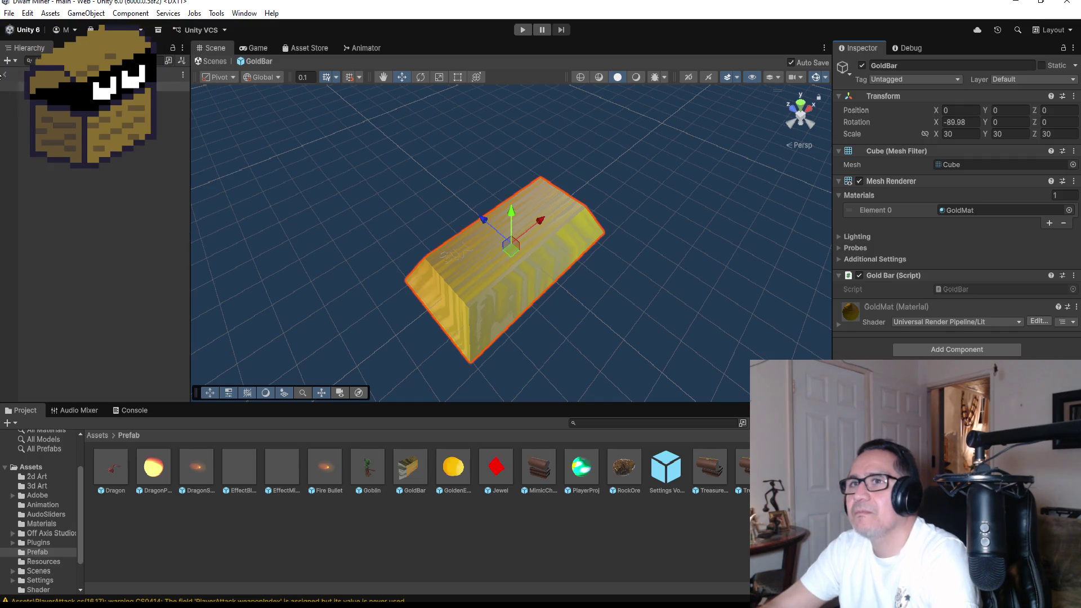
pyautogui.click(5, 74)
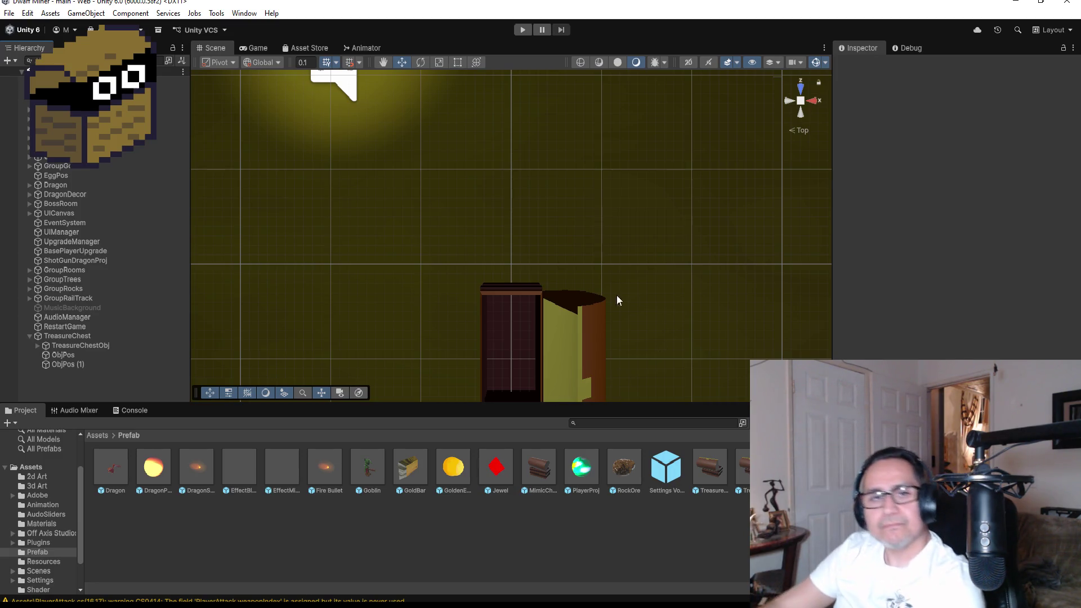
pyautogui.click(9, 13)
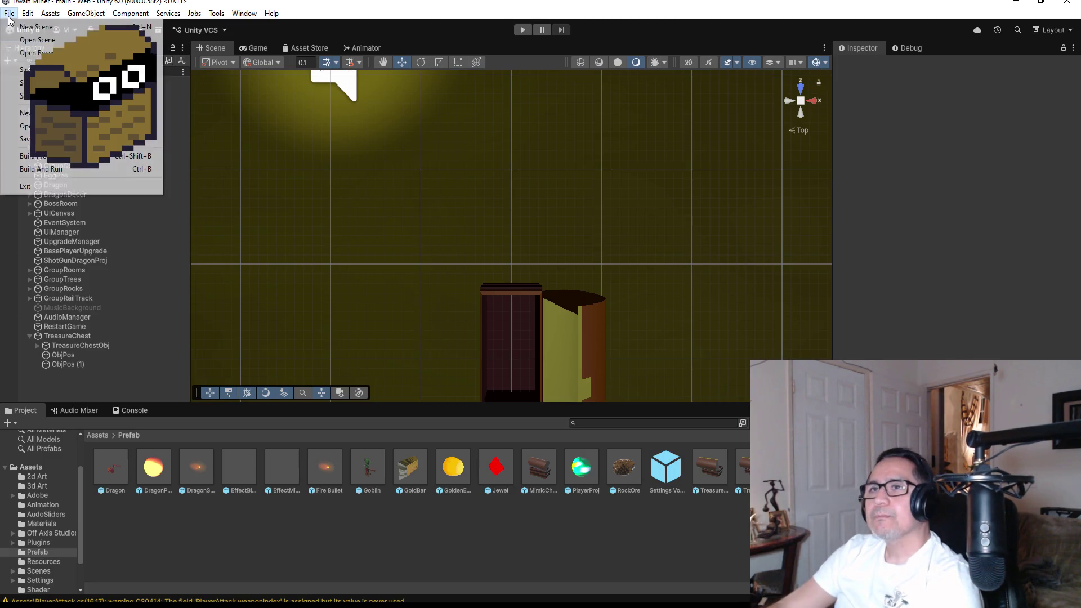
pyautogui.click(317, 123)
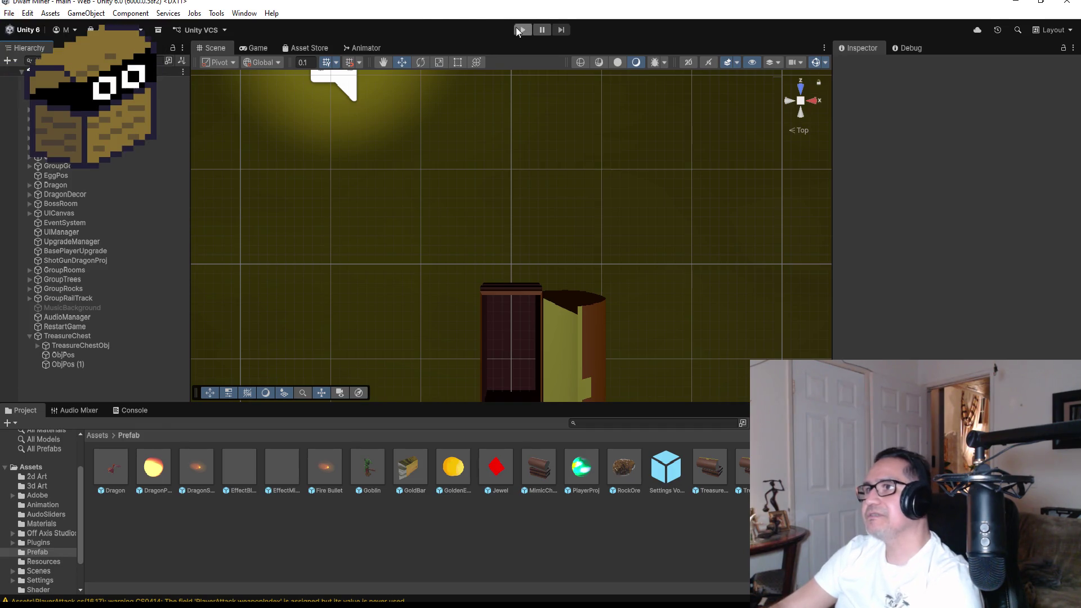
pyautogui.click(521, 33)
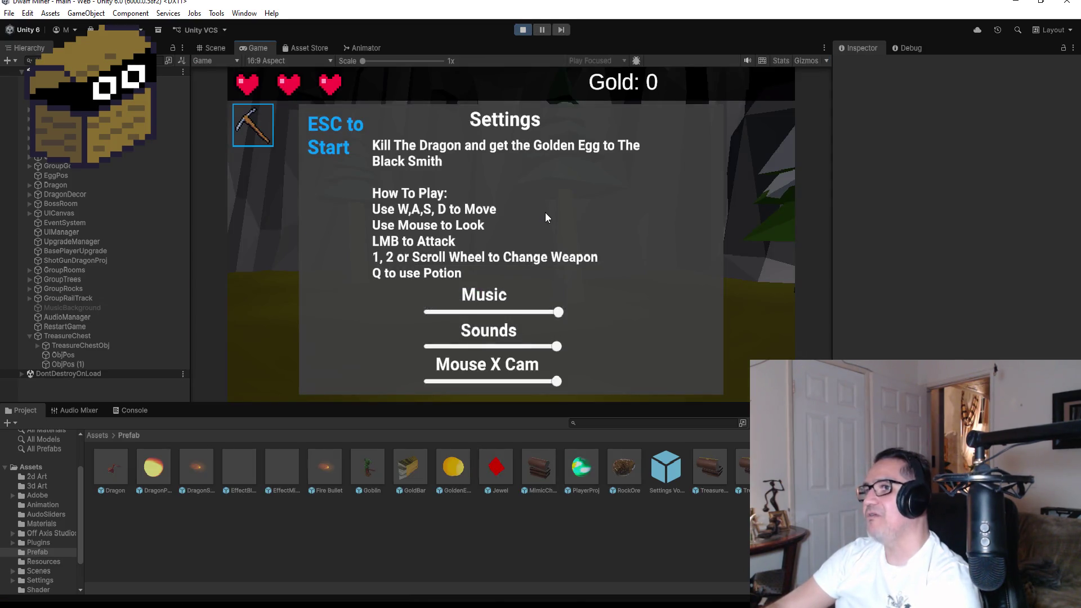
pyautogui.press('Escape')
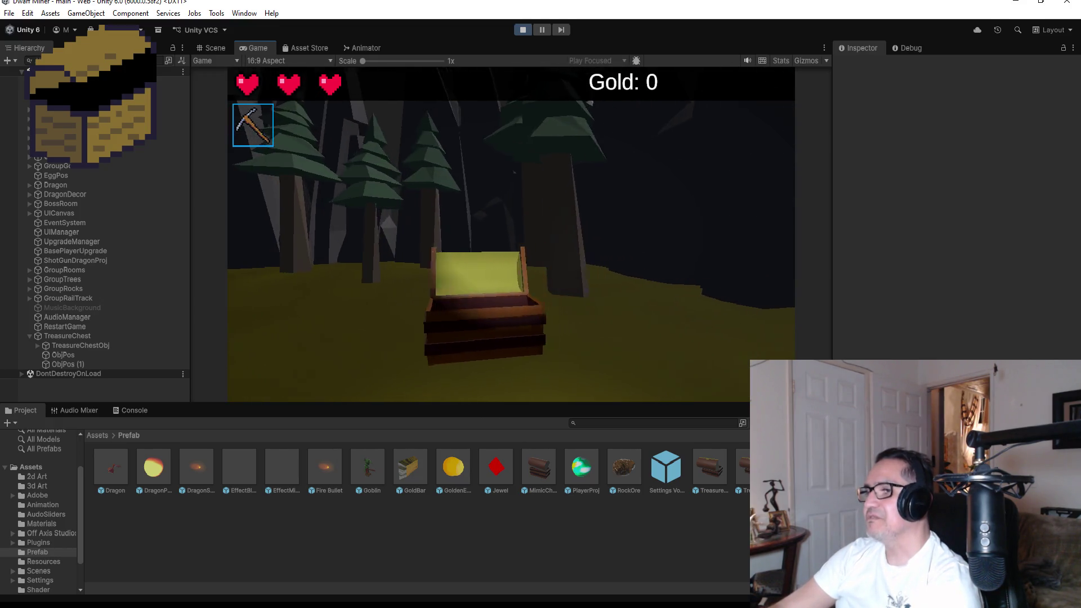
pyautogui.press('e')
pyautogui.click(443, 347)
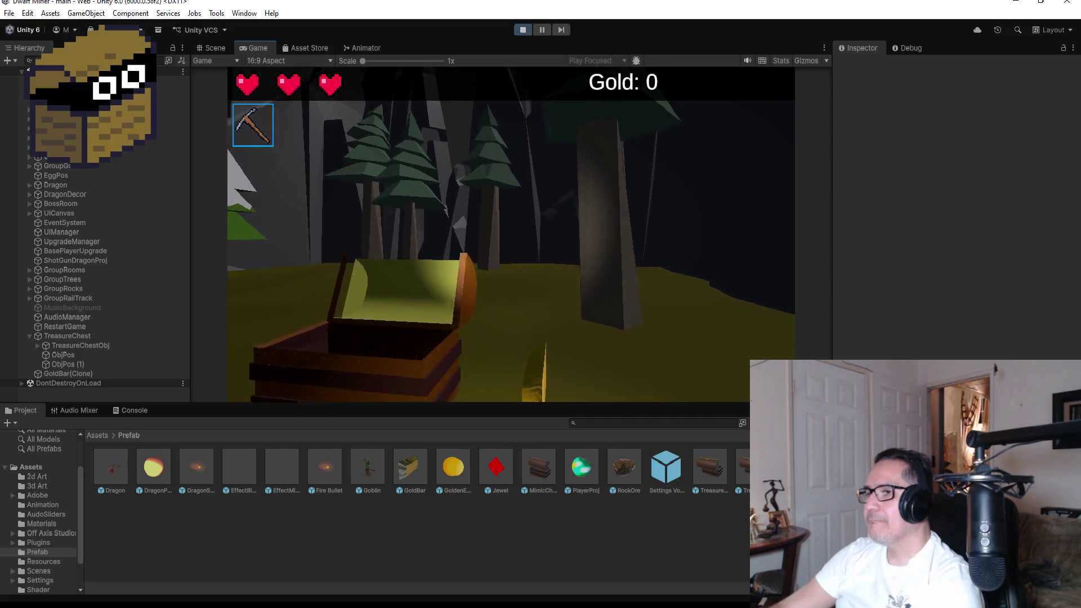
pyautogui.press('s')
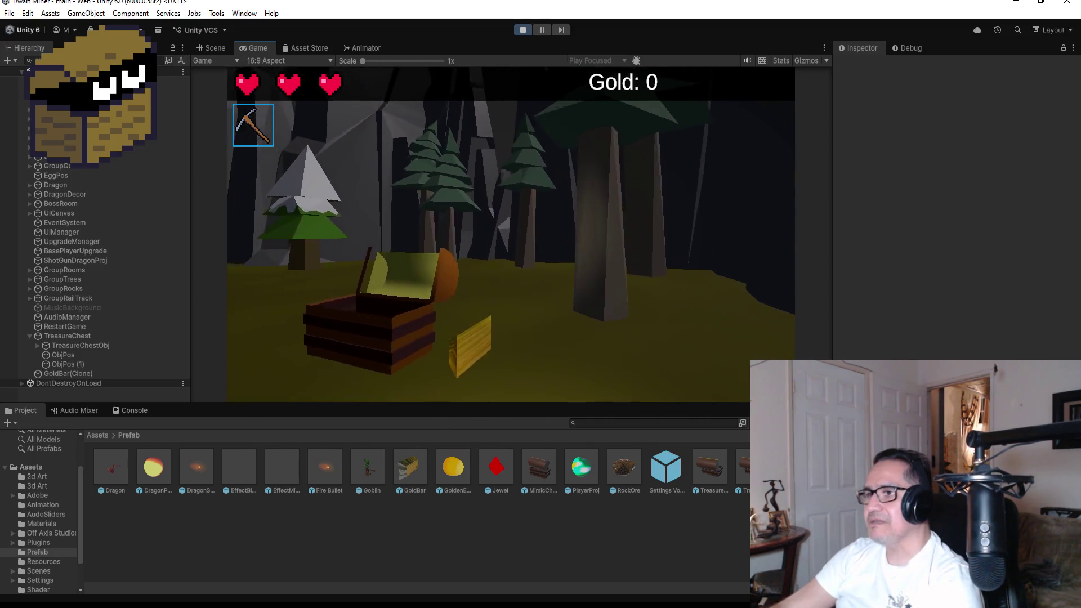
pyautogui.press('Escape')
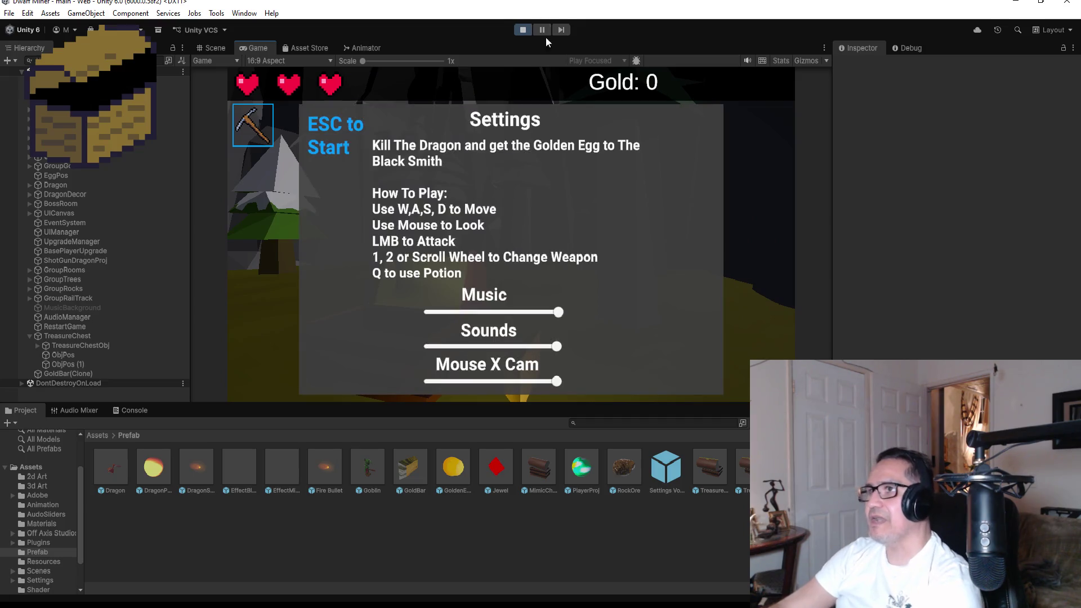
pyautogui.click(523, 30)
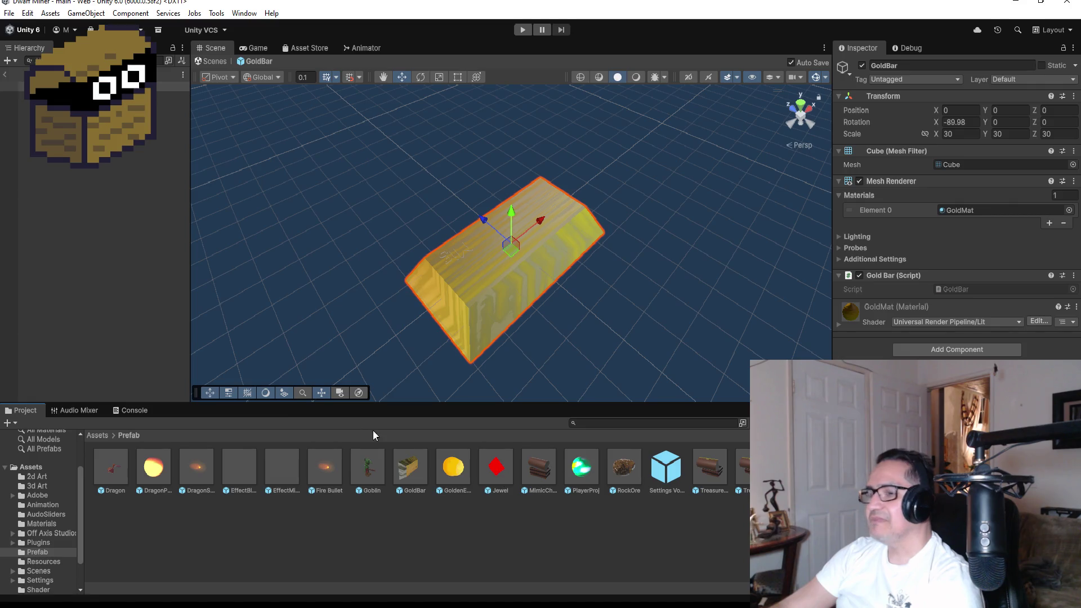
# Step: Add a Box Collider component to the GoldBar prefab
pyautogui.click(924, 345)
pyautogui.write('box')
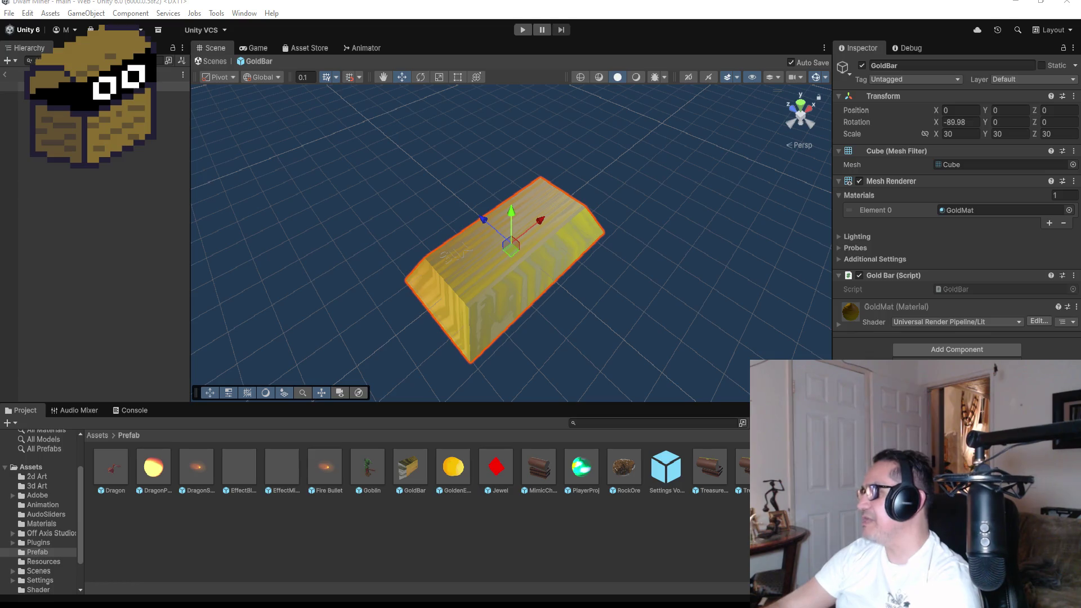
pyautogui.press('Return')
pyautogui.moveTo(626, 283)
pyautogui.mouseDown()
pyautogui.moveTo(715, 286)
pyautogui.moveTo(929, 342)
pyautogui.mouseUp()
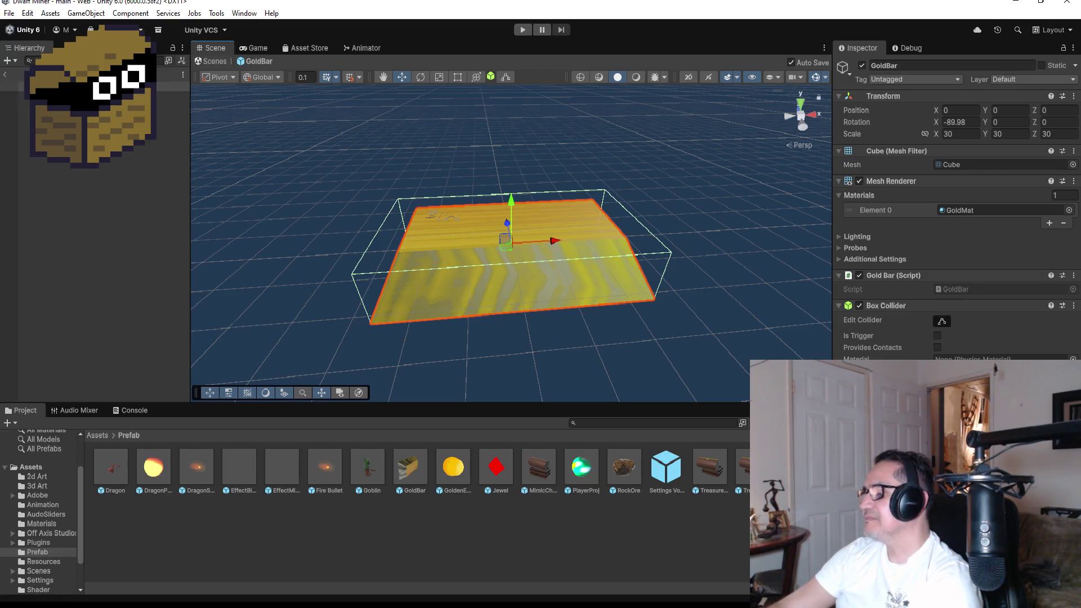
pyautogui.hotkey('shift', 'd')
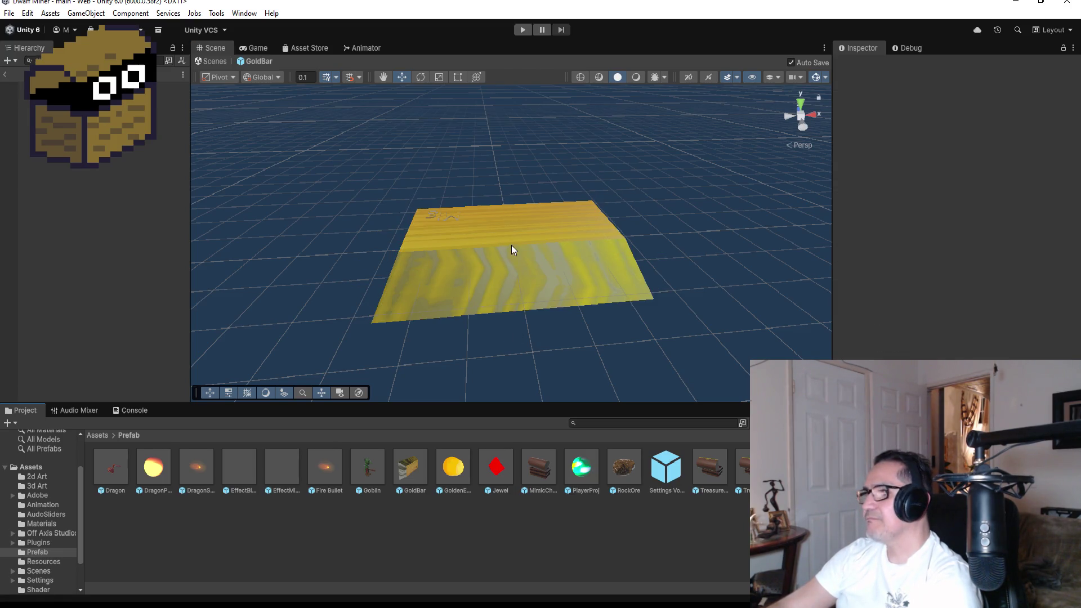
pyautogui.click(512, 246)
# Step: Move the Box Collider up above the Gold Bar script
pyautogui.click(1073, 306)
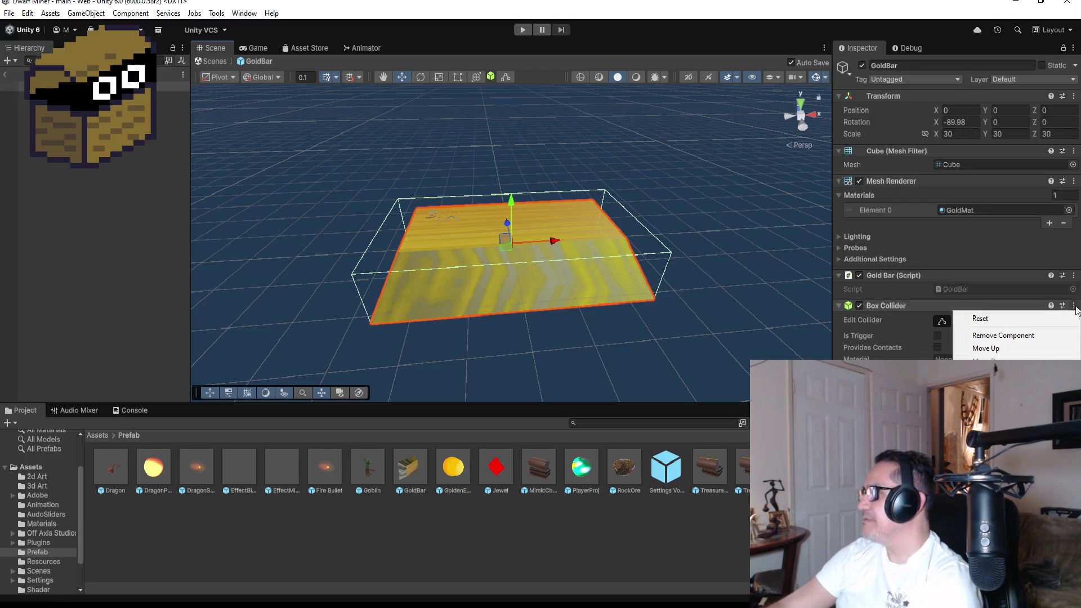
pyautogui.click(1032, 346)
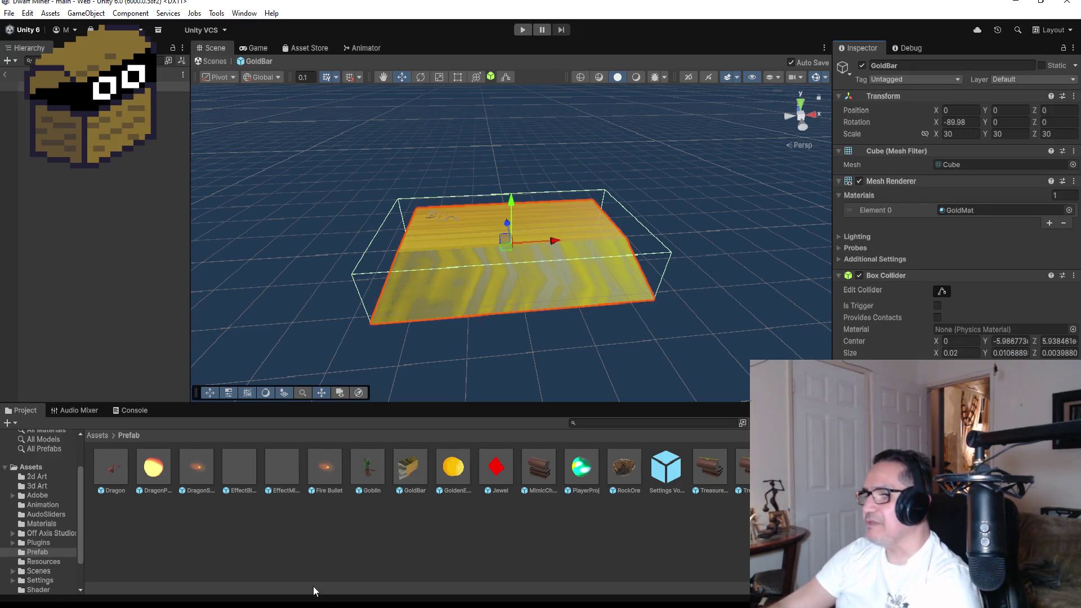
pyautogui.hotkey('alt', 'Tab')
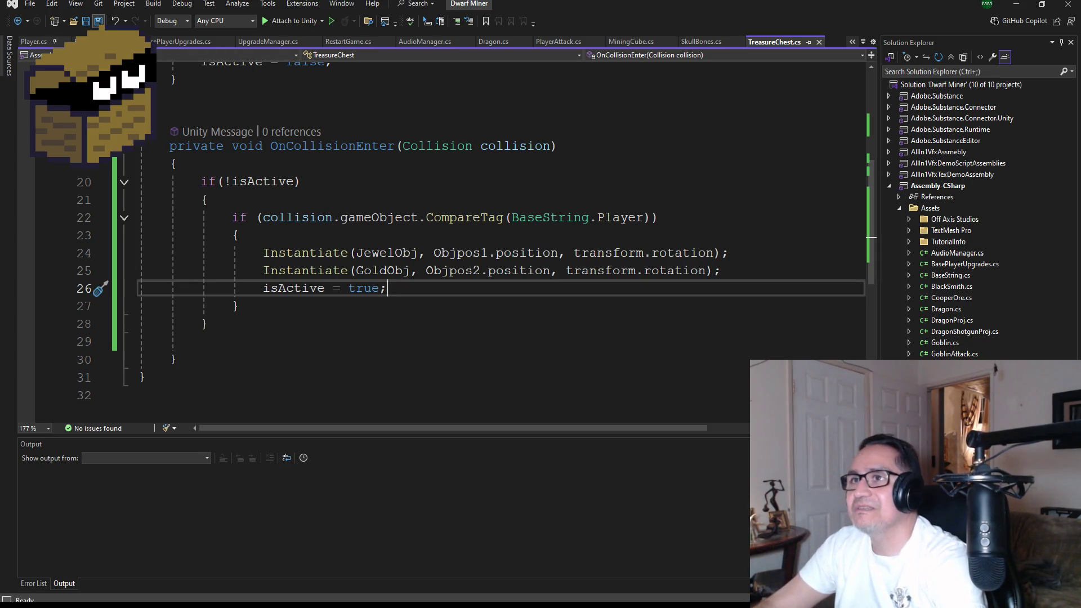
# Step: Exit the GoldBar prefab and play-test, walking to the chest and collecting the spawned jewel, then stop
pyautogui.click(1016, 4)
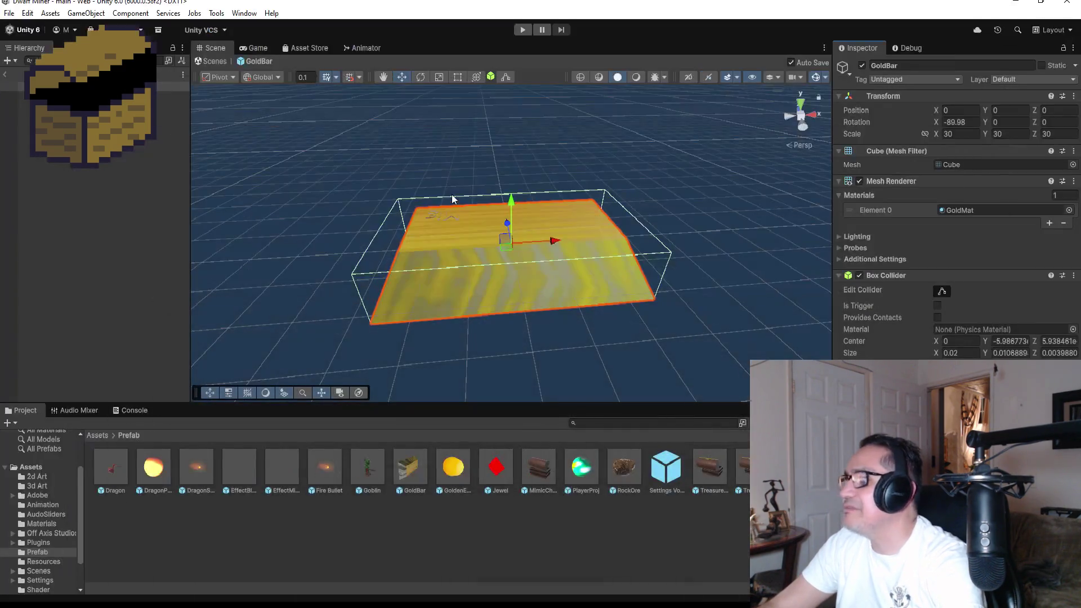
pyautogui.click(6, 74)
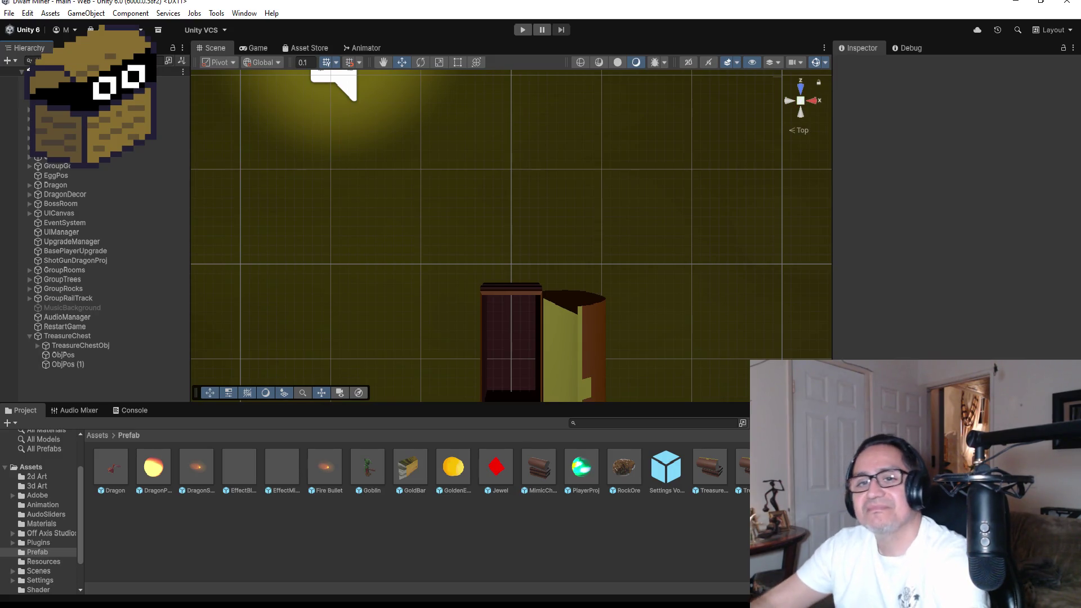
pyautogui.click(519, 33)
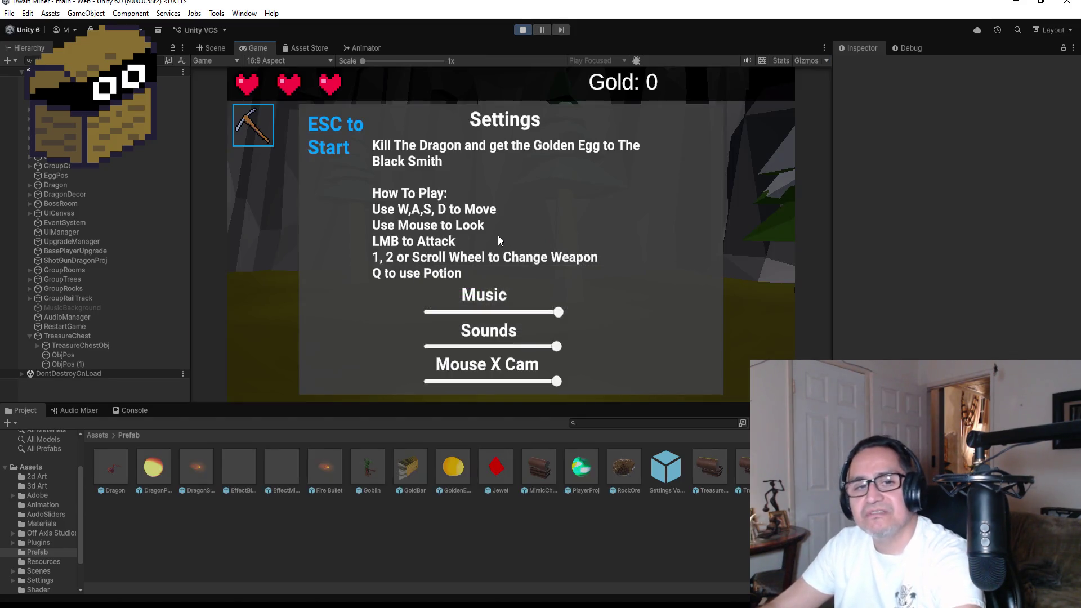
pyautogui.press('Escape')
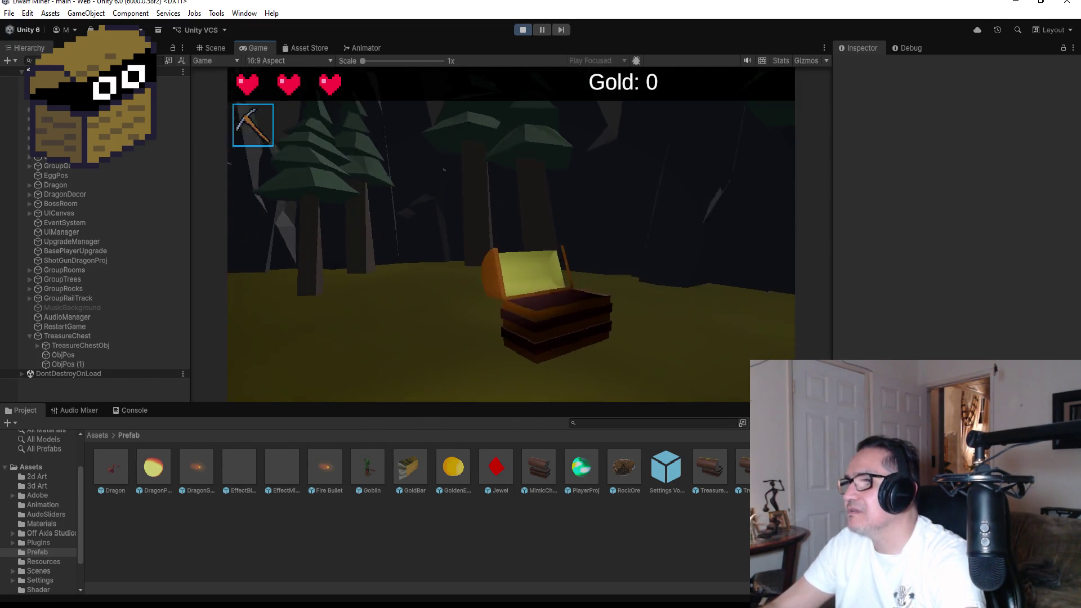
pyautogui.press('w')
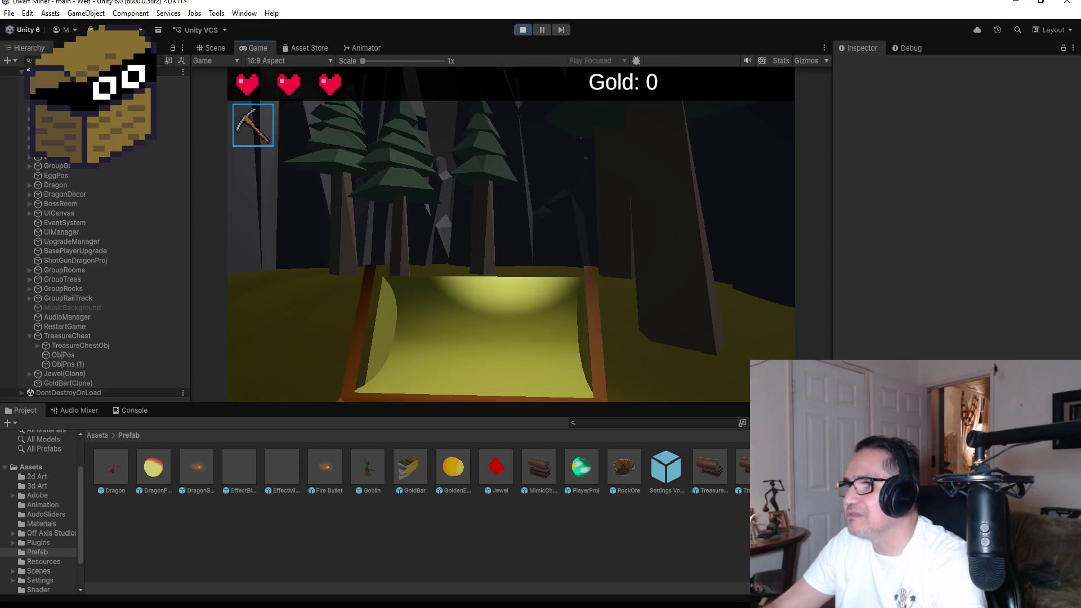
pyautogui.click(472, 345)
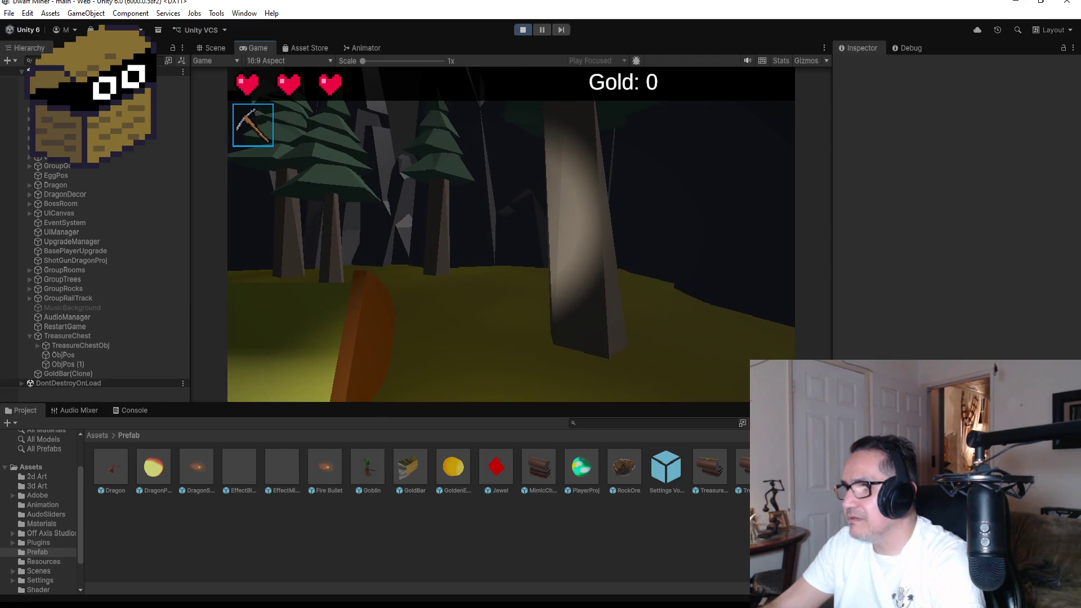
pyautogui.press('Escape')
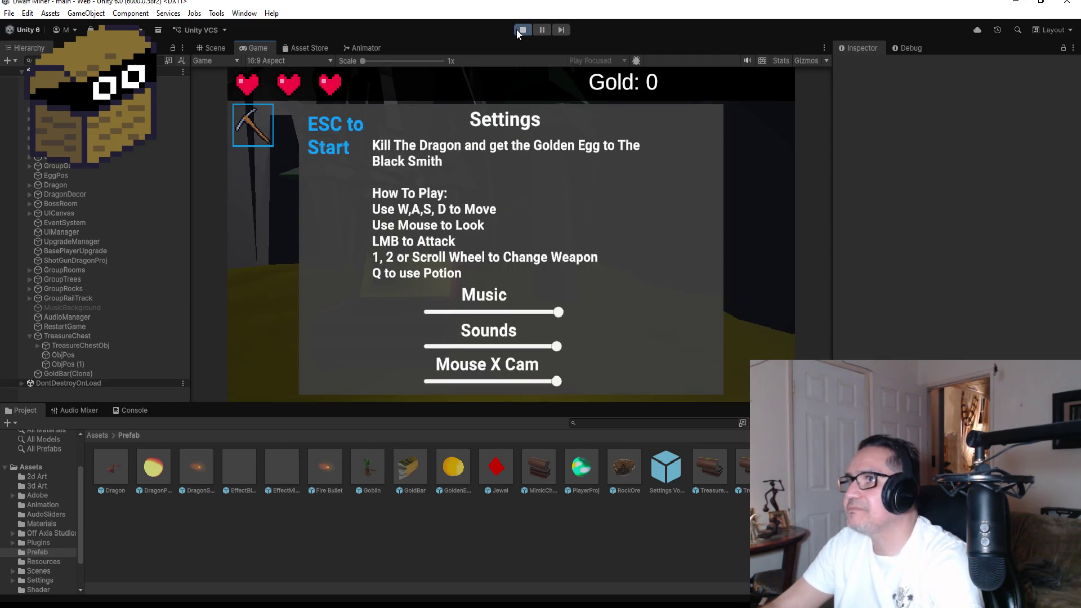
pyautogui.click(517, 30)
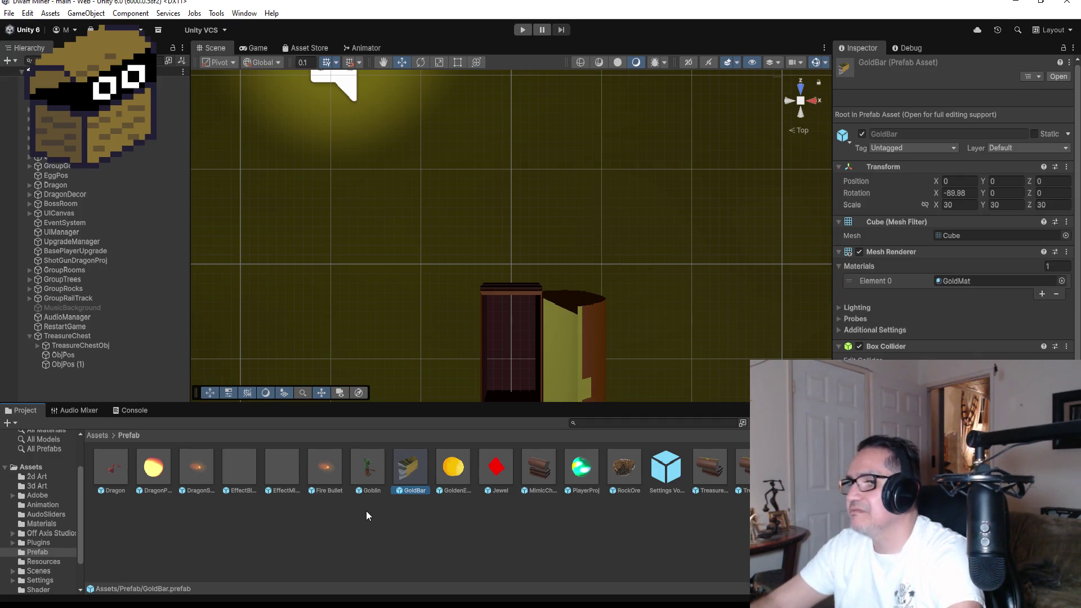
# Step: Delete GoldBar.prefab and make a new prefab from GroupGold's first GoldBar
pyautogui.press('Delete')
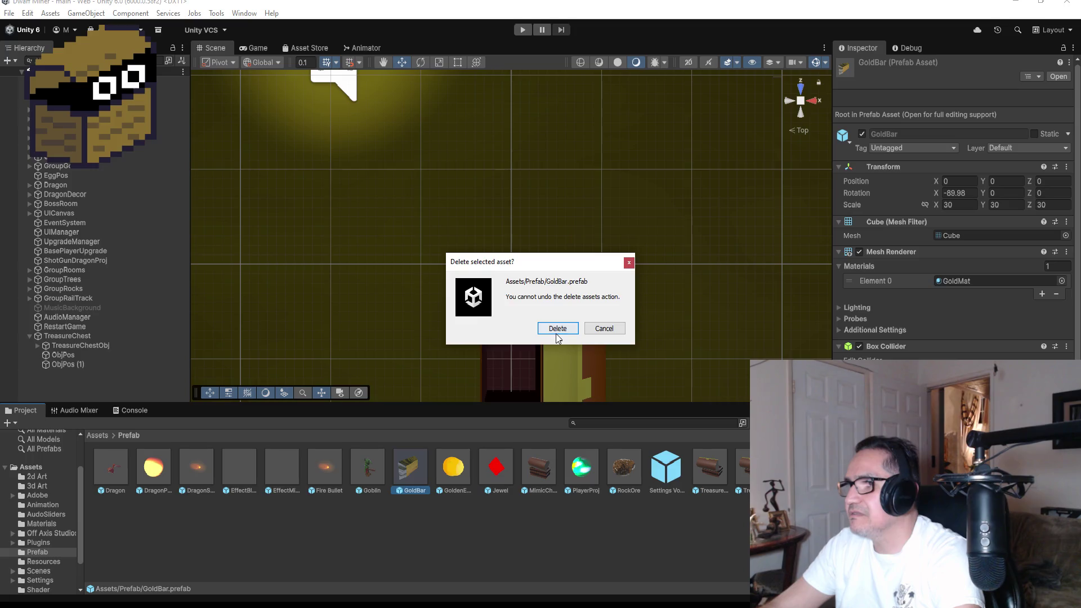
pyautogui.click(556, 330)
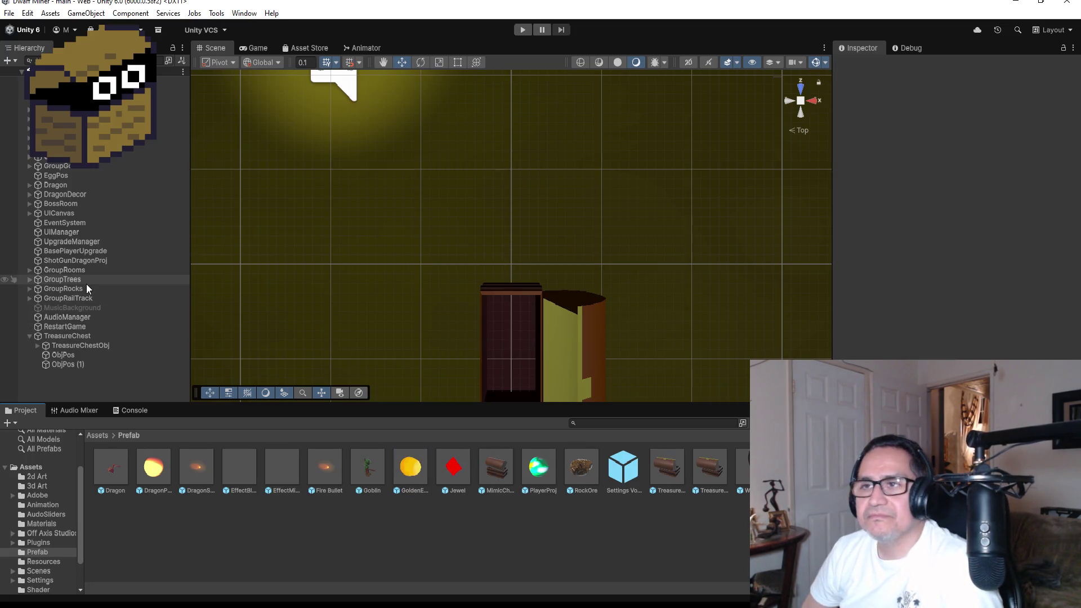
pyautogui.click(29, 166)
pyautogui.click(62, 175)
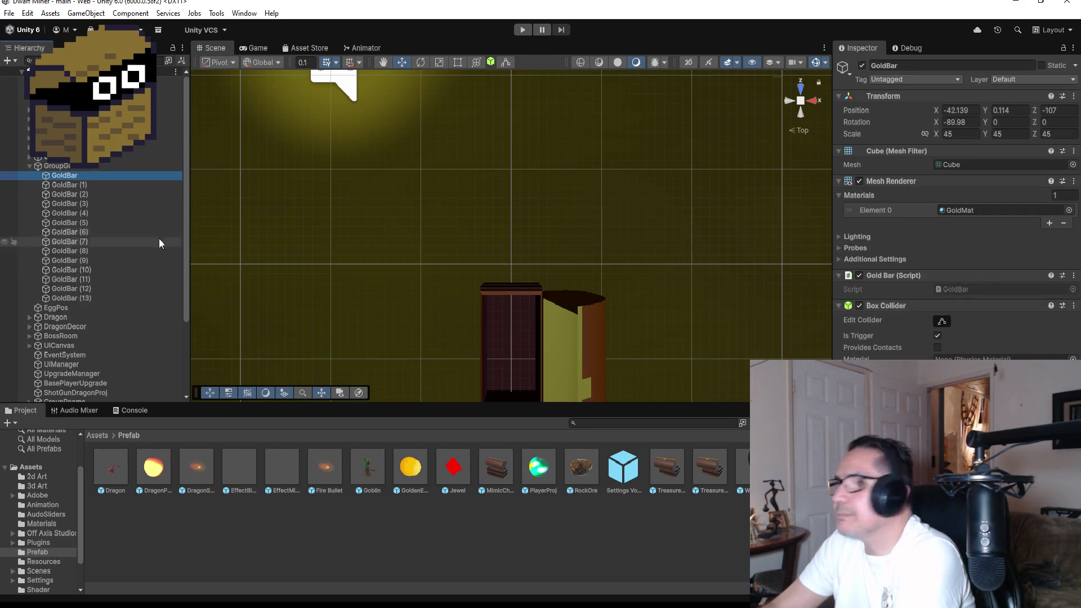
pyautogui.moveTo(62, 175); pyautogui.dragTo(275, 300)
pyautogui.moveTo(427, 530); pyautogui.dragTo(429, 531)
# Step: Unpack the scene GoldBar completely and open the new GoldBar prefab
pyautogui.rightClick(68, 176)
pyautogui.moveTo(169, 306)
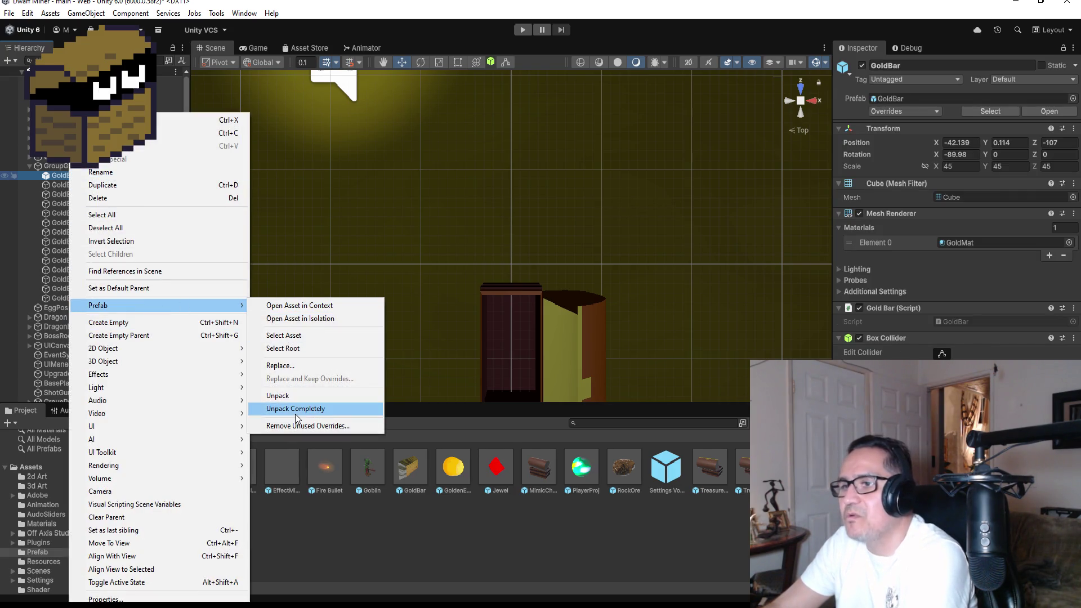
pyautogui.click(290, 409)
pyautogui.click(30, 166)
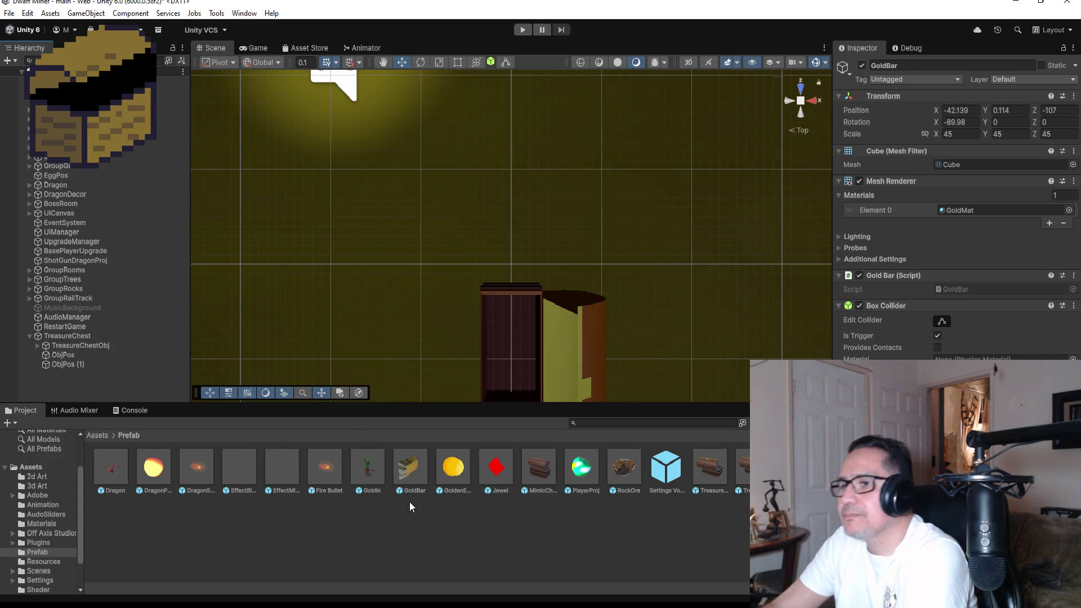
pyautogui.doubleClick(425, 464)
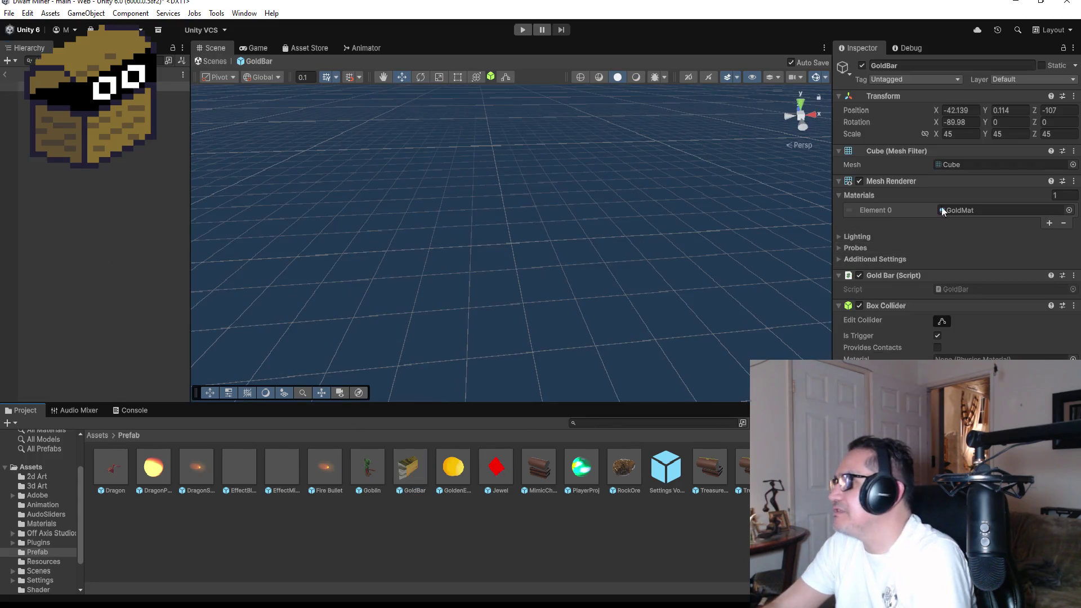
# Step: Set the GoldBar prefab's Transform Position X, Y and Z to 0
pyautogui.click(967, 111)
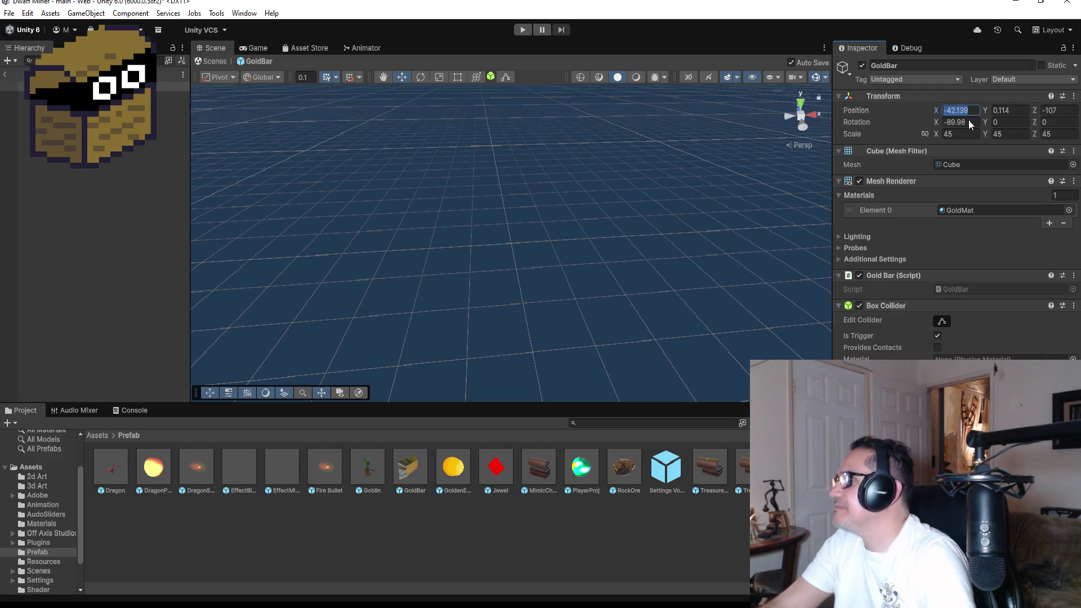
pyautogui.write('0')
pyautogui.press('Tab')
pyautogui.write('0')
pyautogui.press('Tab')
pyautogui.write('0')
pyautogui.press('Return')
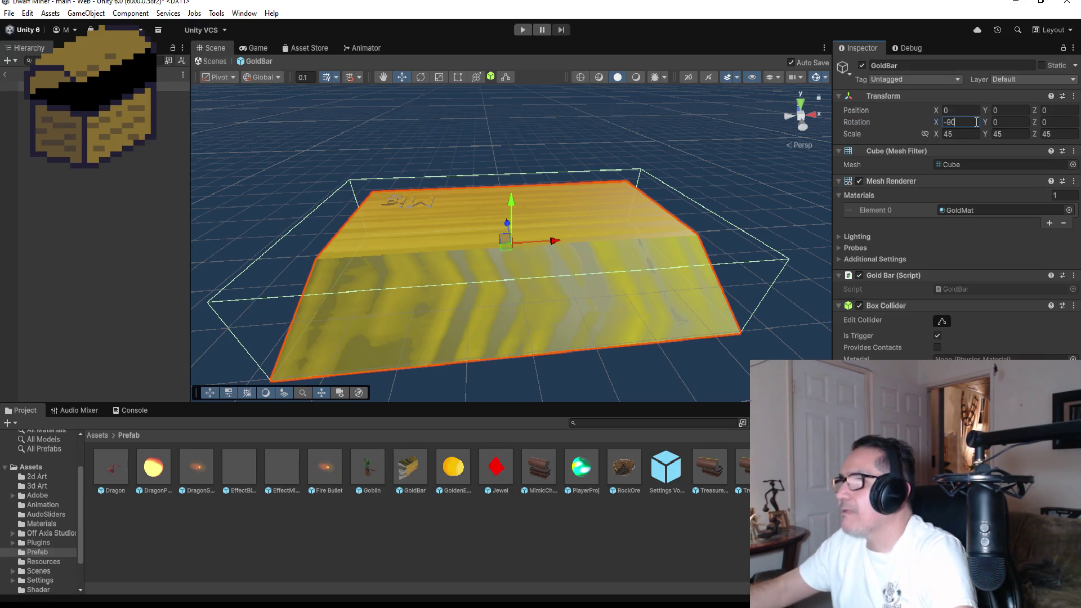
pyautogui.click(627, 555)
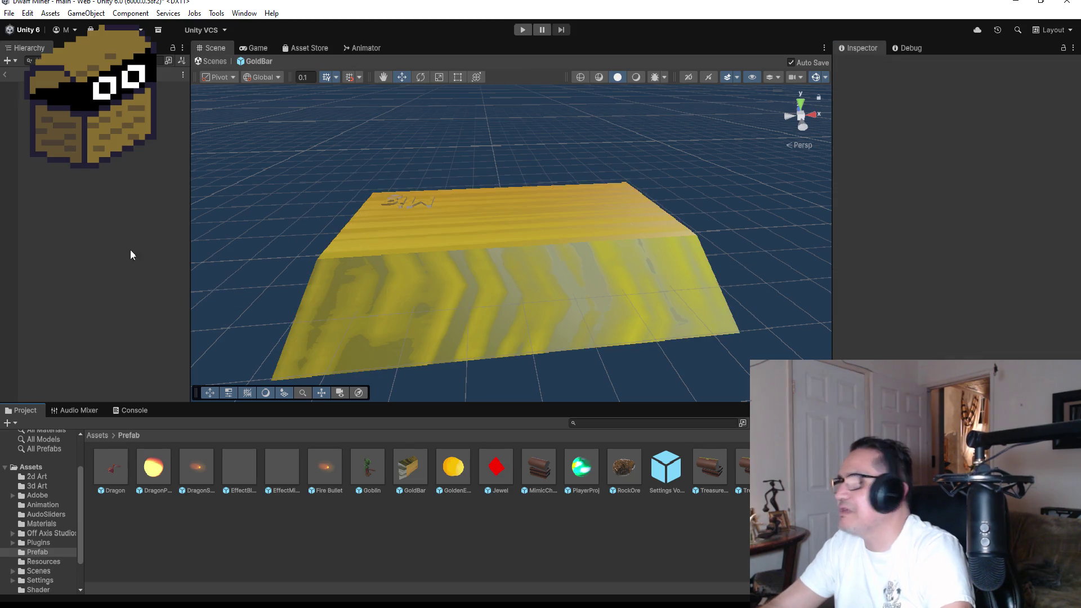
pyautogui.hotkey('ctrl', 'z')
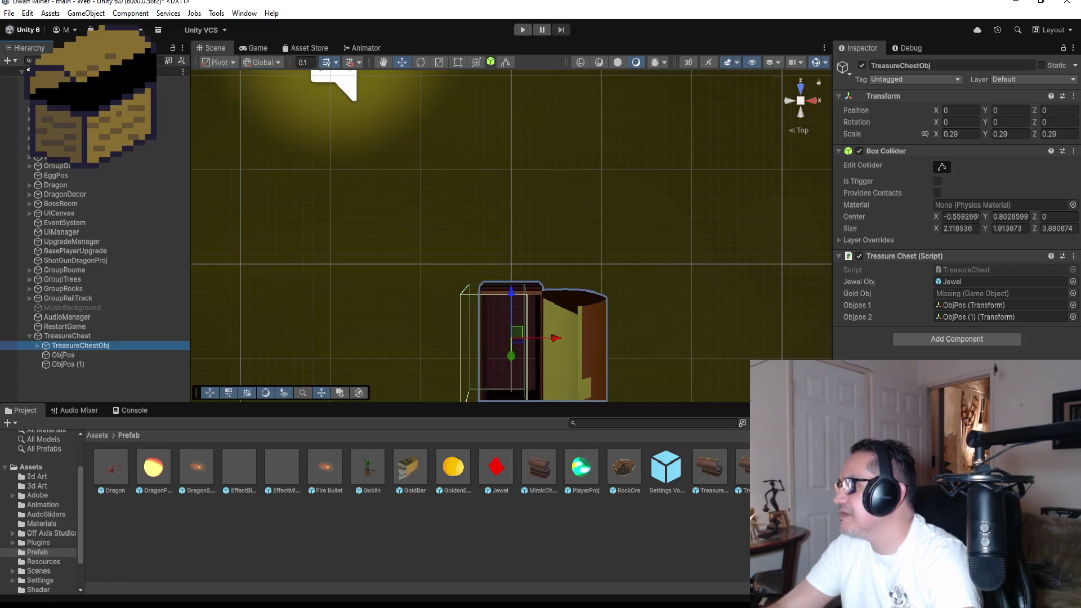
# Step: Assign the GoldBar prefab to the chest's Gold Obj and select the chest's Top lid
pyautogui.moveTo(404, 466)
pyautogui.mouseDown()
pyautogui.moveTo(982, 281)
pyautogui.moveTo(992, 293)
pyautogui.mouseUp()
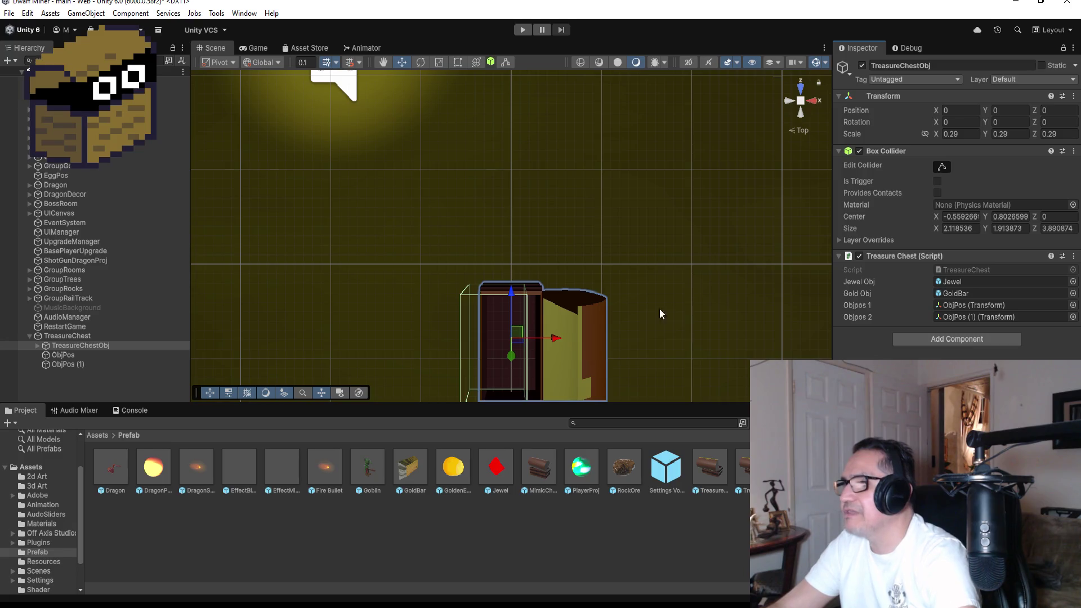
pyautogui.moveTo(650, 333); pyautogui.dragTo(668, 93)
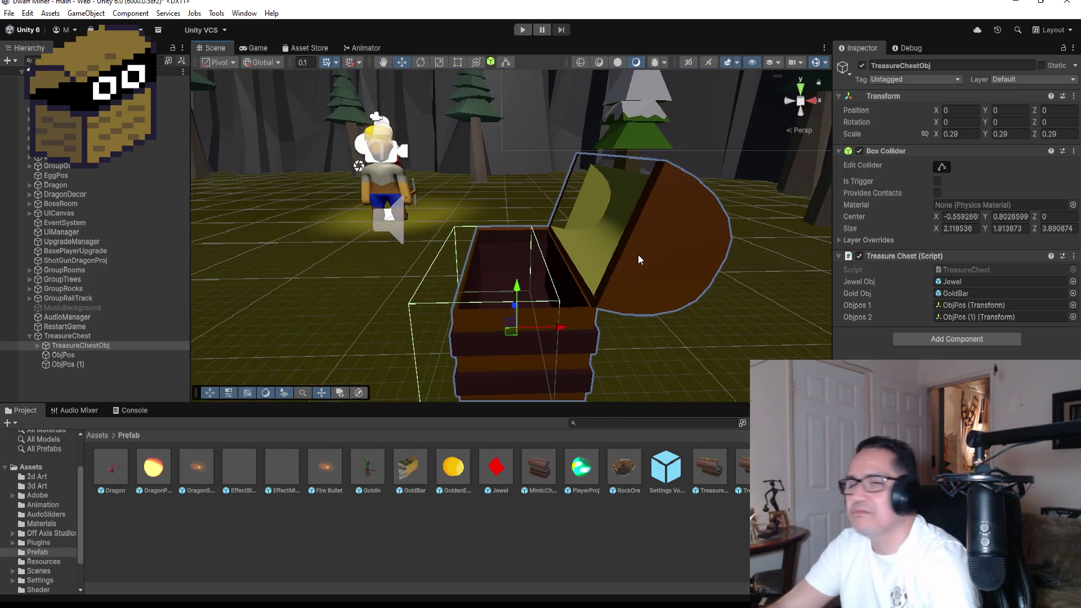
pyautogui.scroll(-5, 637, 255)
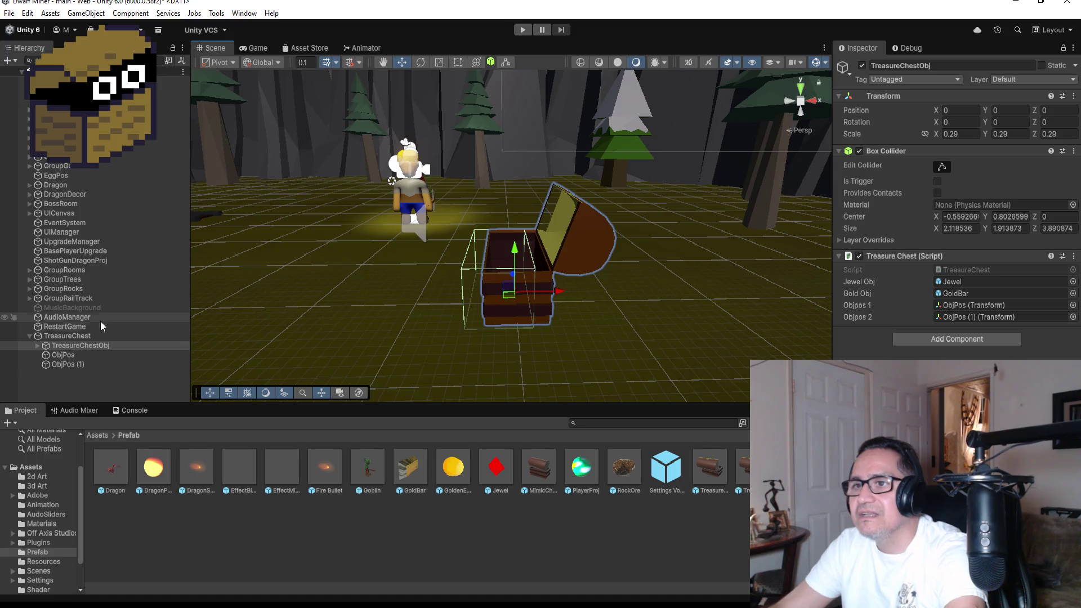
pyautogui.click(37, 345)
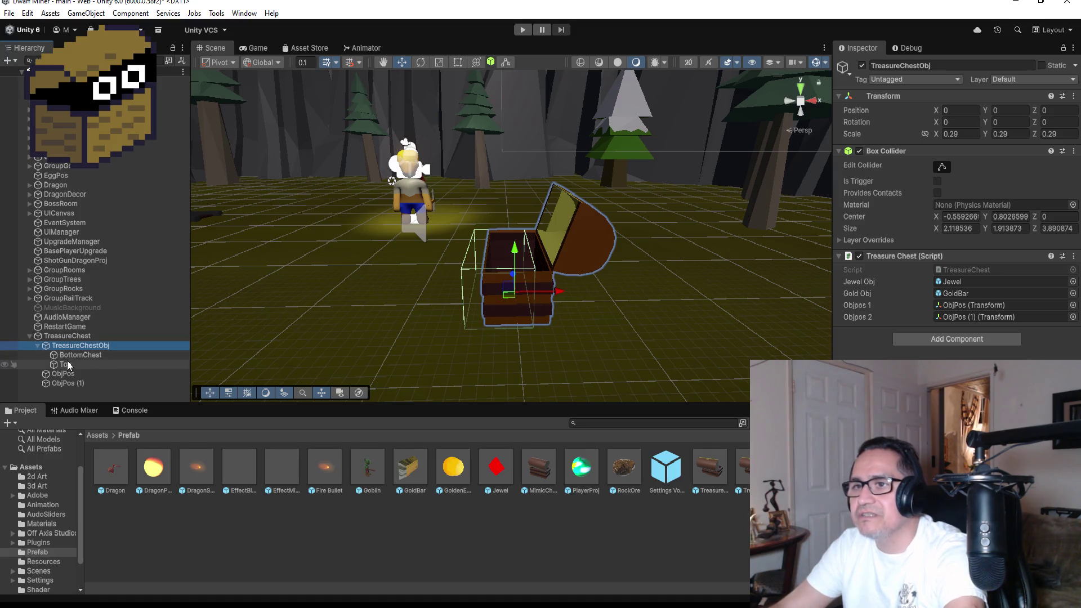
pyautogui.click(87, 365)
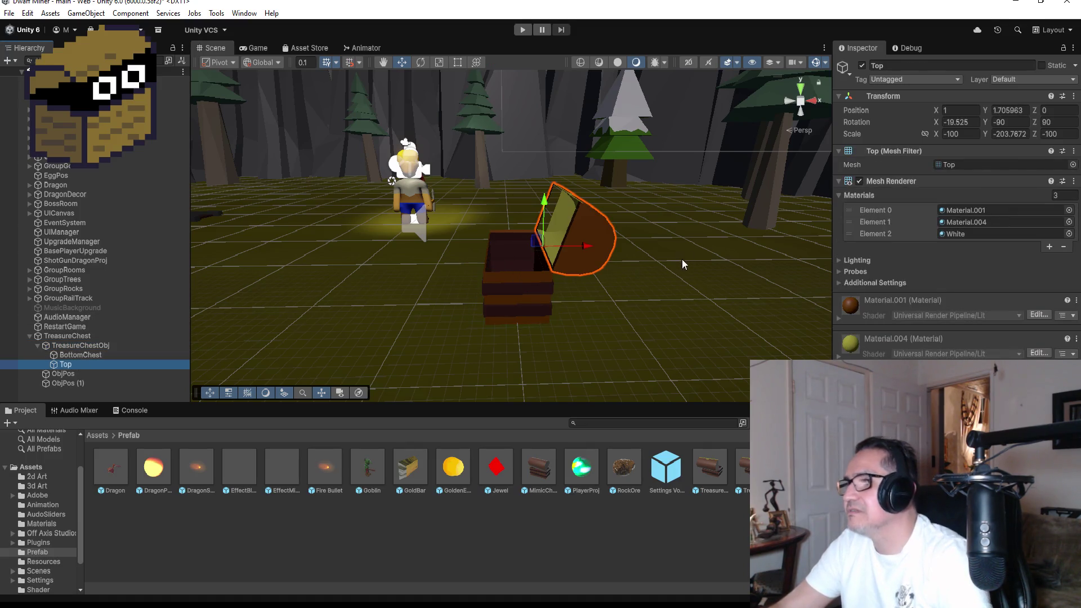
# Step: Snap the Scene view to the Back view to see the chest and open lid from behind
pyautogui.moveTo(684, 260); pyautogui.dragTo(672, 221)
pyautogui.click(799, 117)
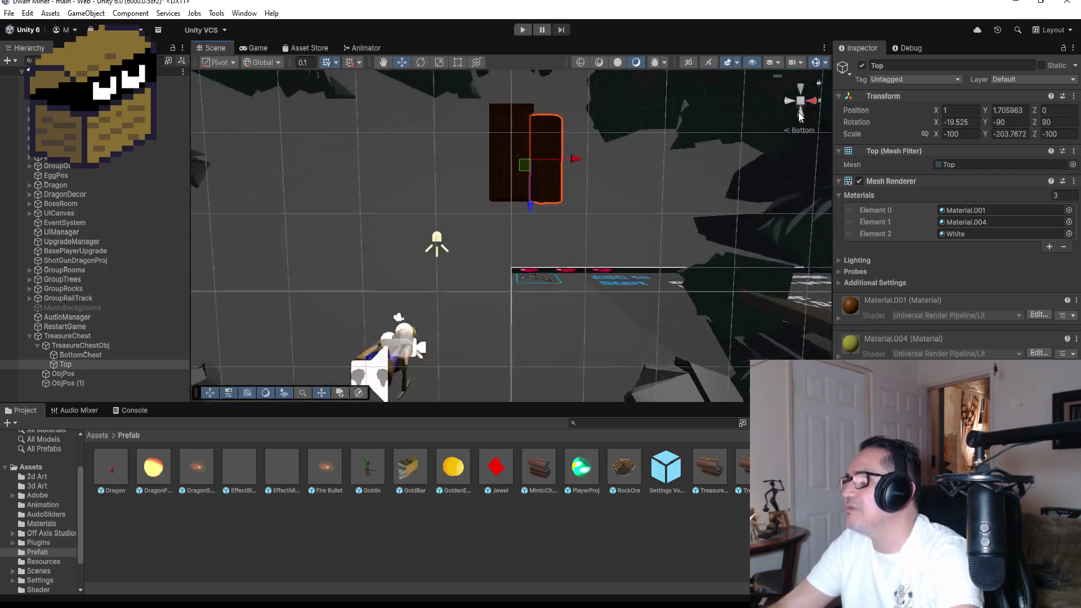
pyautogui.click(800, 85)
pyautogui.moveTo(626, 189)
pyautogui.mouseDown()
pyautogui.moveTo(1024, 274)
pyautogui.moveTo(644, 224)
pyautogui.mouseUp()
pyautogui.click(789, 101)
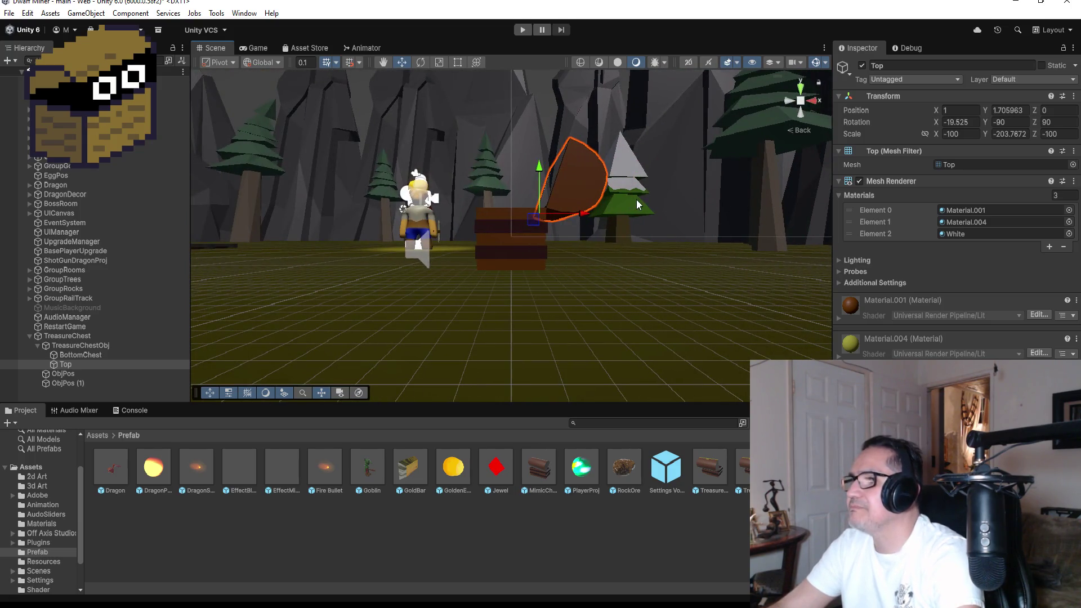
pyautogui.moveTo(654, 185)
pyautogui.mouseDown()
pyautogui.moveTo(647, 241)
pyautogui.moveTo(647, 201)
pyautogui.moveTo(632, 256)
pyautogui.moveTo(660, 174)
pyautogui.moveTo(647, 244)
pyautogui.moveTo(659, 236)
pyautogui.moveTo(648, 244)
pyautogui.mouseUp()
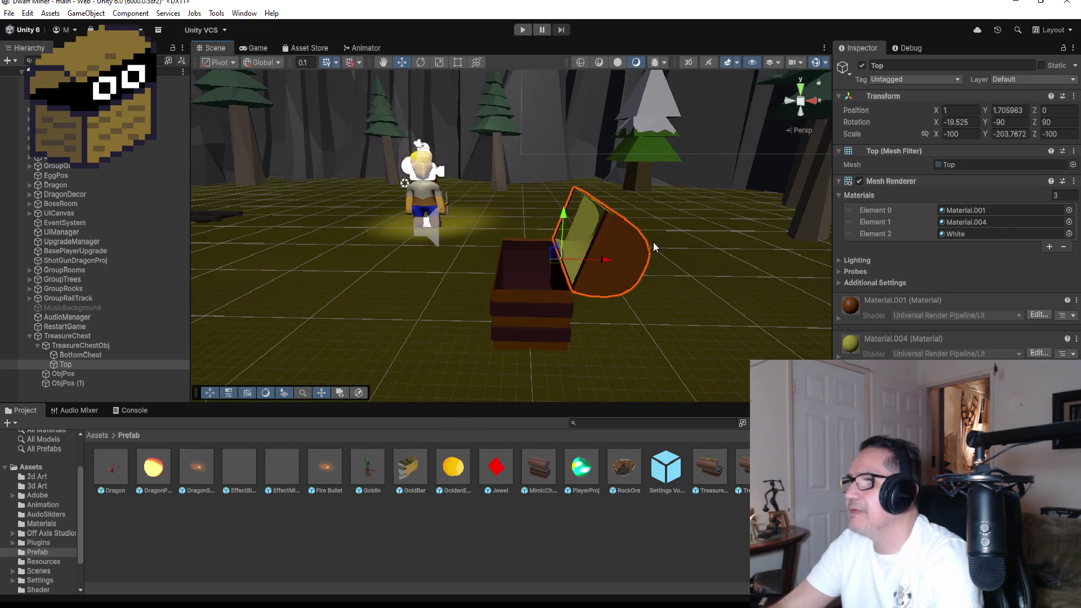
pyautogui.click(787, 102)
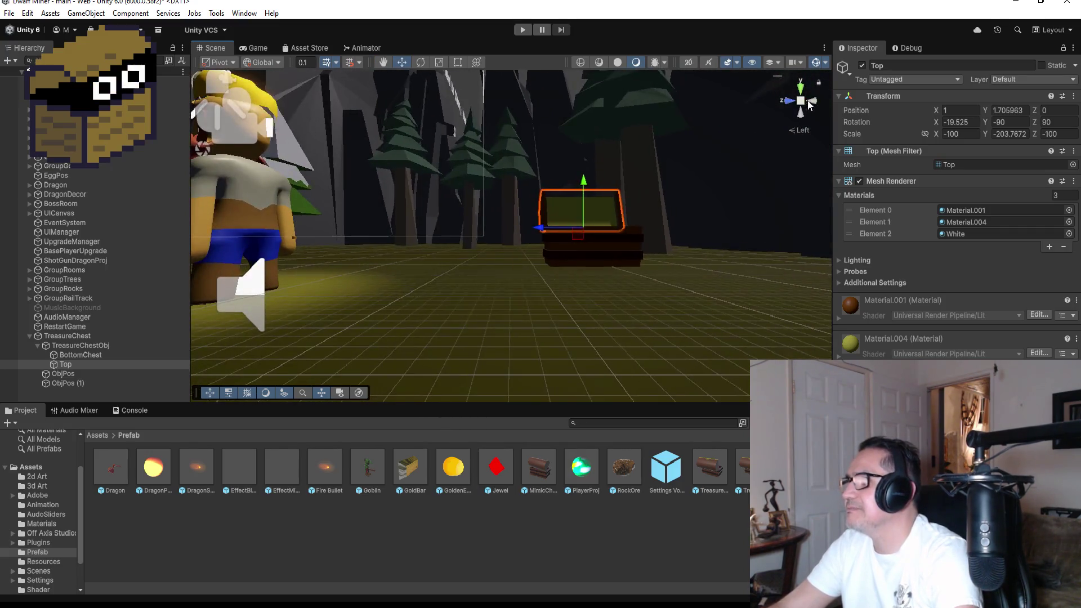
pyautogui.click(787, 102)
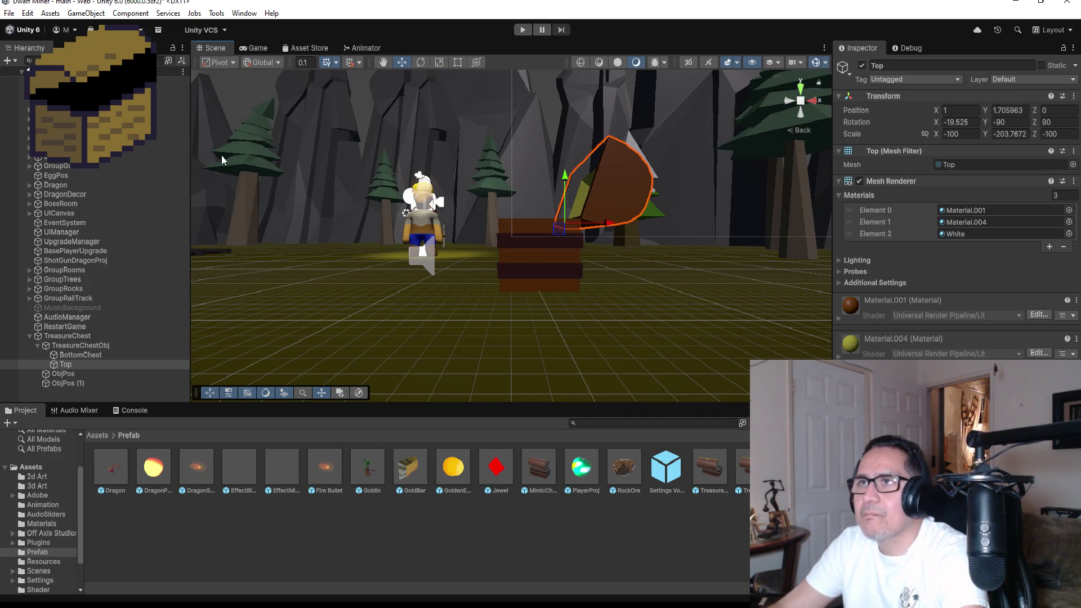
# Step: Rotate the Top lid down onto the chest and set its X rotation to exactly 90
pyautogui.click(245, 13)
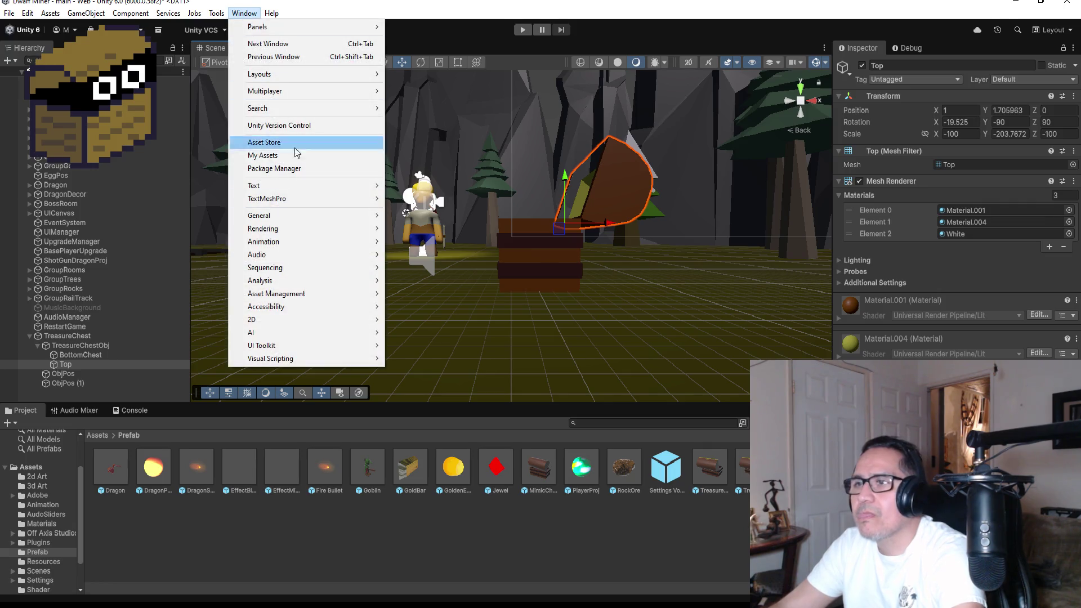
pyautogui.moveTo(308, 282)
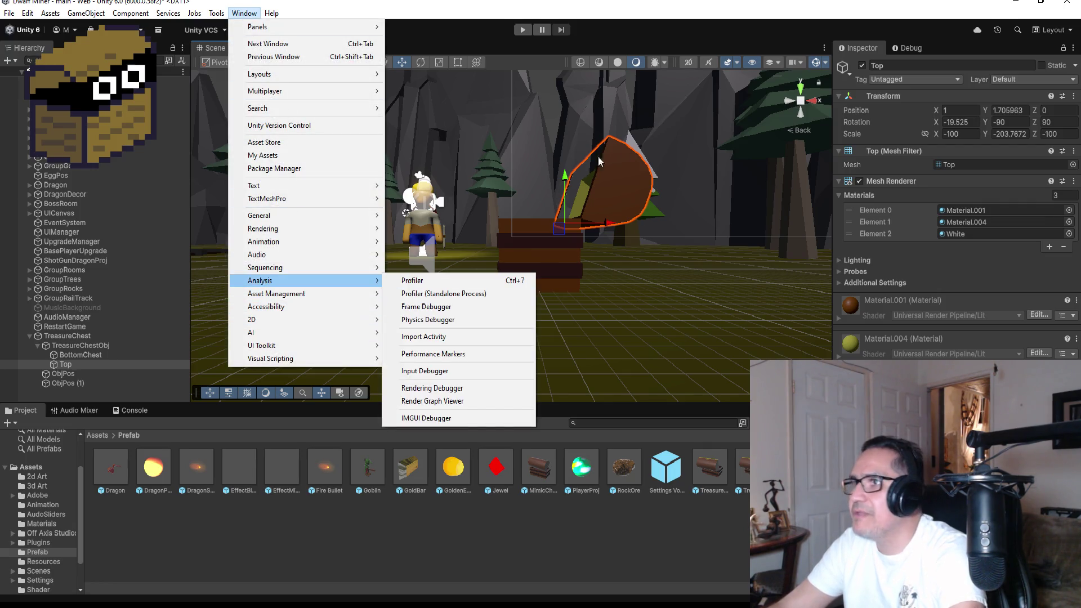
pyautogui.click(425, 62)
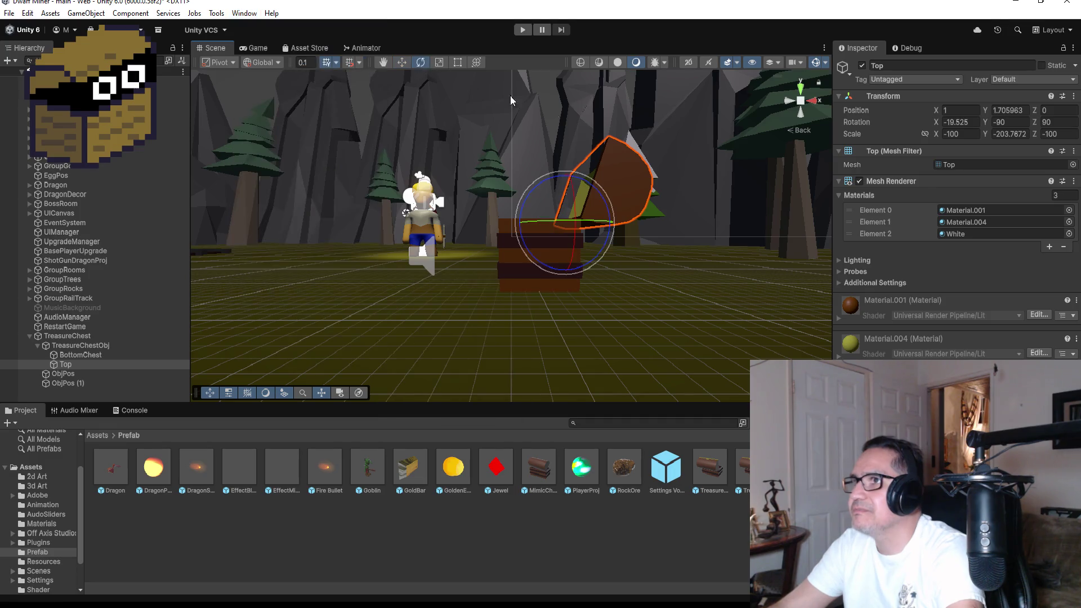
pyautogui.moveTo(595, 196)
pyautogui.mouseDown()
pyautogui.moveTo(585, 169)
pyautogui.moveTo(594, 187)
pyautogui.moveTo(579, 170)
pyautogui.moveTo(535, 161)
pyautogui.mouseUp()
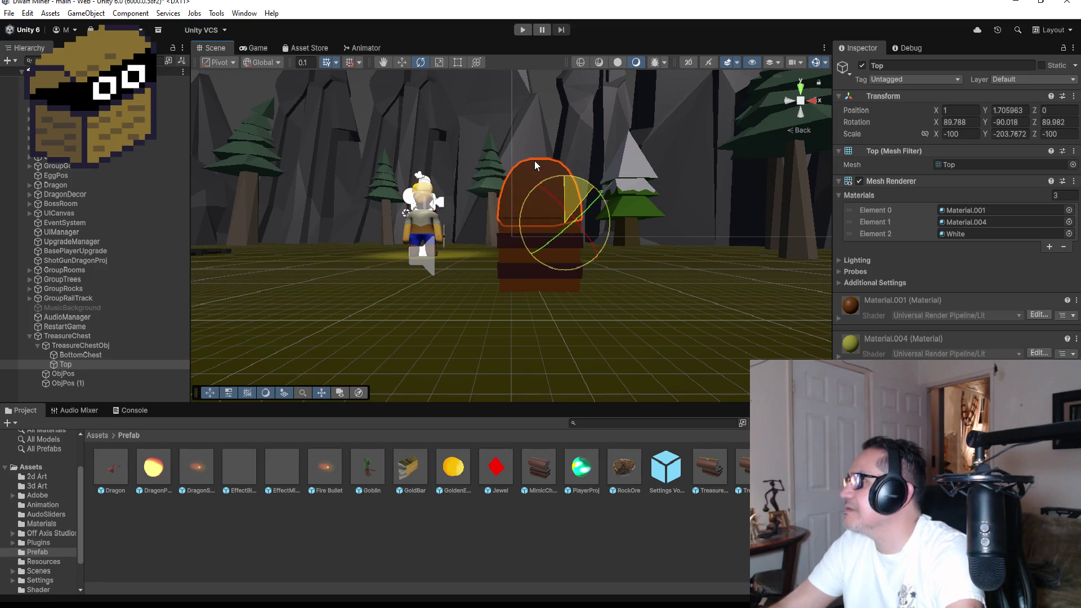
pyautogui.click(1023, 125)
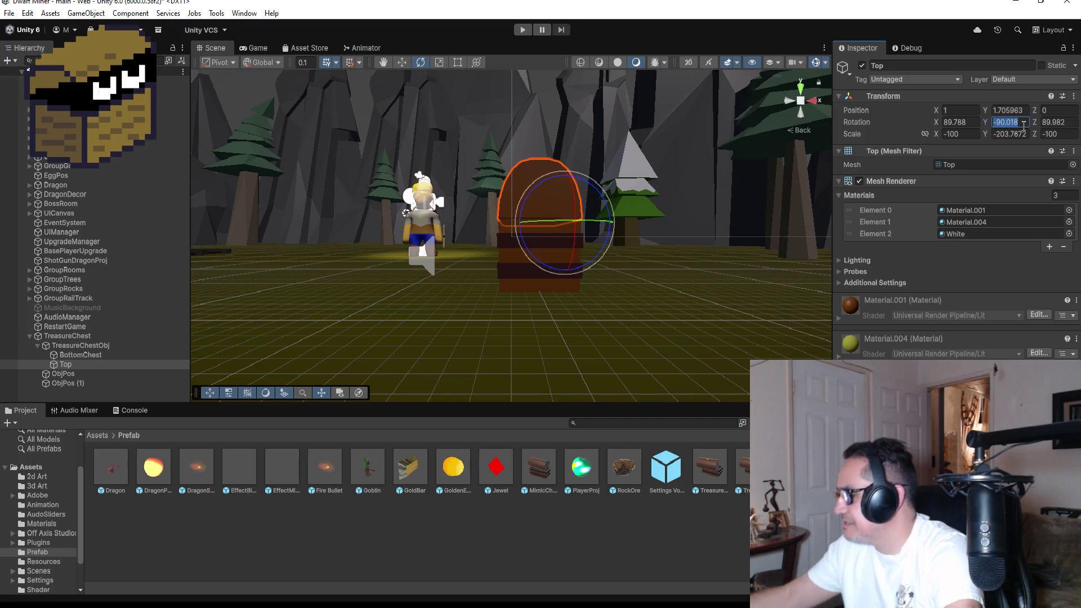
pyautogui.click(975, 124)
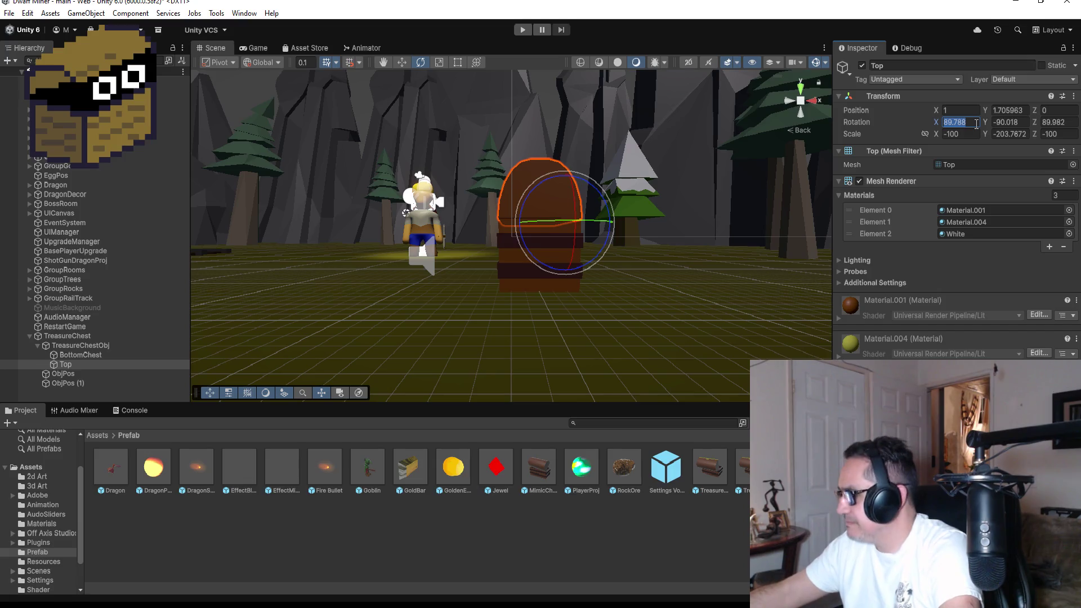
pyautogui.moveTo(704, 226)
pyautogui.mouseDown()
pyautogui.moveTo(818, 231)
pyautogui.moveTo(482, 231)
pyautogui.moveTo(440, 245)
pyautogui.moveTo(678, 228)
pyautogui.moveTo(645, 231)
pyautogui.mouseUp()
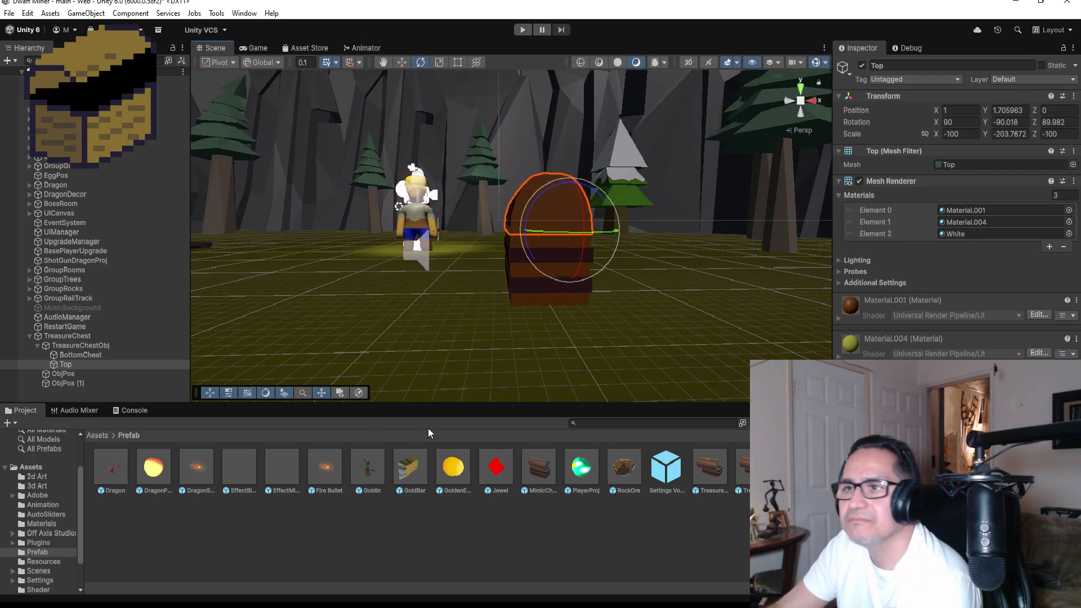
pyautogui.click(307, 541)
pyautogui.click(94, 365)
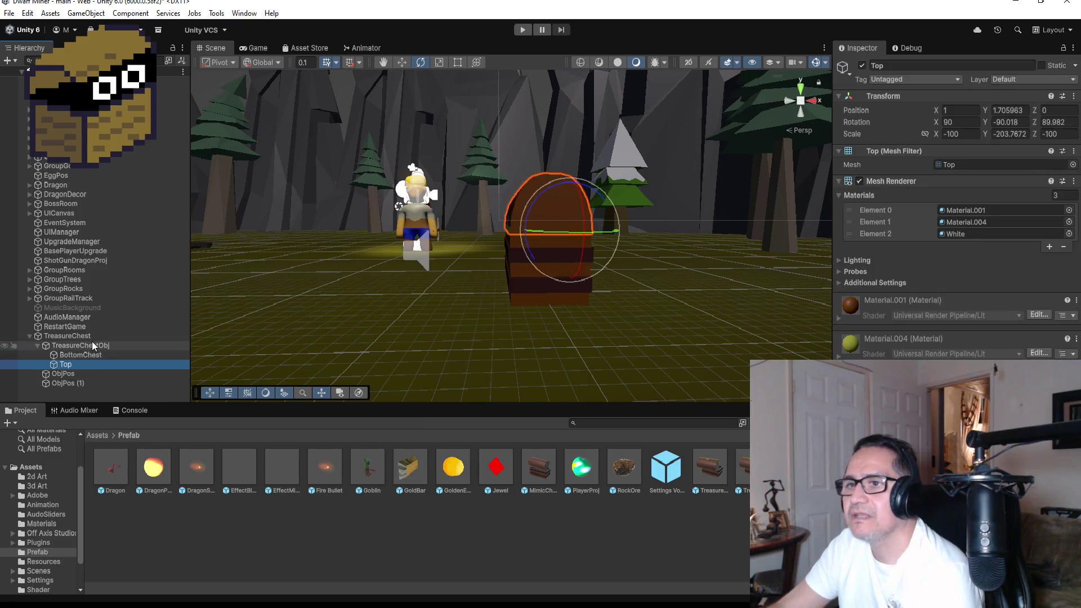
# Step: Select TreasureChestObj and create a new clip from the Animation window
pyautogui.click(93, 345)
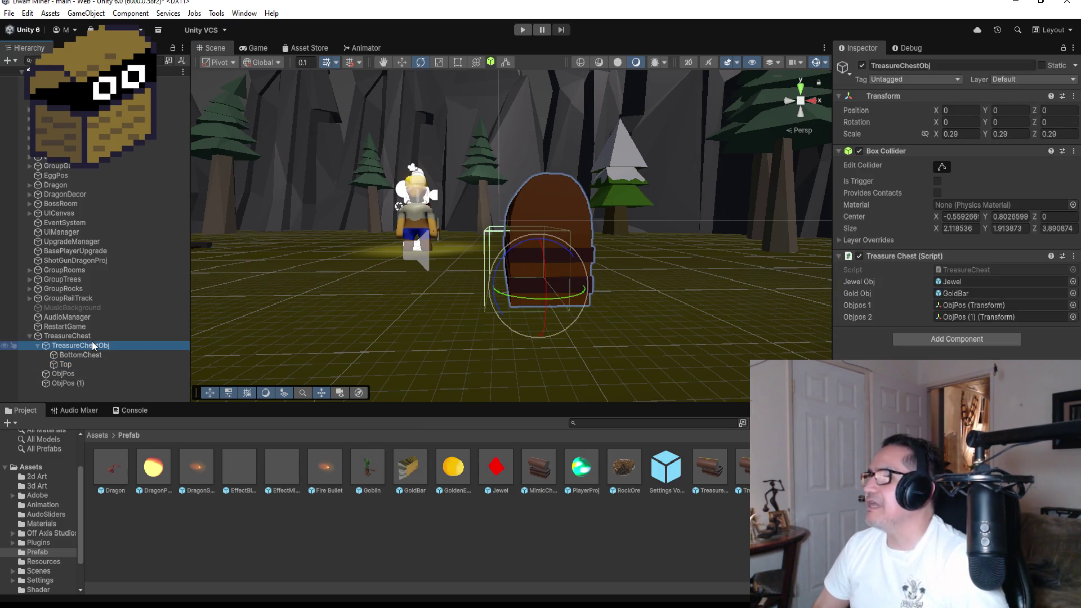
pyautogui.click(244, 13)
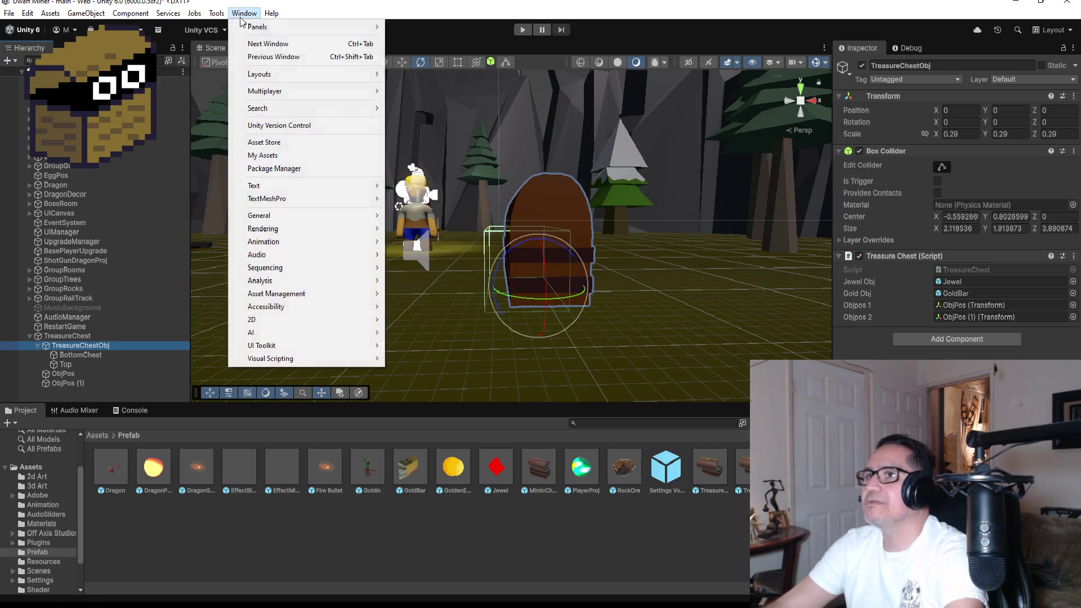
pyautogui.moveTo(306, 244)
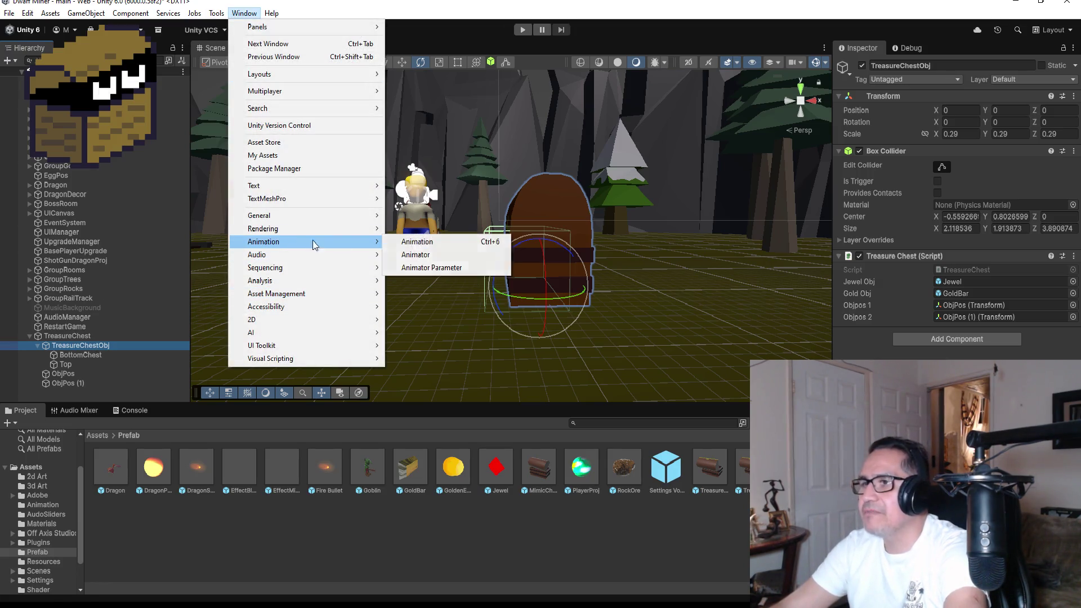
pyautogui.click(420, 246)
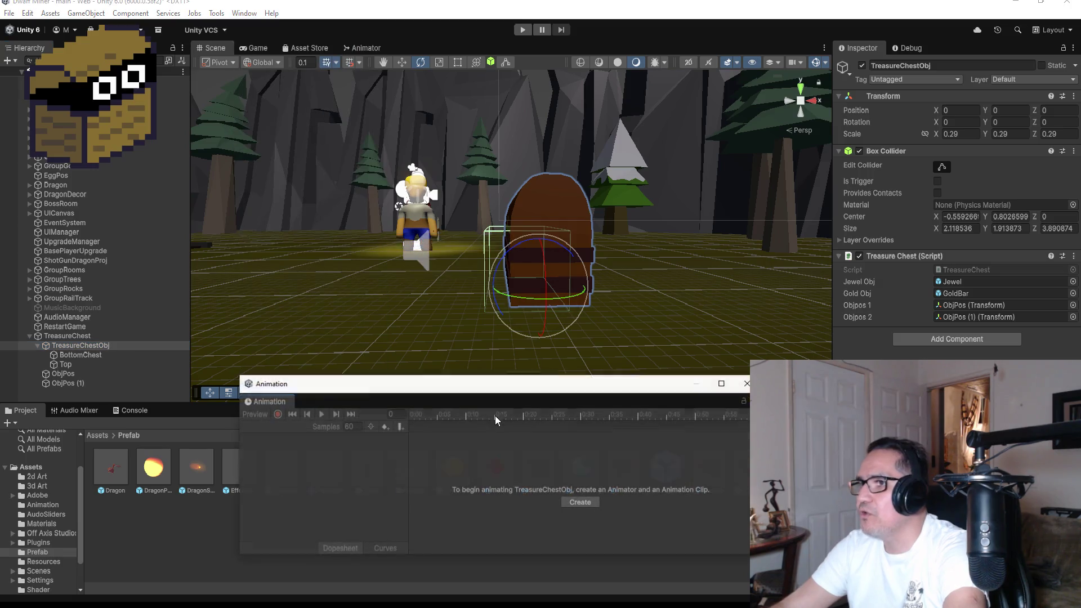
pyautogui.click(578, 505)
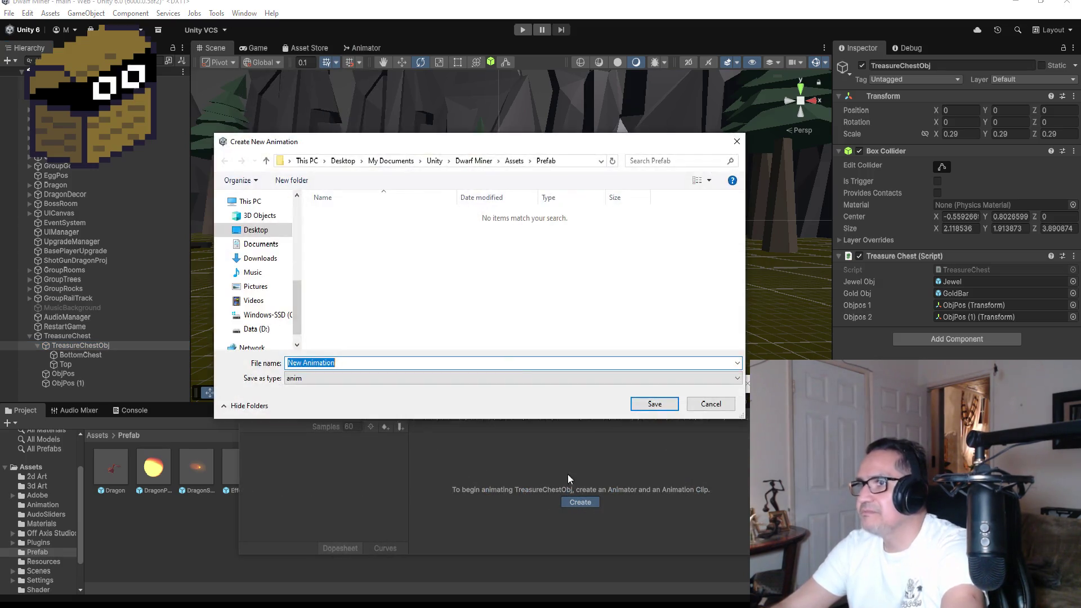
# Step: Save the new clip as TreasureOpen in the Assets/Animation folder
pyautogui.click(515, 160)
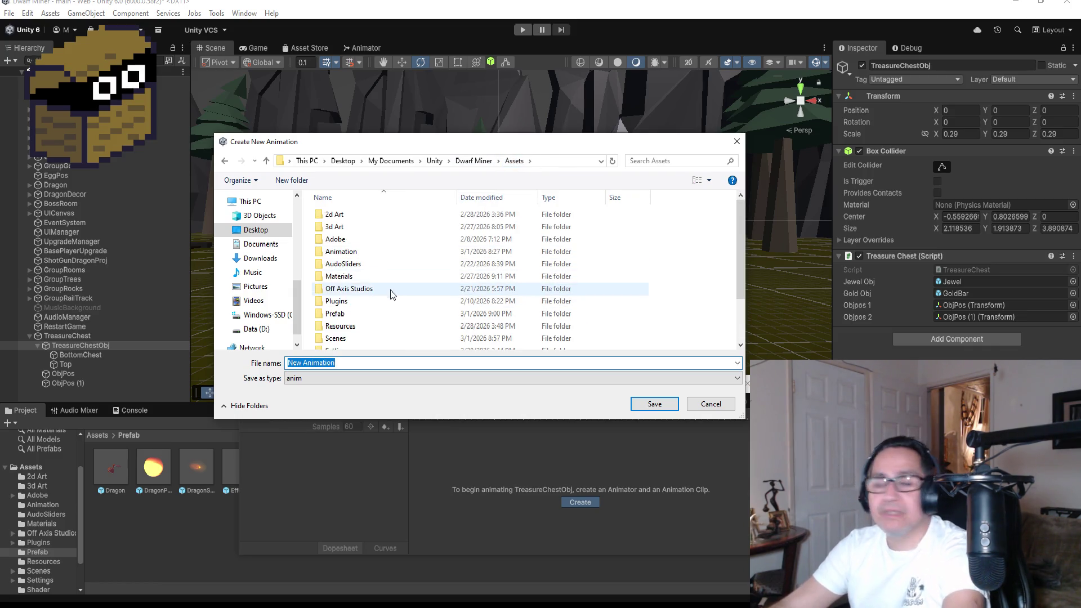
pyautogui.click(371, 267)
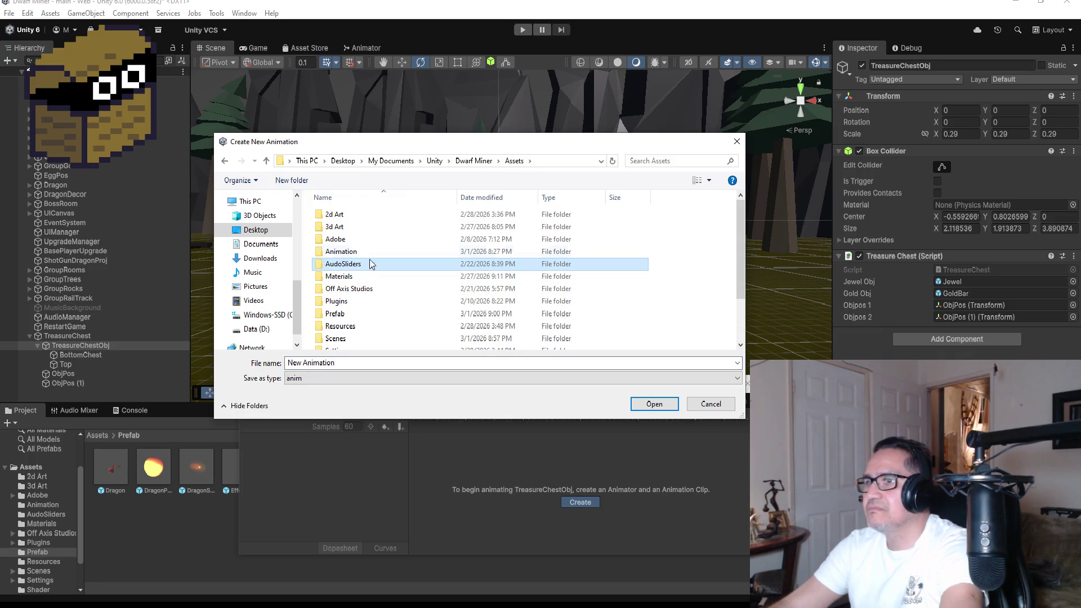
pyautogui.doubleClick(363, 251)
pyautogui.click(377, 363)
pyautogui.write('TreasureChedst')
pyautogui.press('BackSpace')
pyautogui.press('BackSpace')
pyautogui.press('BackSpace')
pyautogui.write('Open')
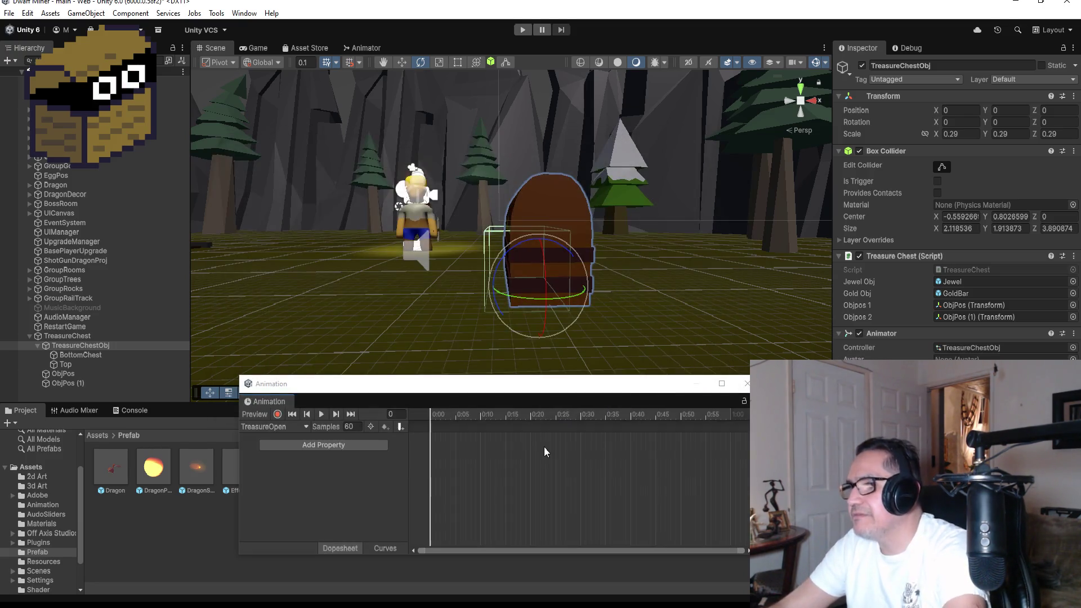
# Step: Add a Transform Rotation track to TreasureOpen and shorten the clip to 0:20
pyautogui.rightClick(431, 433)
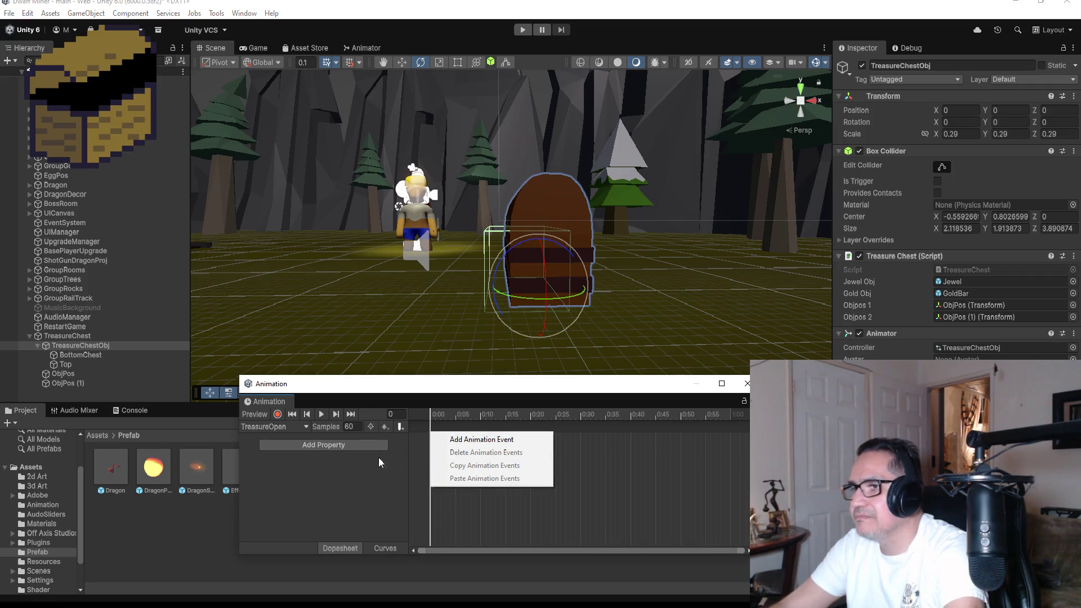
pyautogui.click(332, 451)
pyautogui.click(329, 445)
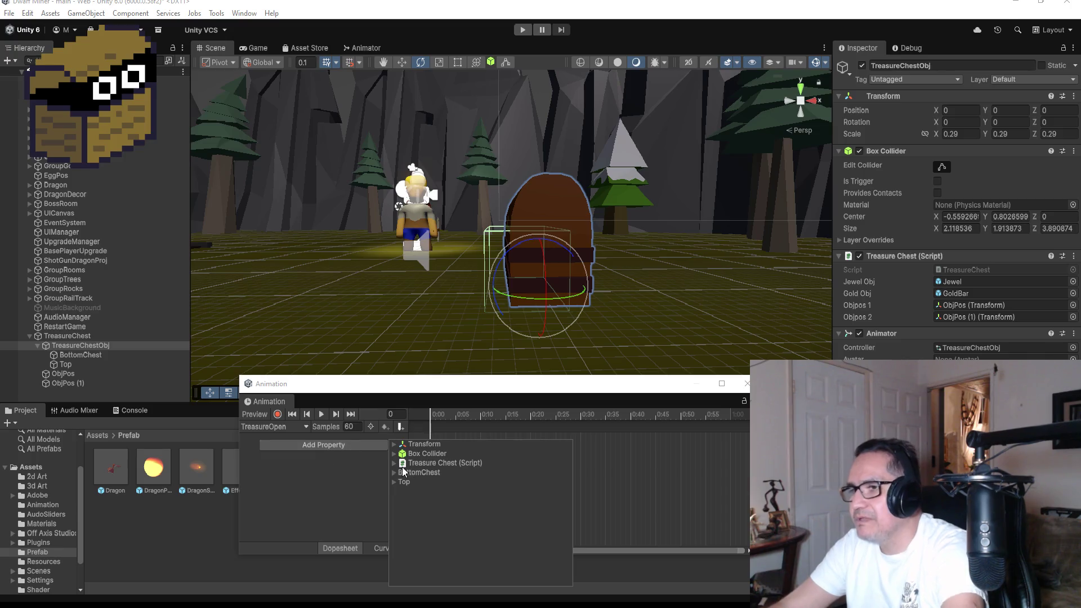
pyautogui.click(395, 444)
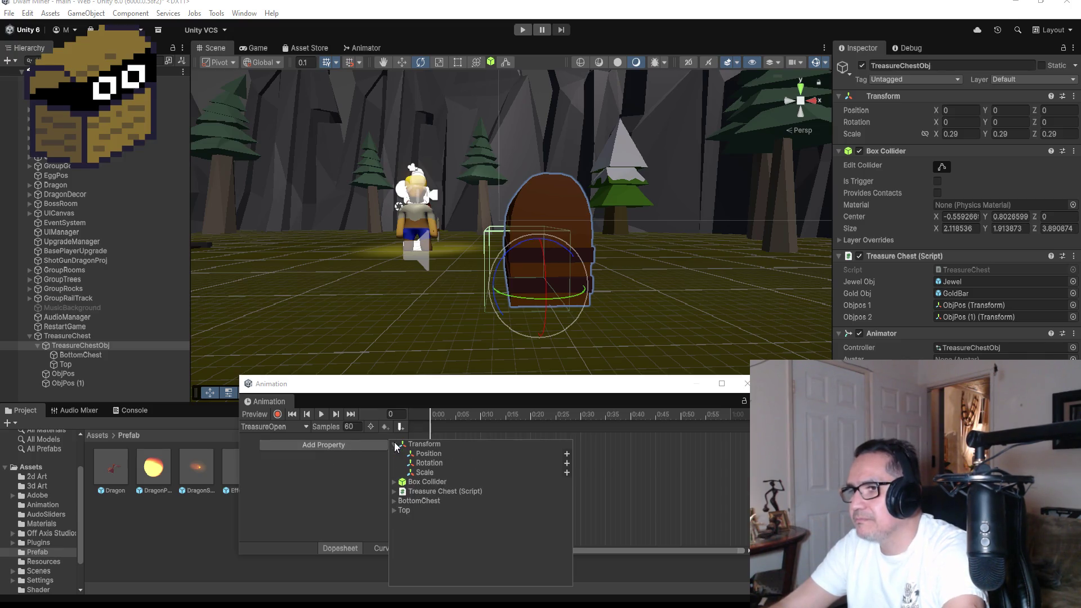
pyautogui.click(426, 466)
pyautogui.click(566, 463)
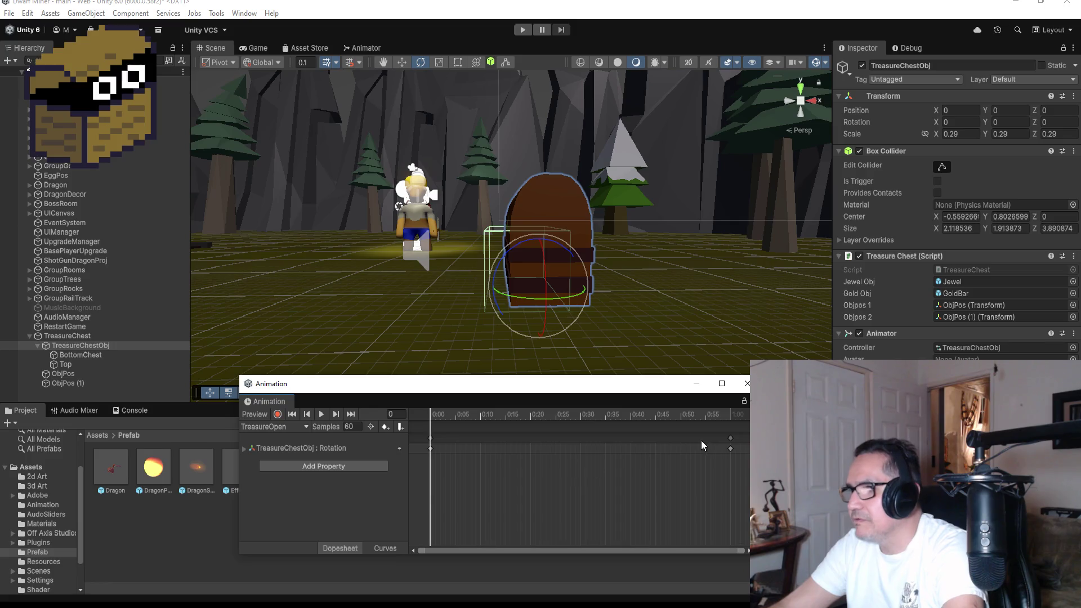
pyautogui.moveTo(728, 439); pyautogui.dragTo(527, 441)
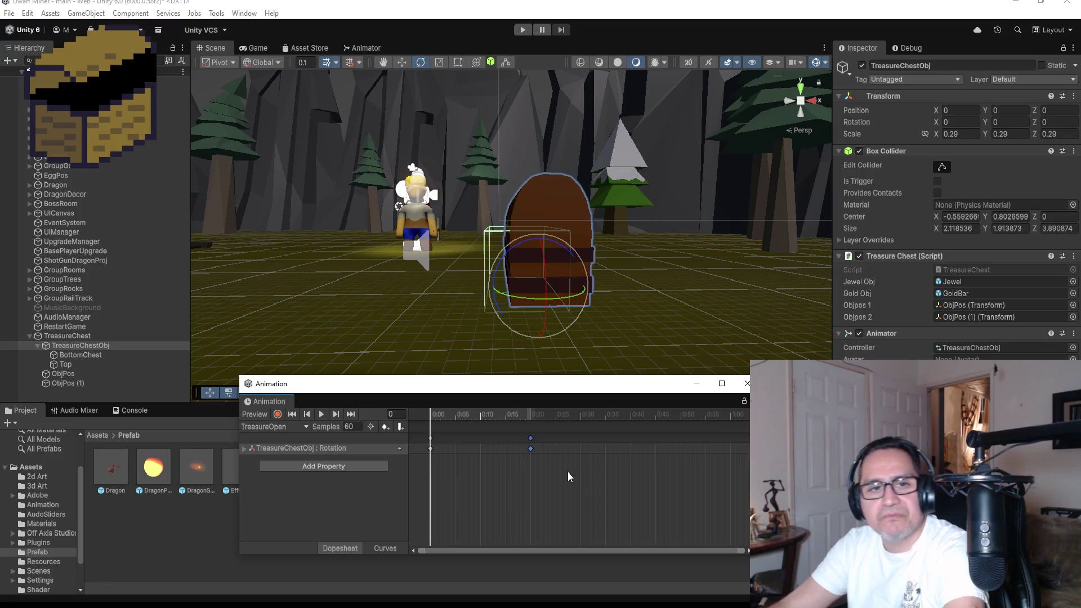
# Step: Record the Top lid's X rotation as 15 at frame 20
pyautogui.click(354, 414)
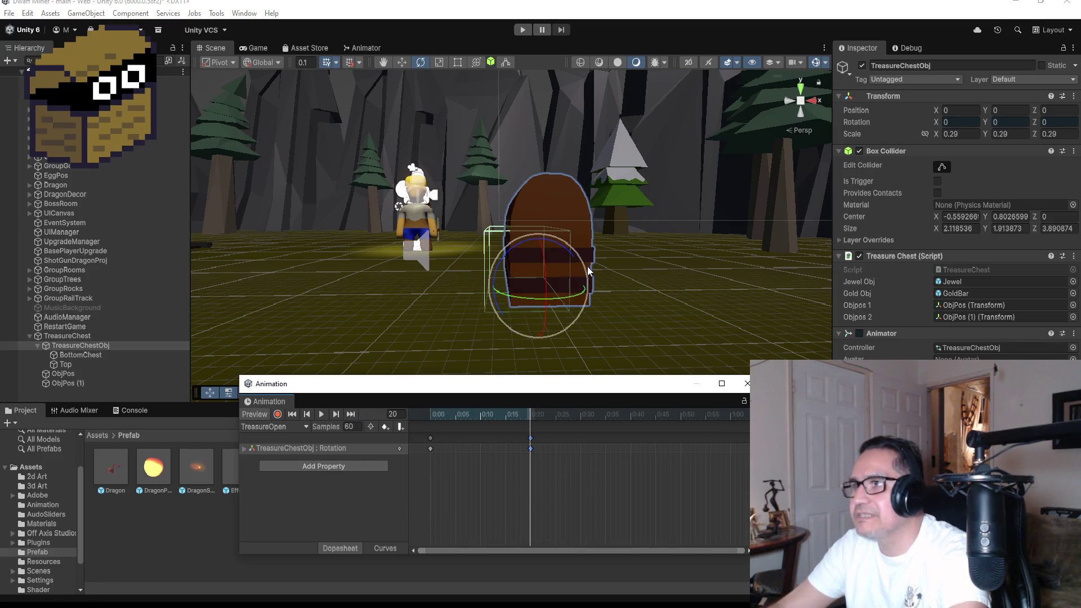
pyautogui.scroll(2, 585, 267)
pyautogui.click(277, 414)
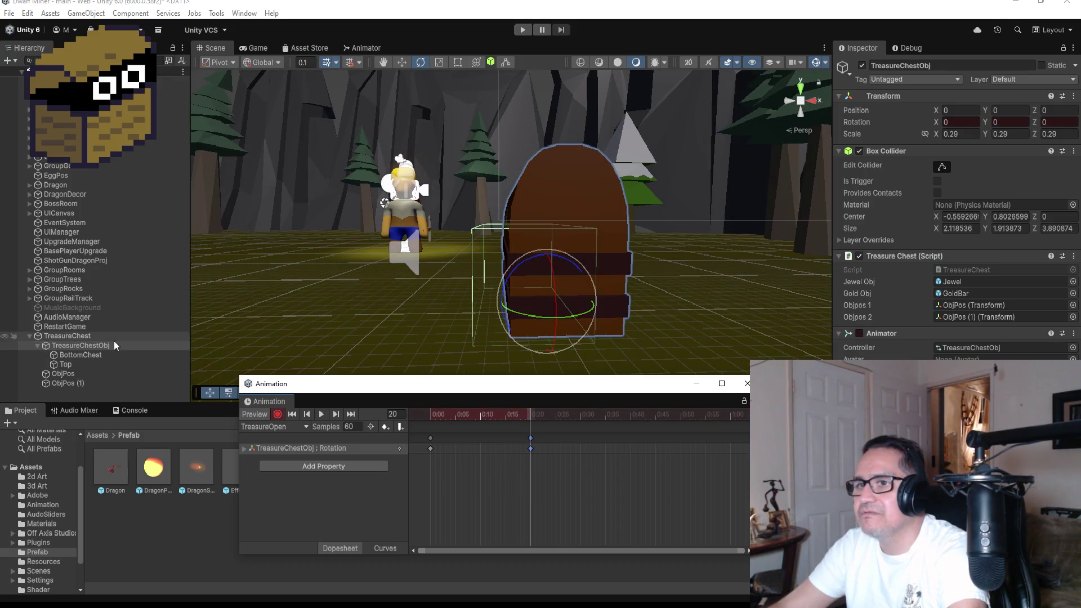
pyautogui.click(65, 365)
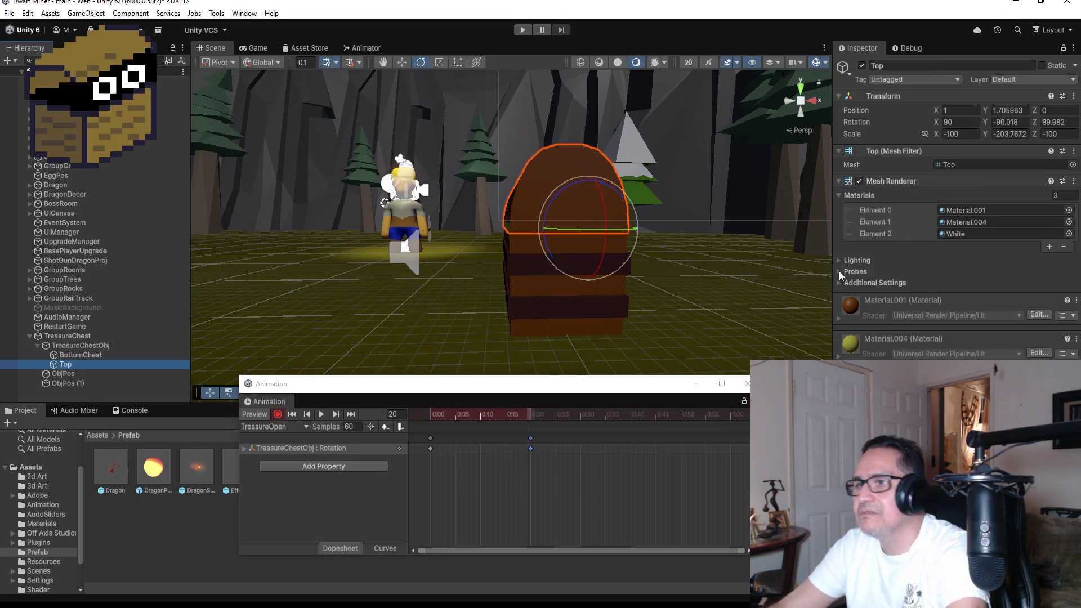
pyautogui.click(960, 122)
pyautogui.write('0')
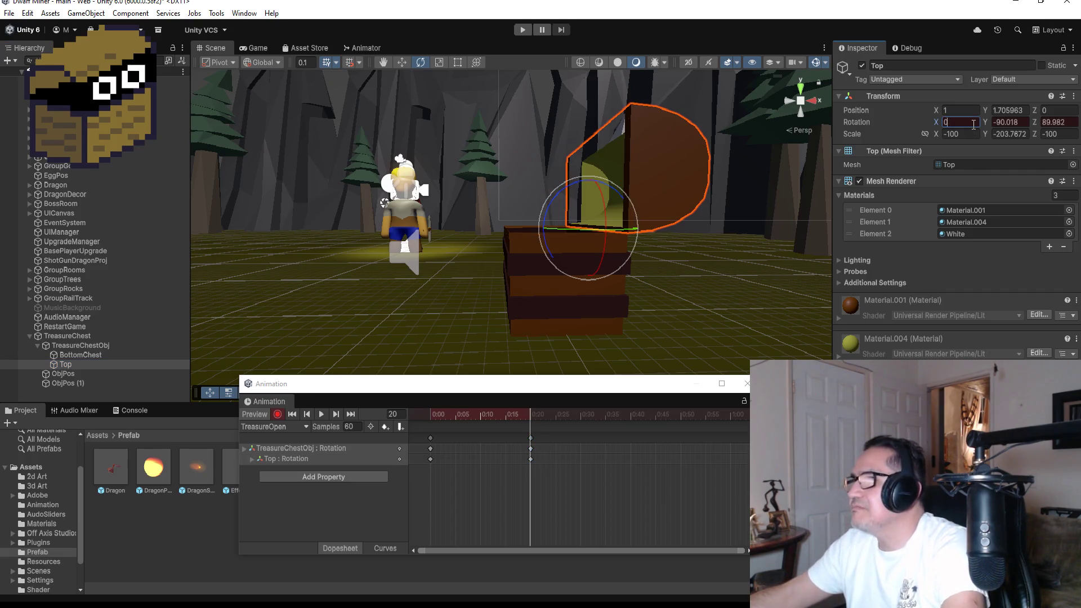
pyautogui.press('BackSpace')
pyautogui.write('1')
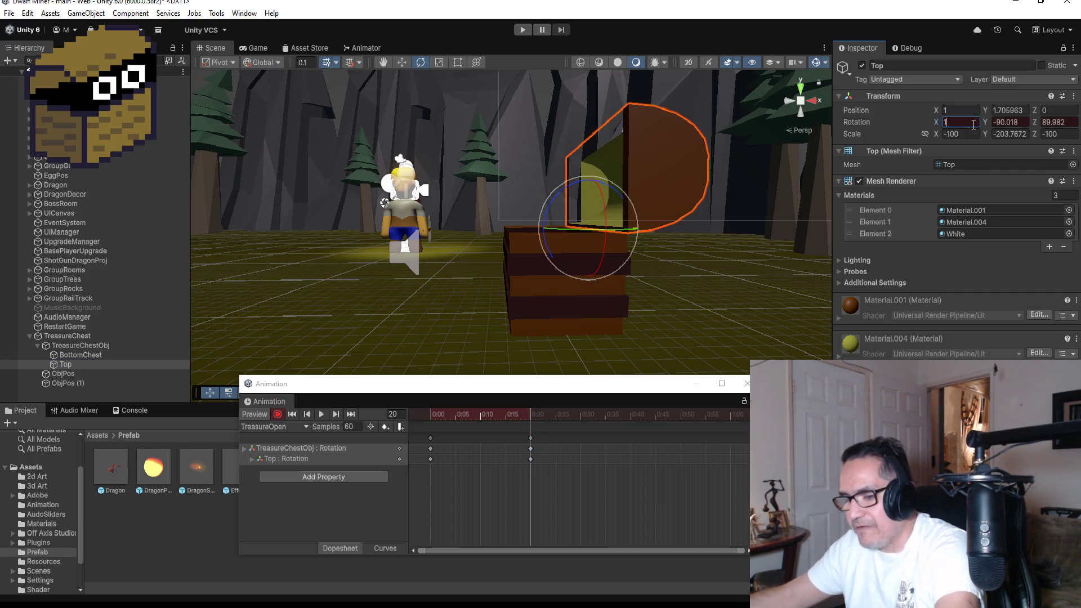
pyautogui.press('BackSpace')
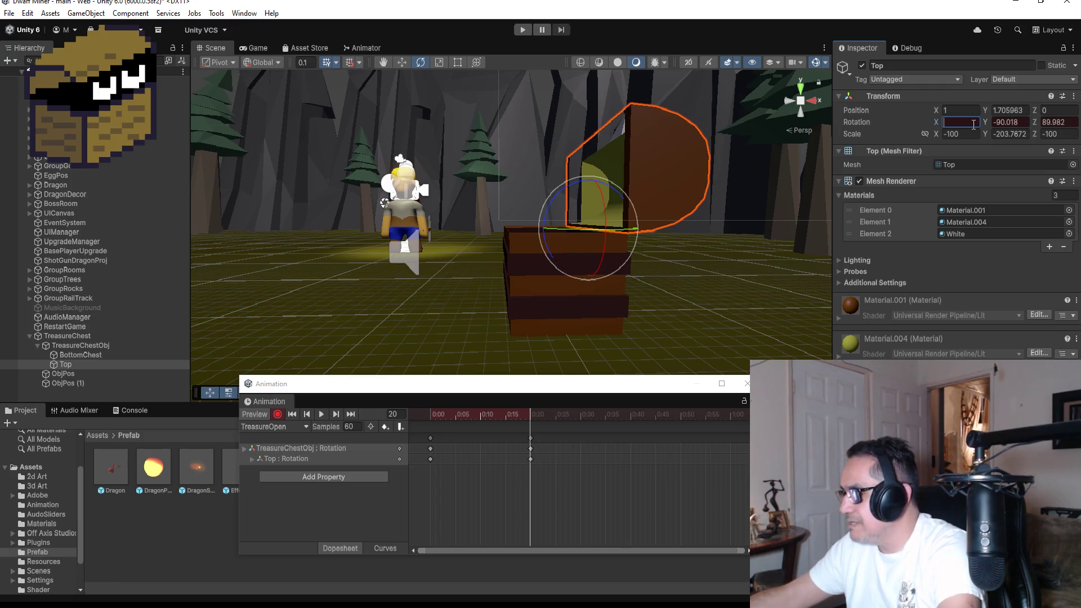
pyautogui.write('1')
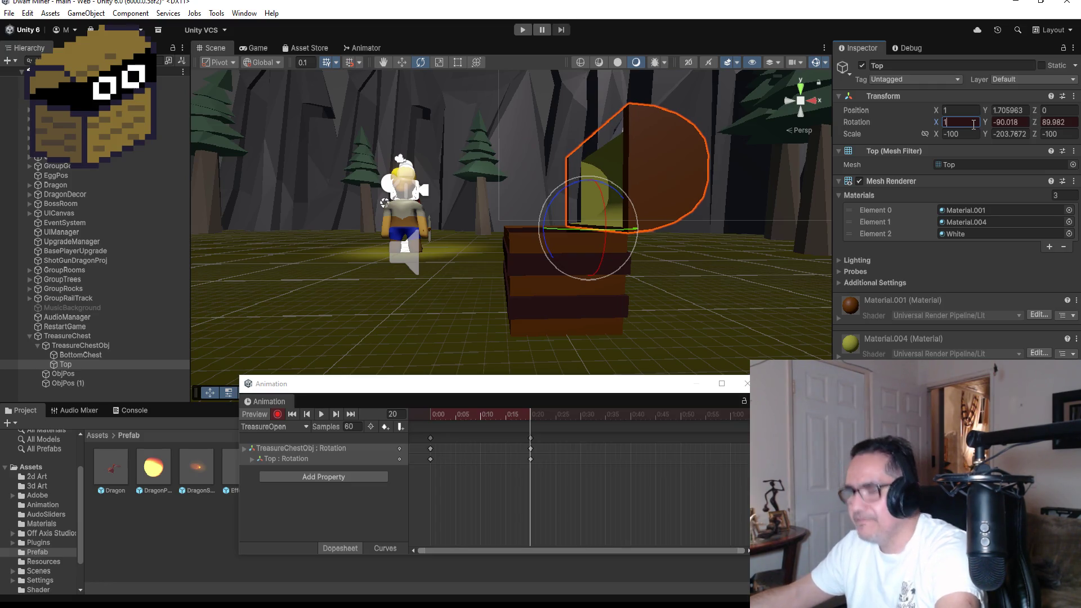
pyautogui.write('5')
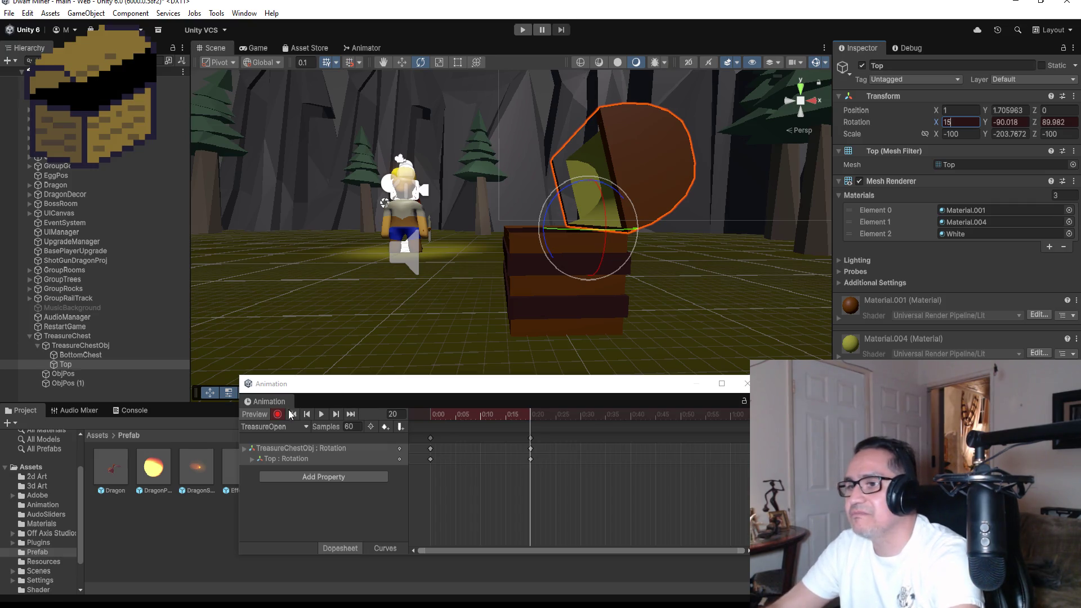
# Step: Stop recording, preview the lid swinging open, and select the rock archway
pyautogui.click(277, 414)
pyautogui.click(324, 416)
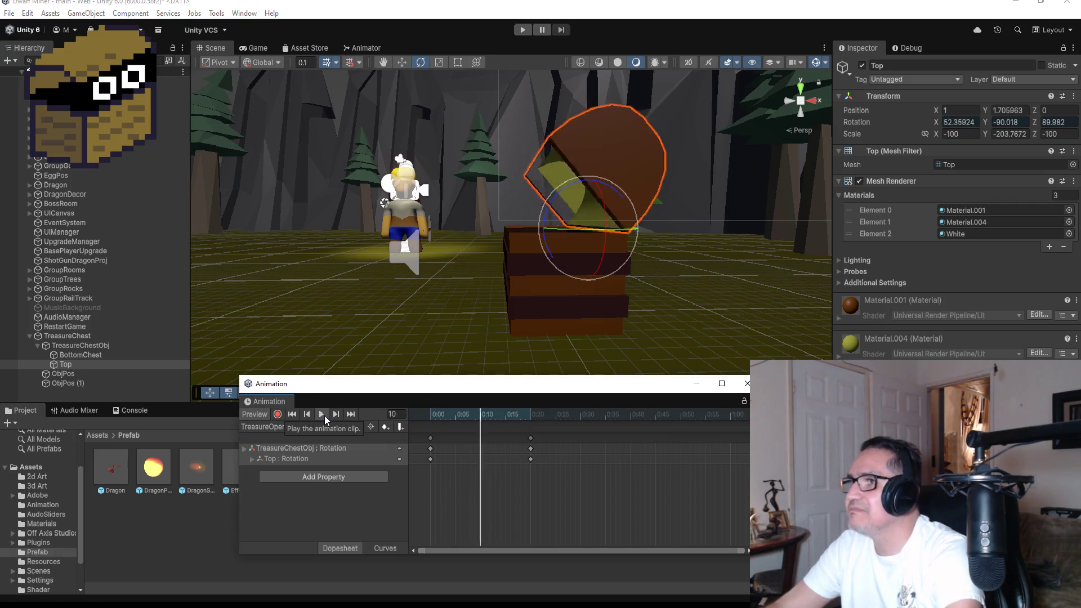
pyautogui.click(324, 415)
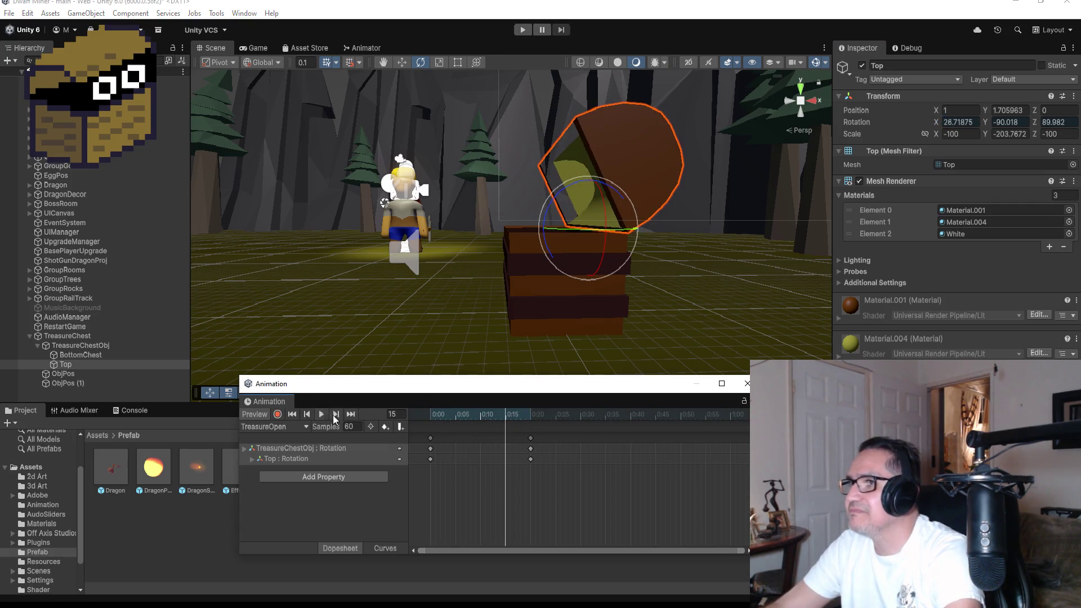
pyautogui.click(532, 439)
pyautogui.scroll(-5, 428, 235)
pyautogui.moveTo(498, 148)
pyautogui.mouseDown()
pyautogui.moveTo(235, 181)
pyautogui.moveTo(822, 147)
pyautogui.moveTo(606, 138)
pyautogui.mouseUp()
pyautogui.click(498, 143)
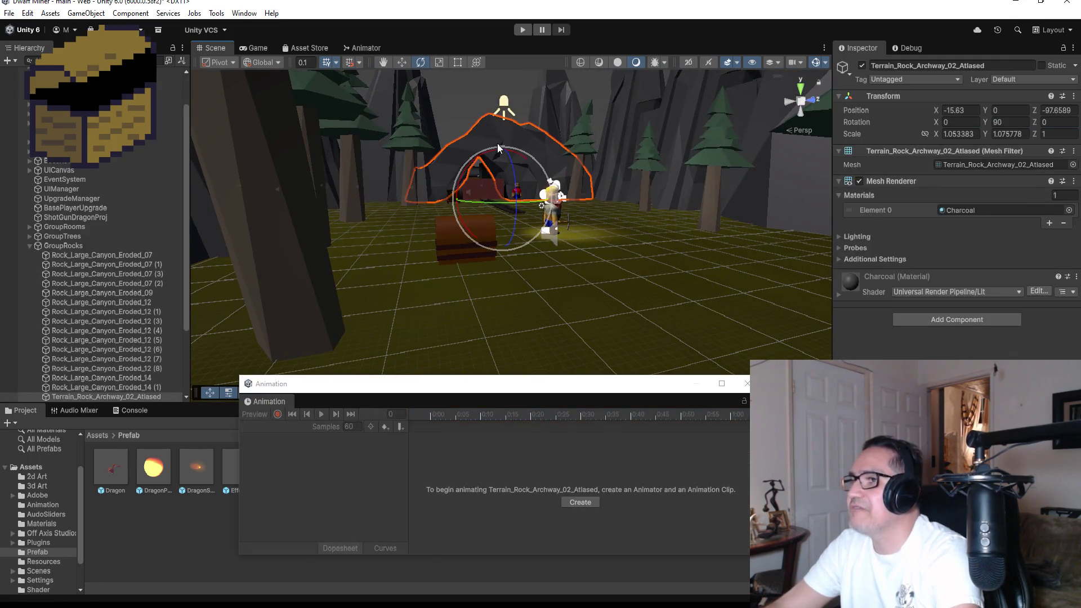
# Step: Frame the rock archway and a dark dungeon wall to look over the walls
pyautogui.press('f')
pyautogui.scroll(3, 511, 295)
pyautogui.scroll(5, 521, 310)
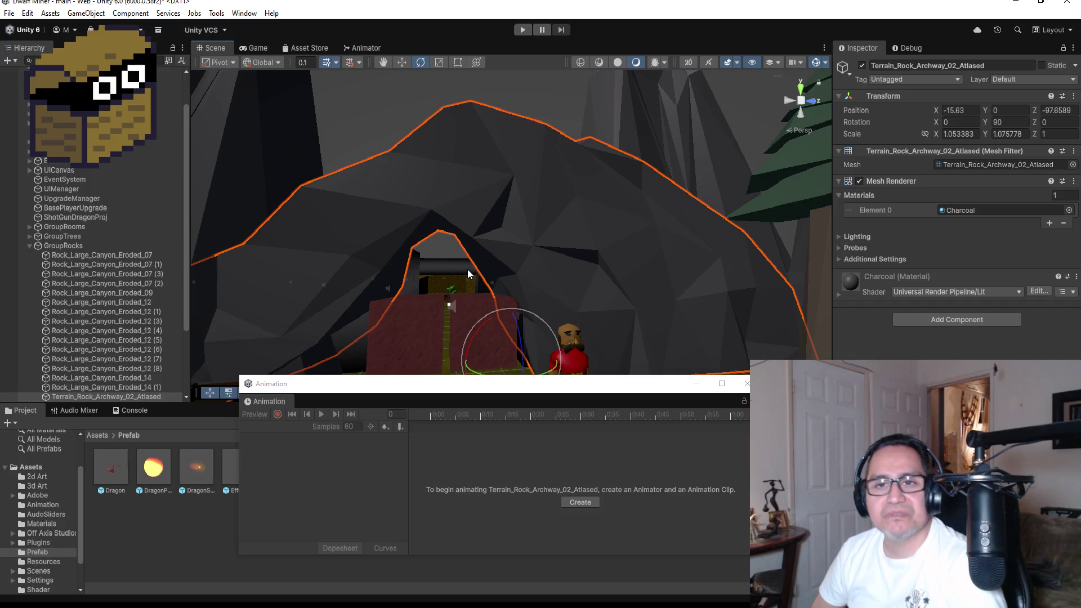
pyautogui.scroll(-5, 480, 232)
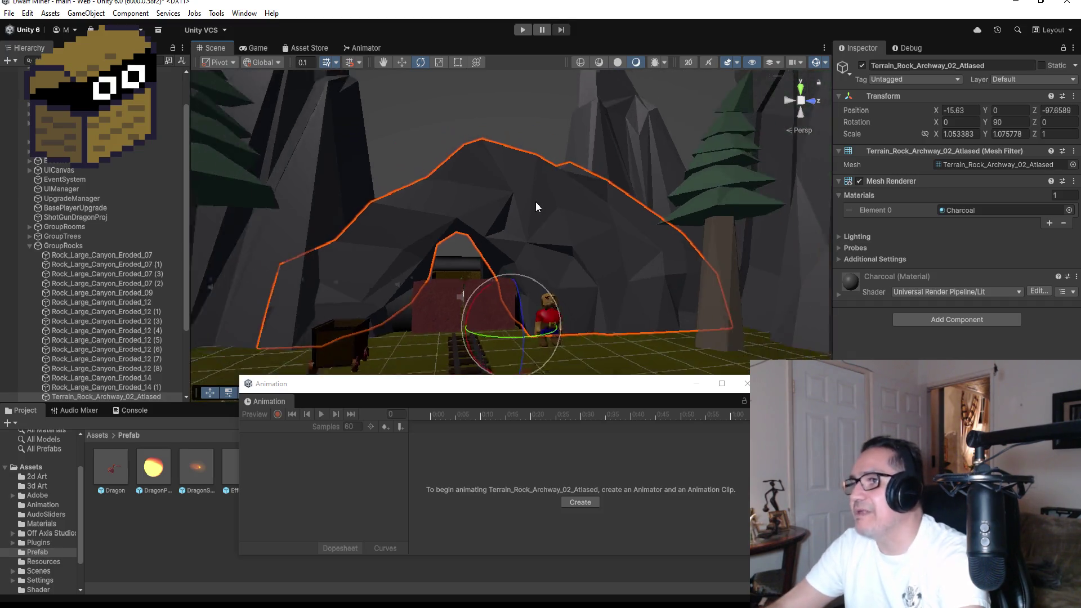
pyautogui.moveTo(488, 173); pyautogui.dragTo(500, 176)
pyautogui.click(496, 130)
pyautogui.press('f')
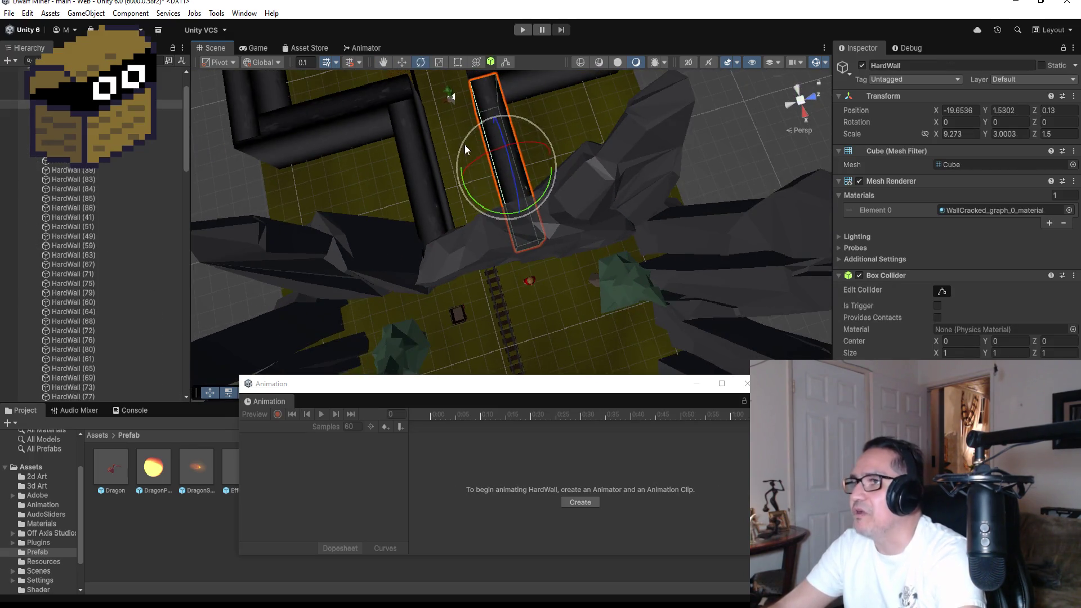
pyautogui.scroll(-5, 497, 141)
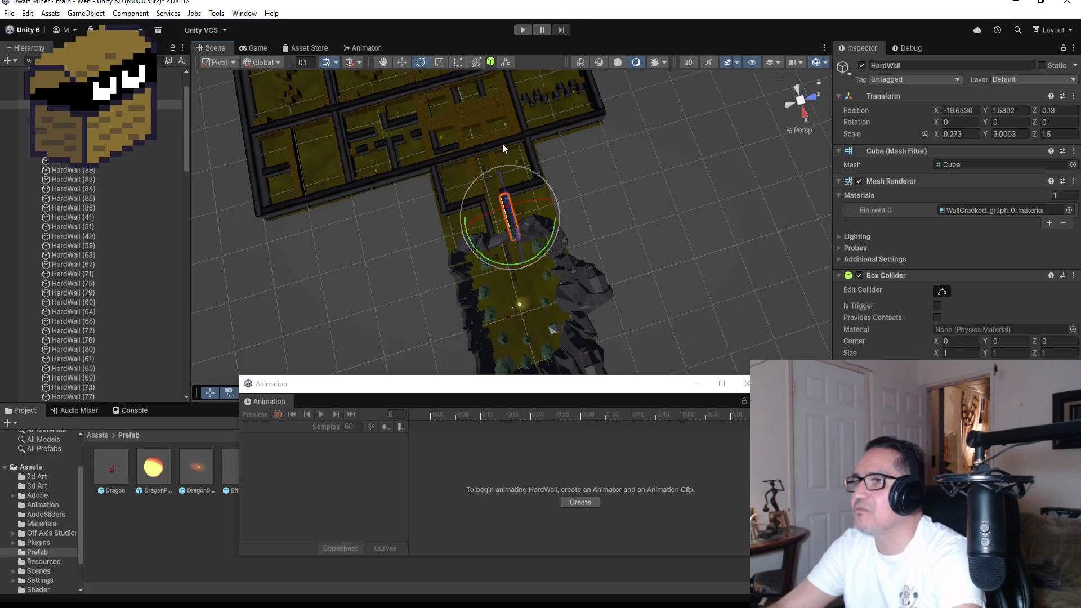
pyautogui.scroll(-1, 441, 107)
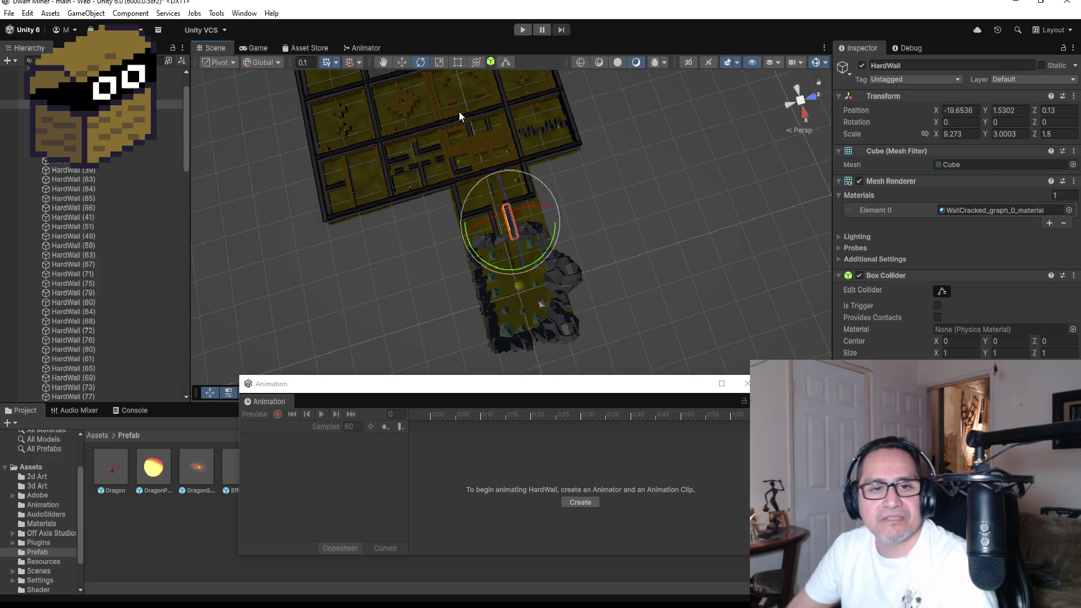
pyautogui.scroll(-3, 453, 107)
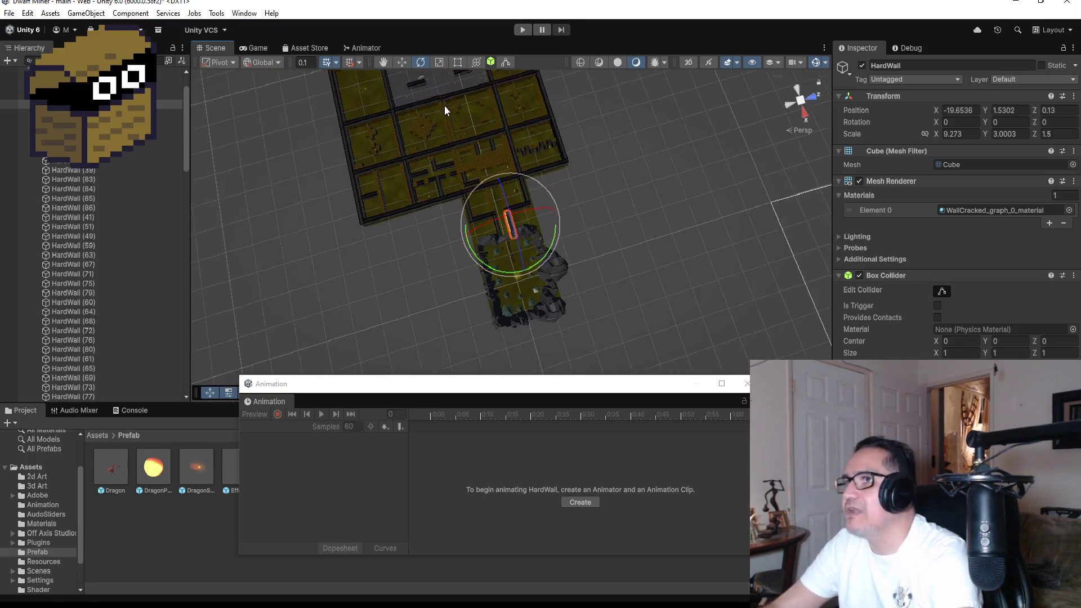
# Step: Frame Floor (2) and orbit low to see the dragon in the boss room
pyautogui.click(445, 85)
pyautogui.press('f')
pyautogui.moveTo(508, 204)
pyautogui.keyDown('alt'); pyautogui.mouseDown()
pyautogui.moveTo(560, 246)
pyautogui.moveTo(556, 309)
pyautogui.moveTo(525, 139)
pyautogui.moveTo(533, 35)
pyautogui.moveTo(544, 65)
pyautogui.mouseUp(); pyautogui.keyUp('alt')
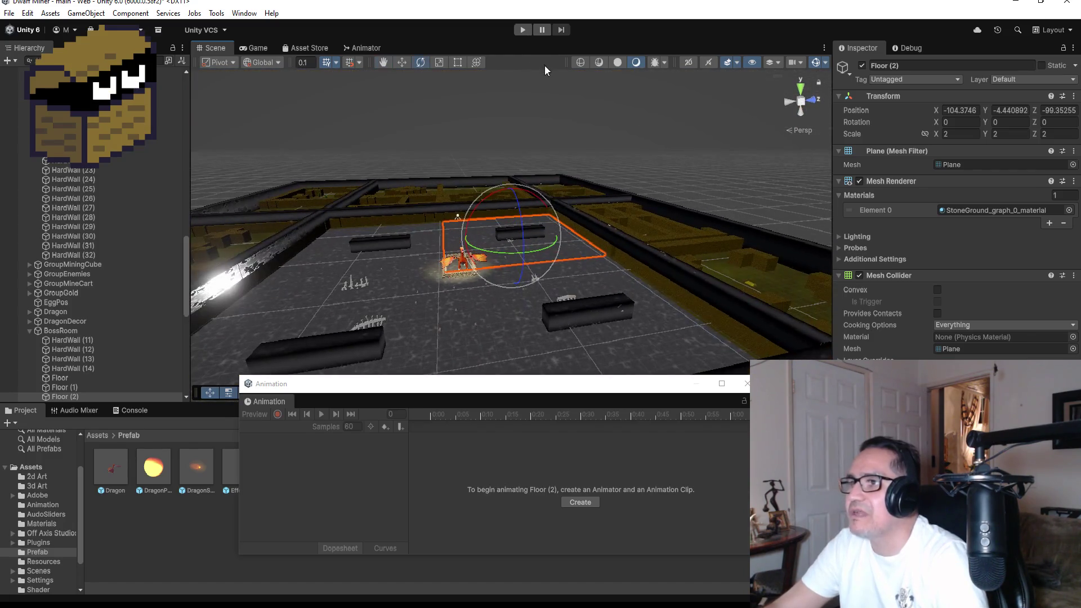
pyautogui.scroll(3, 393, 322)
pyautogui.moveTo(393, 322)
pyautogui.keyDown('alt'); pyautogui.mouseDown()
pyautogui.moveTo(394, 266)
pyautogui.moveTo(388, 275)
pyautogui.mouseUp(); pyautogui.keyUp('alt')
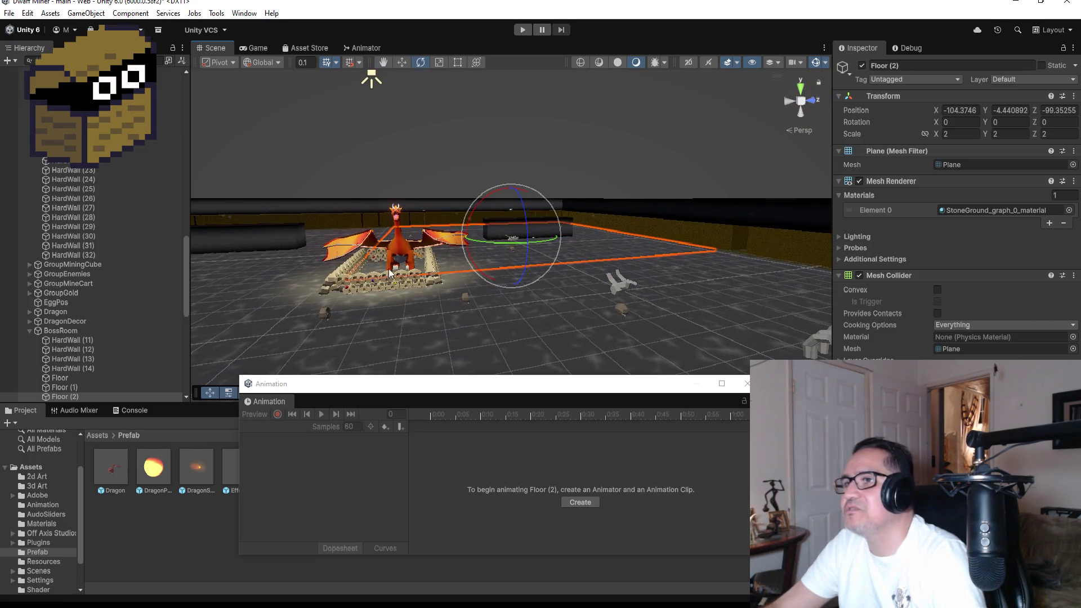
pyautogui.scroll(3, 372, 242)
pyautogui.scroll(-3, 365, 241)
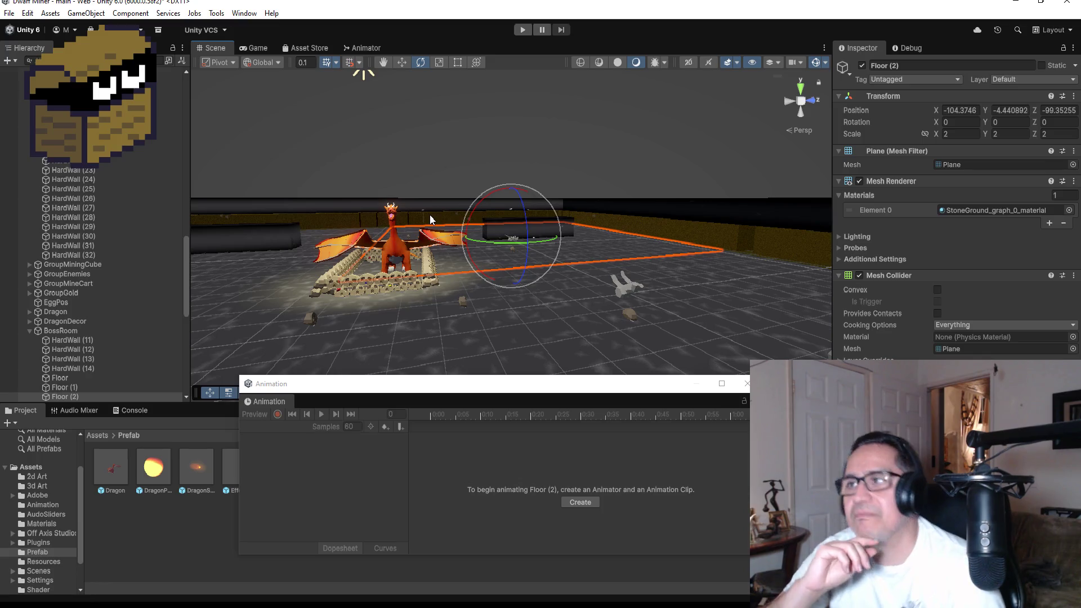
# Step: Zoom out and orbit to a near top-down view of the dungeon over Floor (2)
pyautogui.scroll(-10, 768, 146)
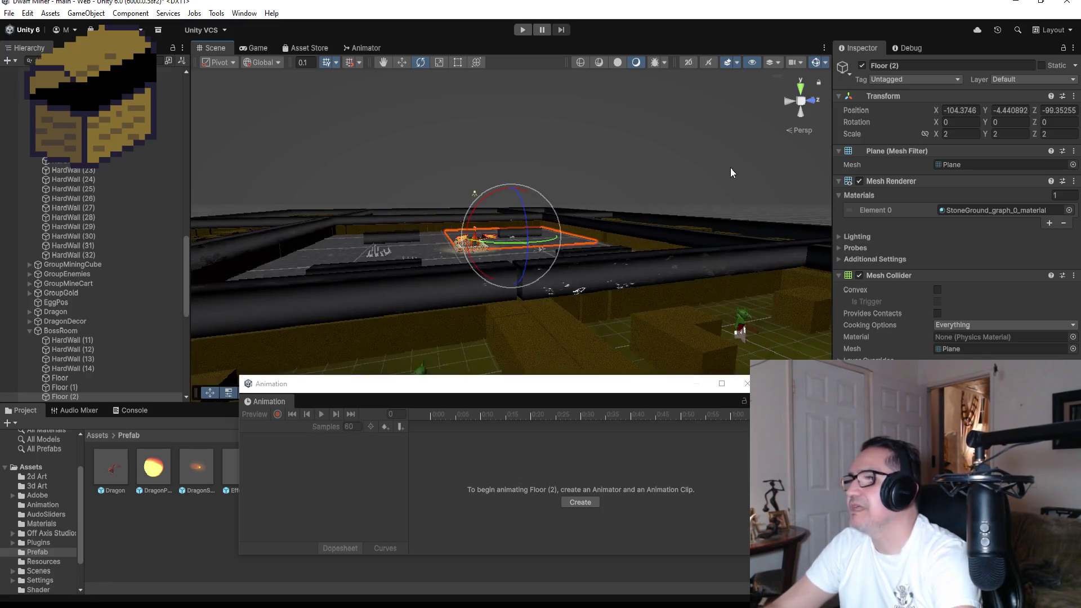
pyautogui.scroll(-3, 619, 157)
pyautogui.moveTo(645, 144); pyautogui.dragTo(551, 318)
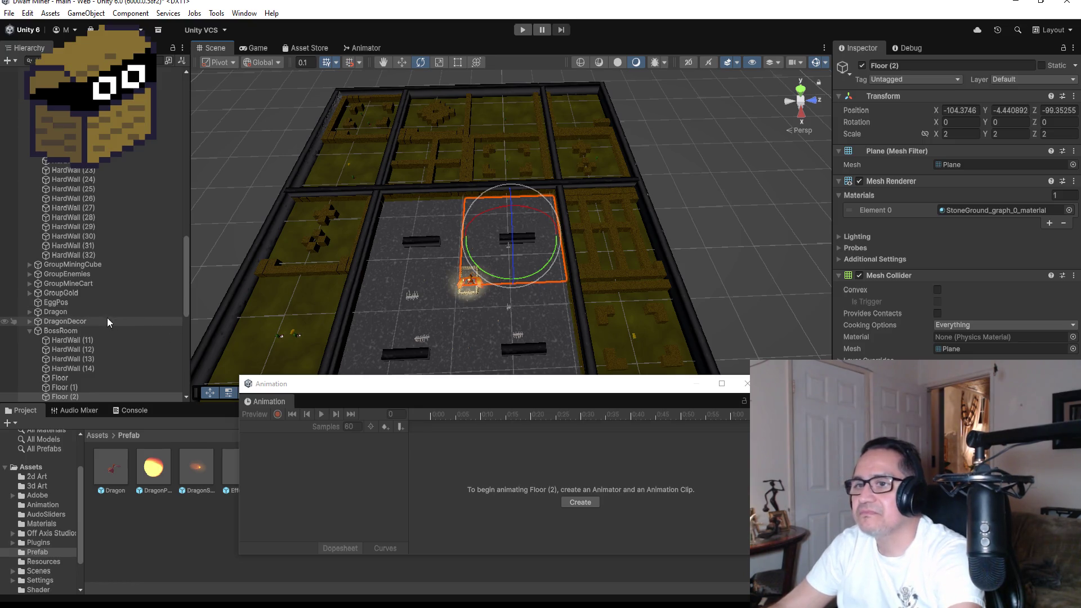
pyautogui.scroll(-5, 116, 369)
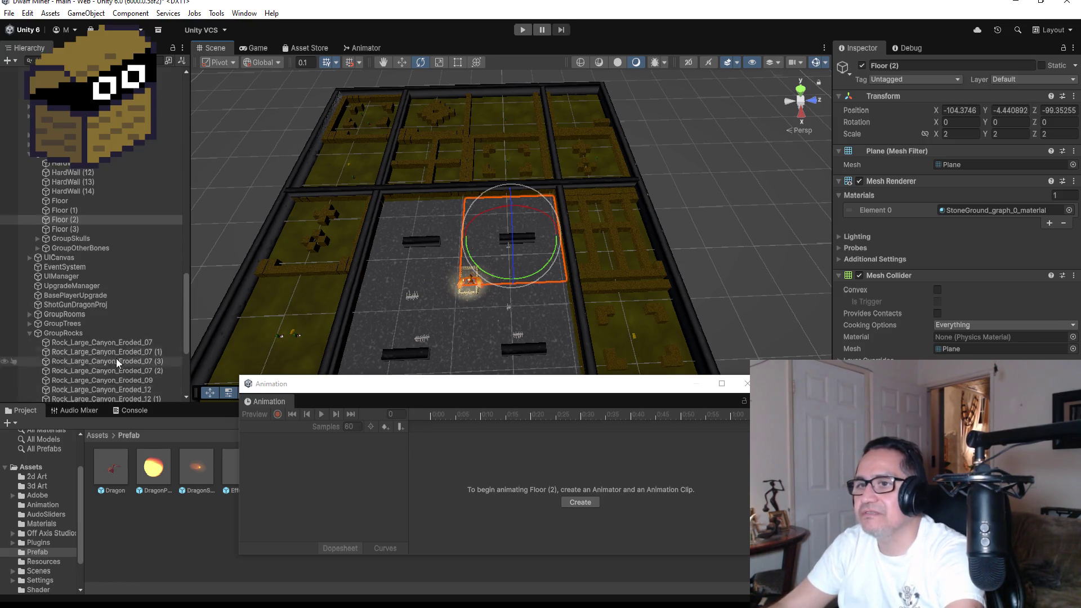
pyautogui.scroll(-5, 116, 368)
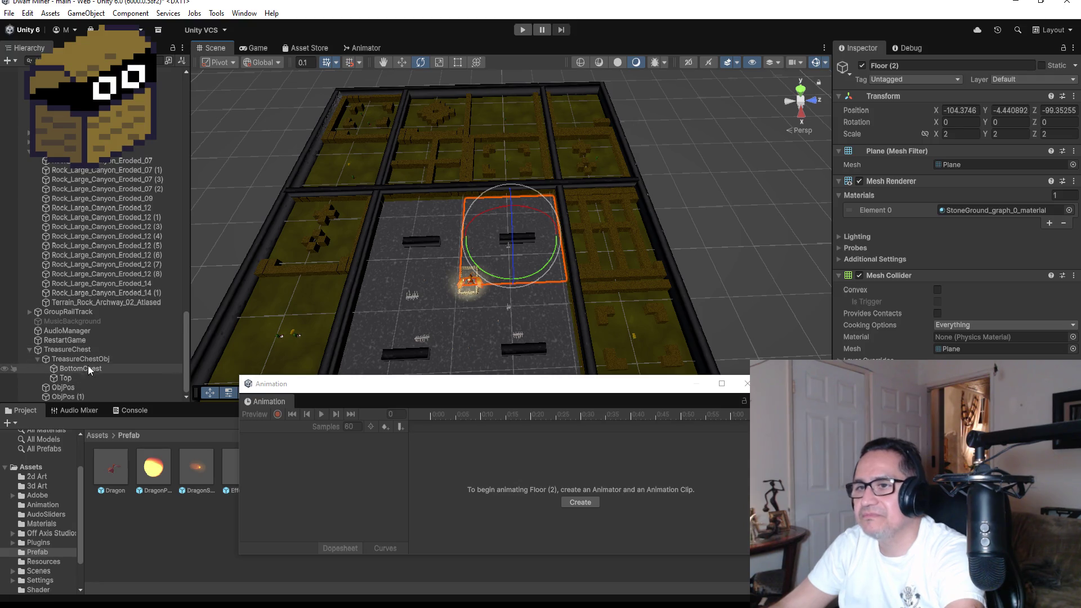
# Step: Drag the lid's end keyframes from 0:20 to 0:24, preview the slower opening, and close the Animation window
pyautogui.doubleClick(88, 359)
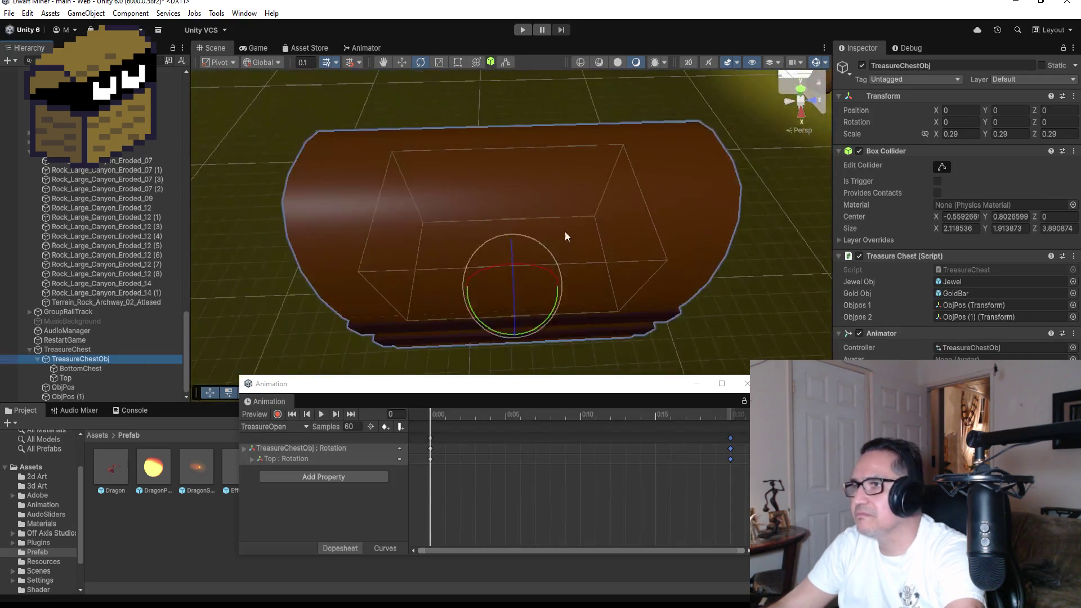
pyautogui.moveTo(354, 261)
pyautogui.keyDown('alt'); pyautogui.mouseDown()
pyautogui.moveTo(534, 214)
pyautogui.moveTo(636, 153)
pyautogui.moveTo(606, 158)
pyautogui.mouseUp(); pyautogui.keyUp('alt')
pyautogui.click(322, 414)
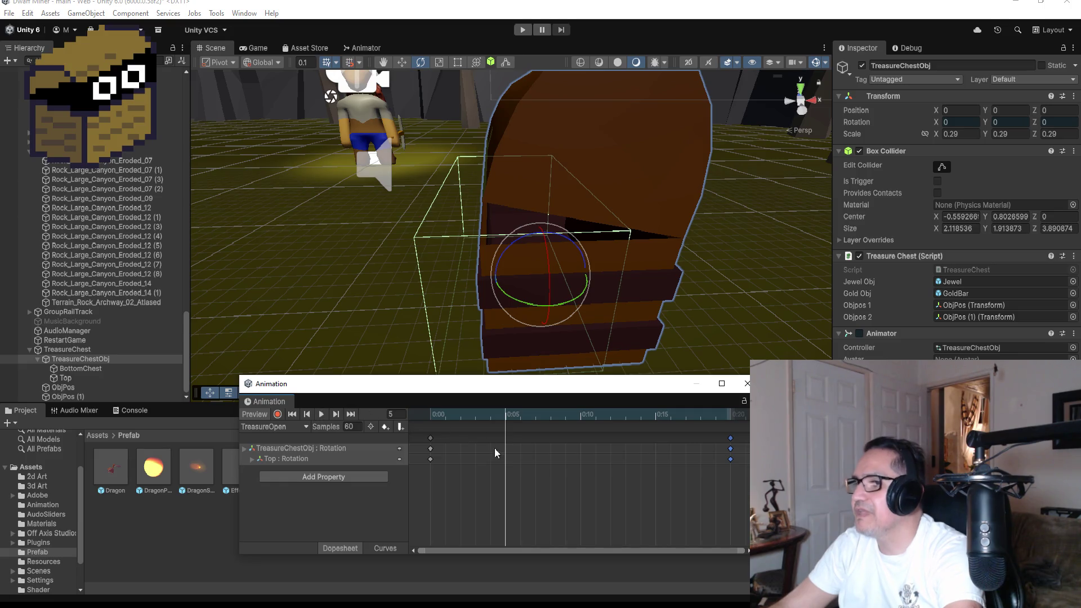
pyautogui.scroll(-2, 661, 455)
pyautogui.moveTo(646, 438); pyautogui.dragTo(698, 438)
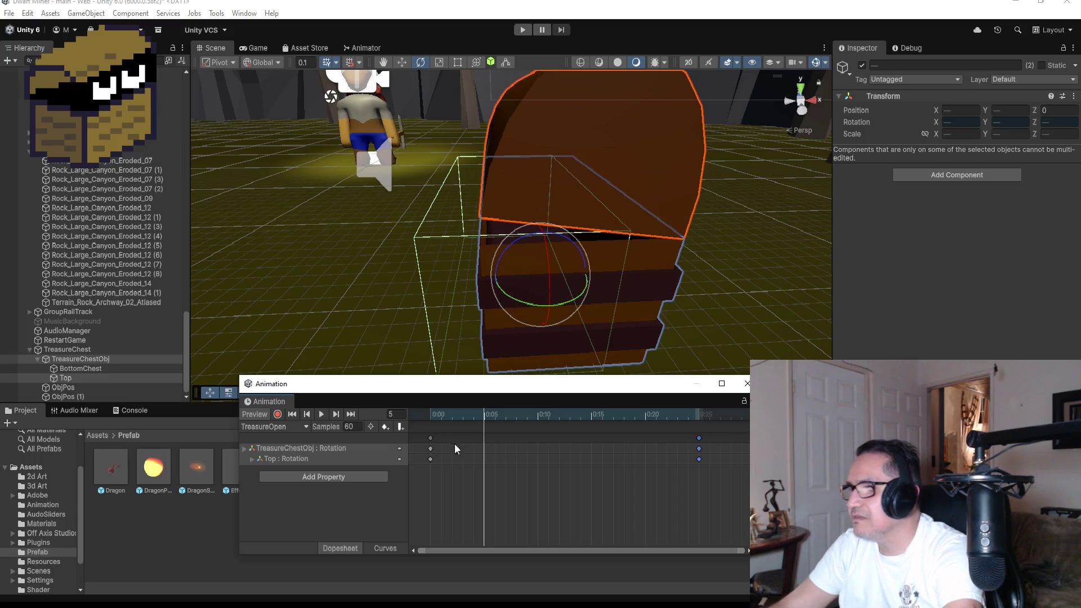
pyautogui.click(323, 418)
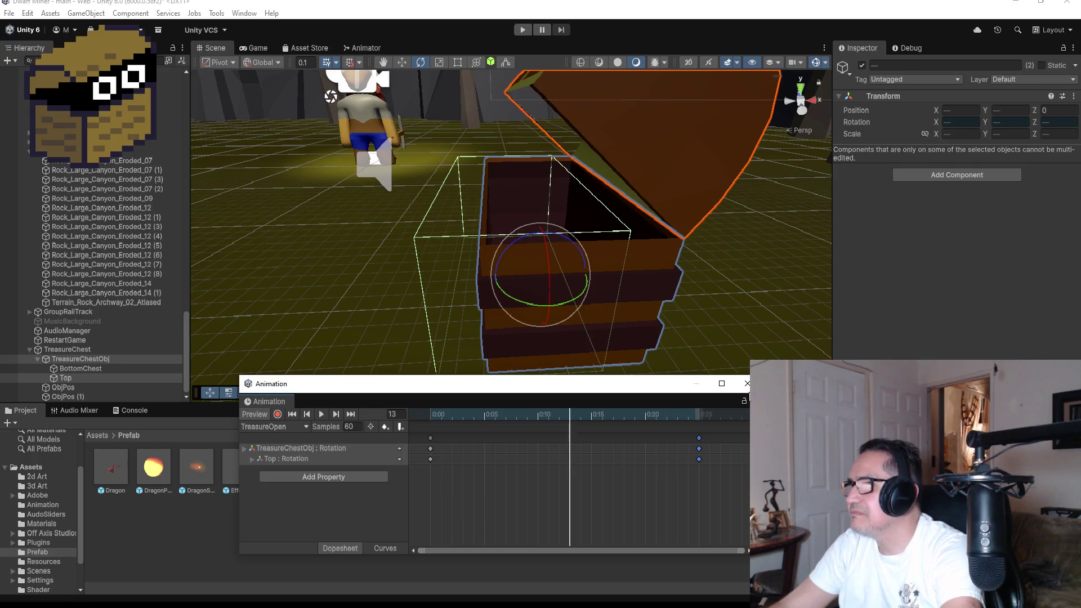
pyautogui.click(746, 384)
pyautogui.click(97, 435)
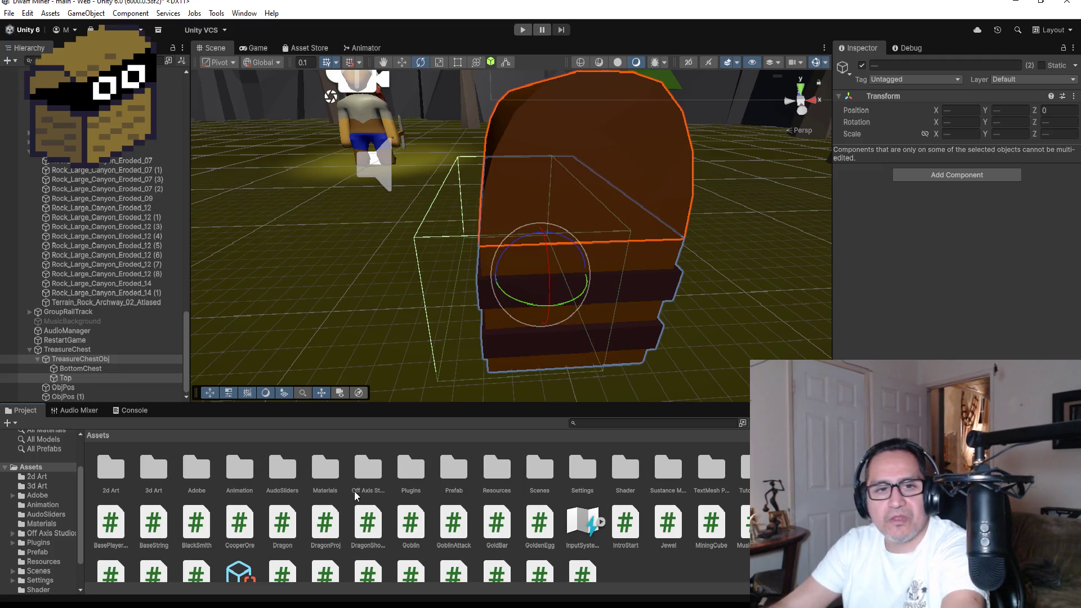
# Step: Select the TreasureOpen clip in Assets/Animation and bring up the Animator state graph
pyautogui.doubleClick(250, 473)
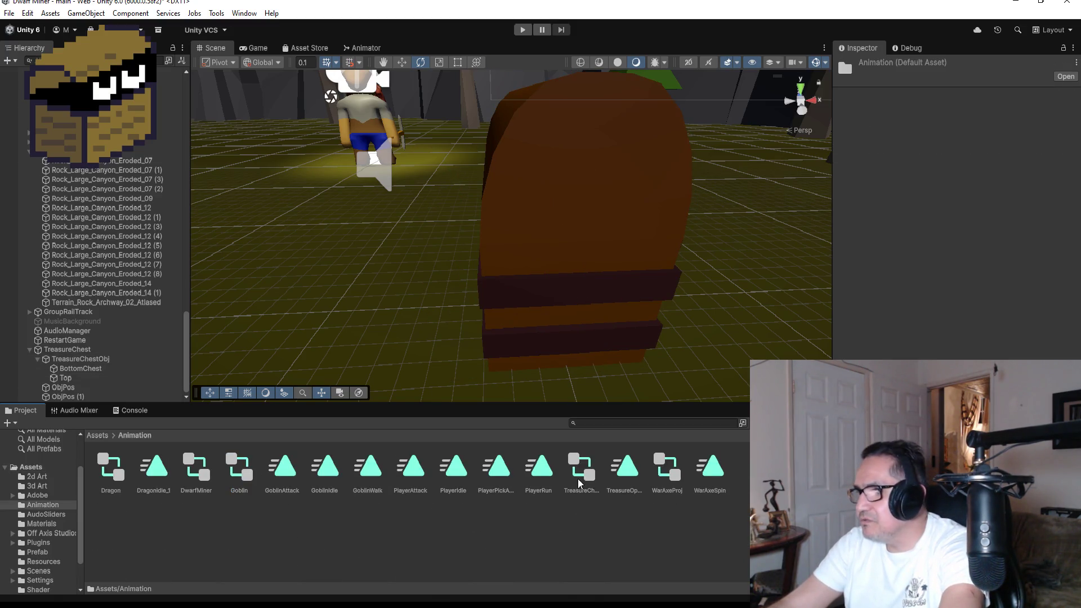
pyautogui.click(627, 474)
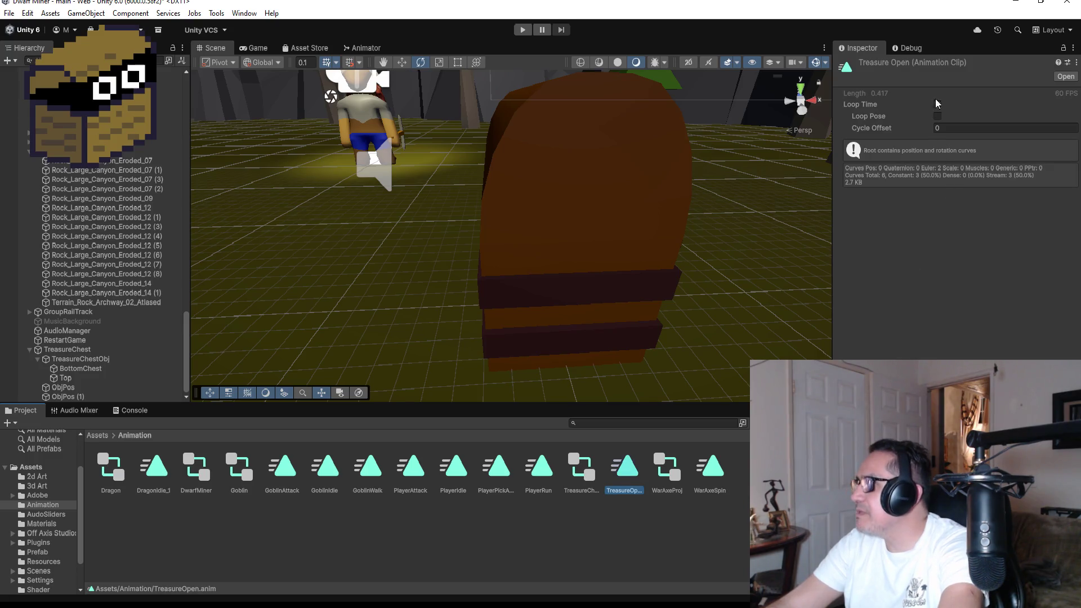
pyautogui.click(362, 48)
pyautogui.moveTo(462, 78); pyautogui.dragTo(478, 244)
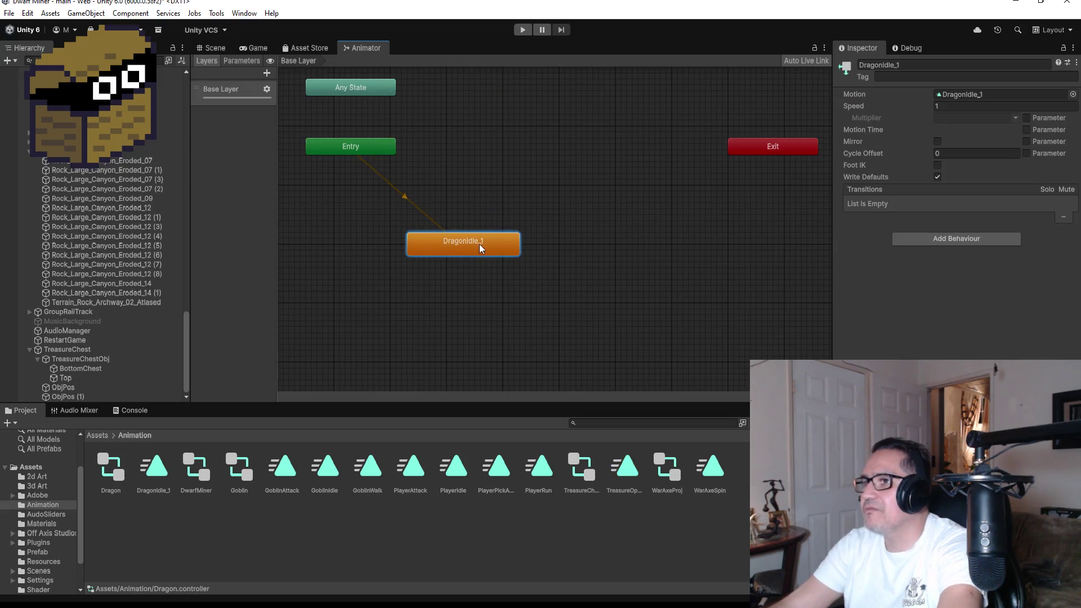
pyautogui.rightClick(463, 164)
pyautogui.moveTo(465, 170)
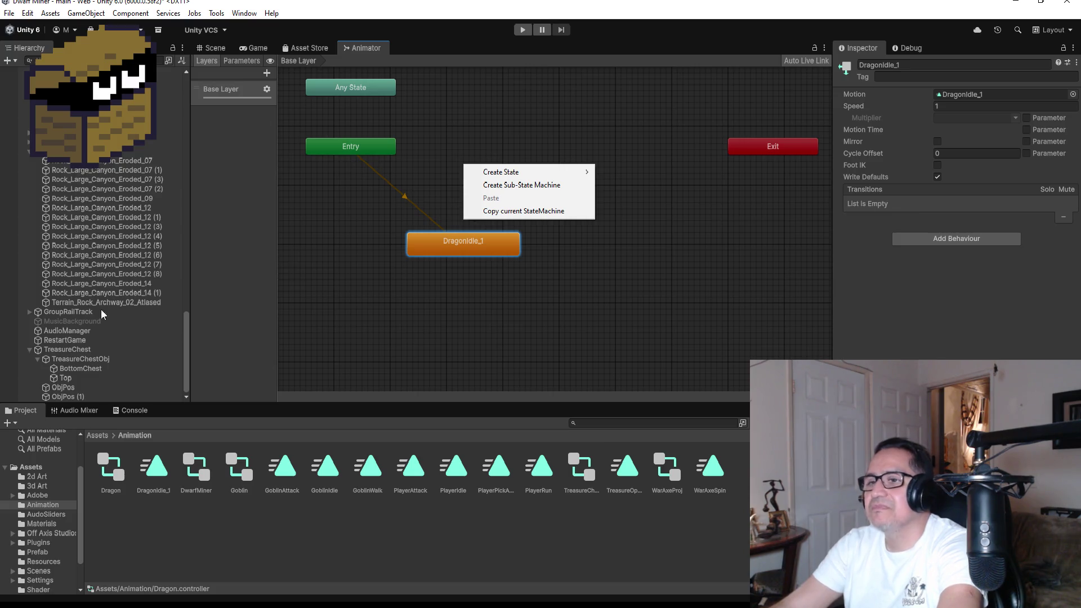
pyautogui.click(76, 343)
# Step: Add an empty New State to TreasureChestObj's animator and set it as the layer default state
pyautogui.click(80, 352)
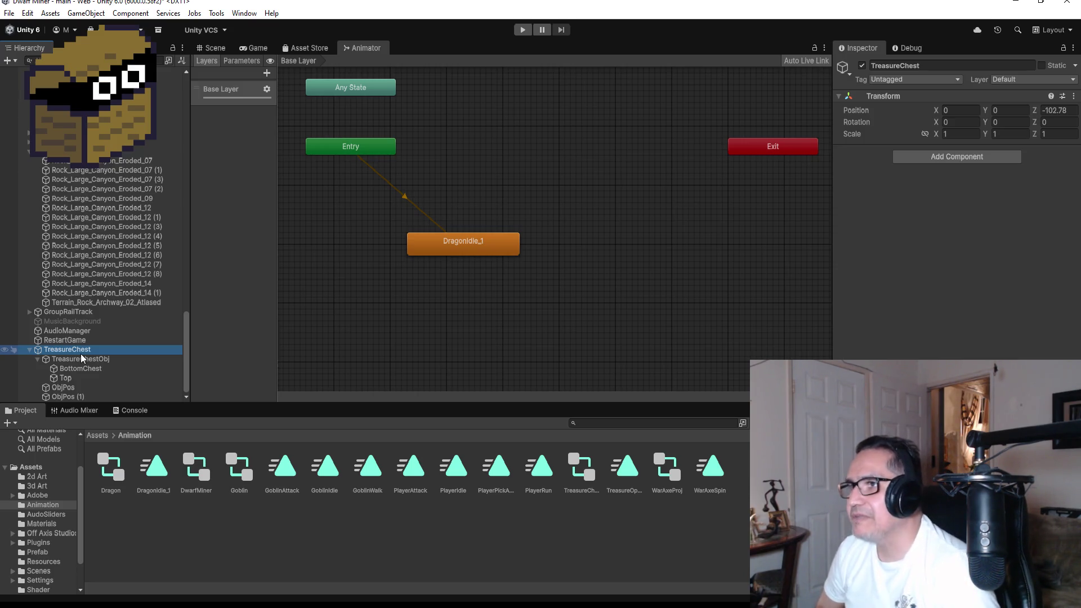
pyautogui.click(85, 359)
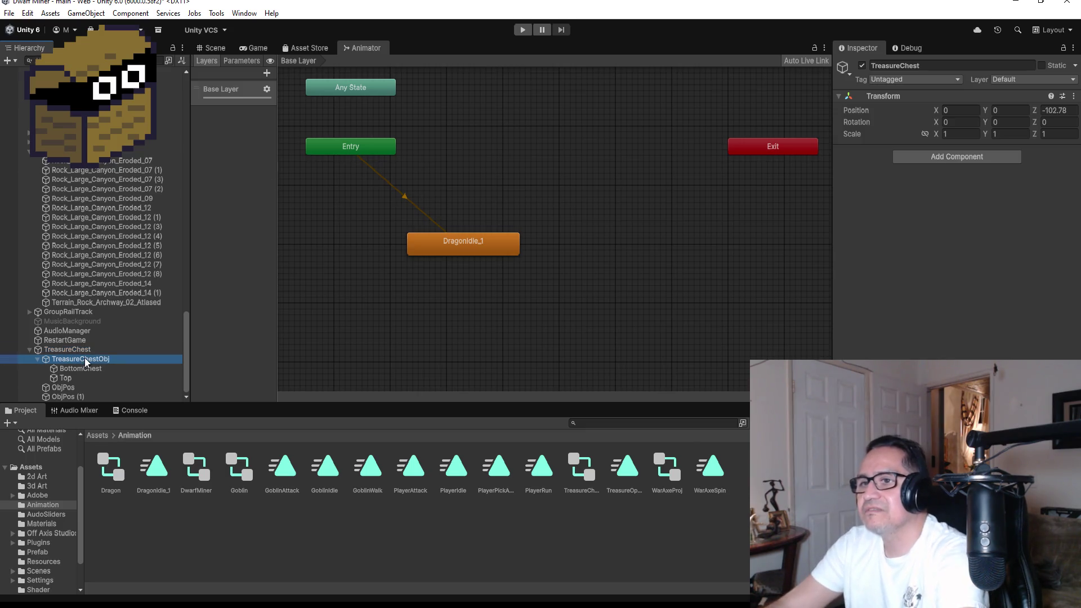
pyautogui.moveTo(451, 190)
pyautogui.mouseDown()
pyautogui.moveTo(443, 336)
pyautogui.moveTo(458, 332)
pyautogui.mouseUp()
pyautogui.rightClick(444, 288)
pyautogui.moveTo(482, 295)
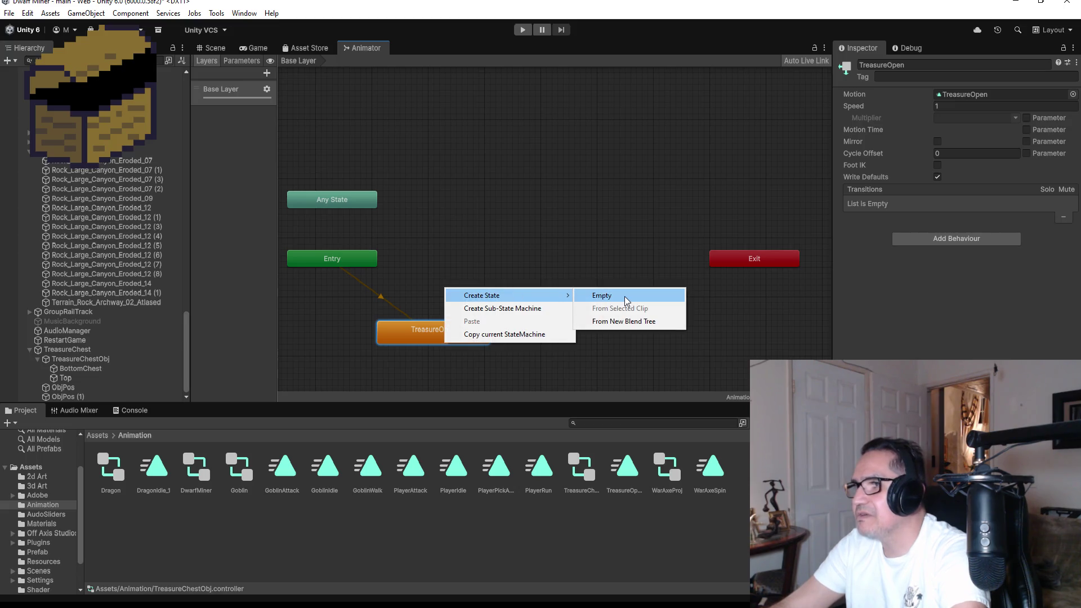
pyautogui.click(613, 296)
pyautogui.rightClick(482, 293)
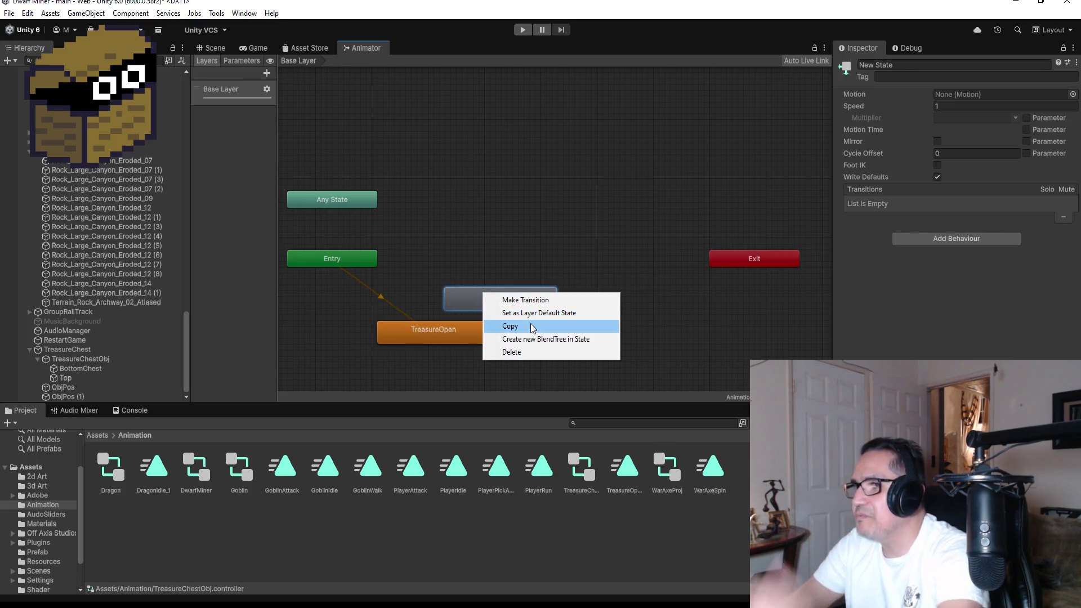
pyautogui.click(532, 309)
pyautogui.moveTo(513, 291); pyautogui.dragTo(440, 288)
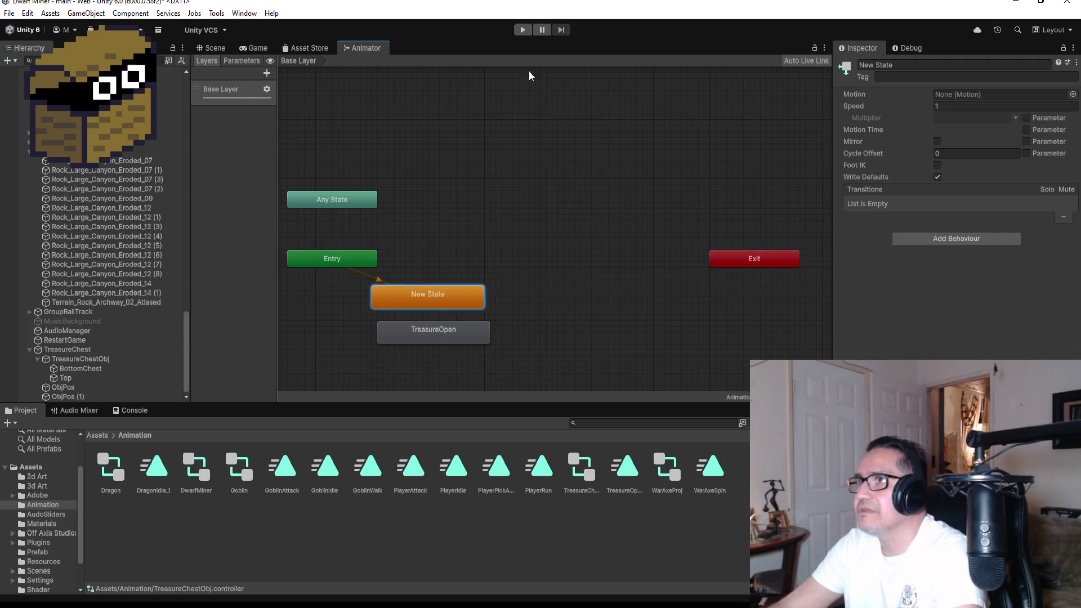
pyautogui.click(520, 31)
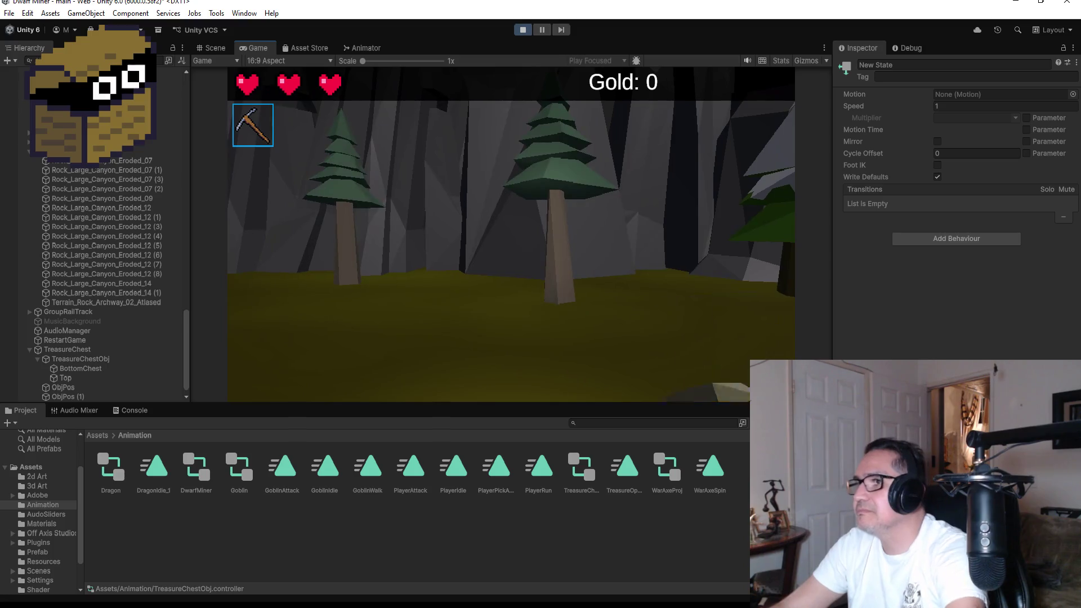
# Step: Walk the player into the chest to spawn the jewel and gold bar, then stop Play mode and return to the Scene
pyautogui.press('d')
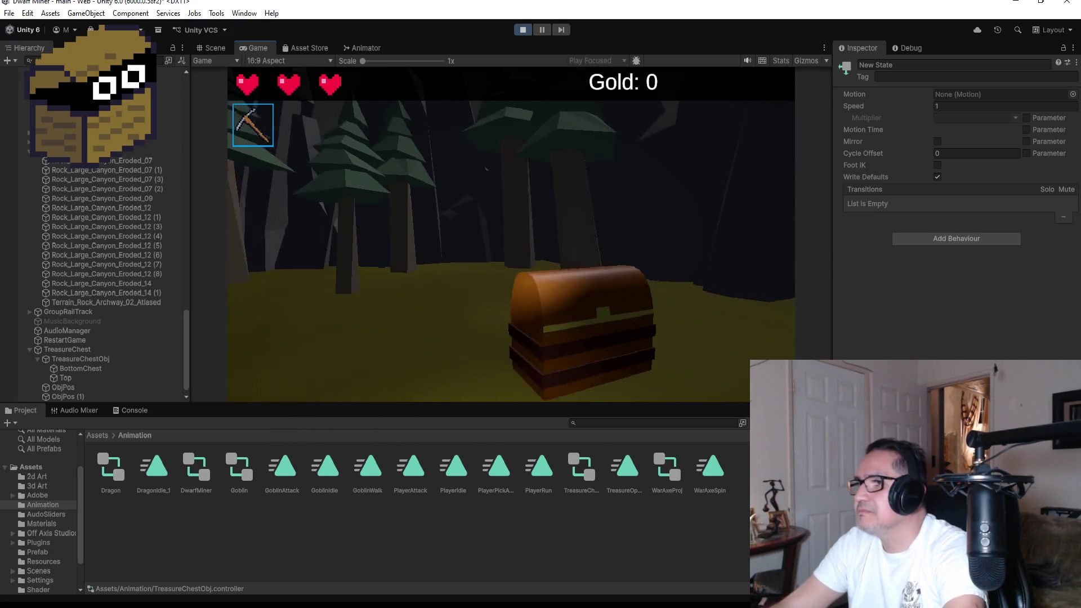
pyautogui.press('w')
pyautogui.press('s')
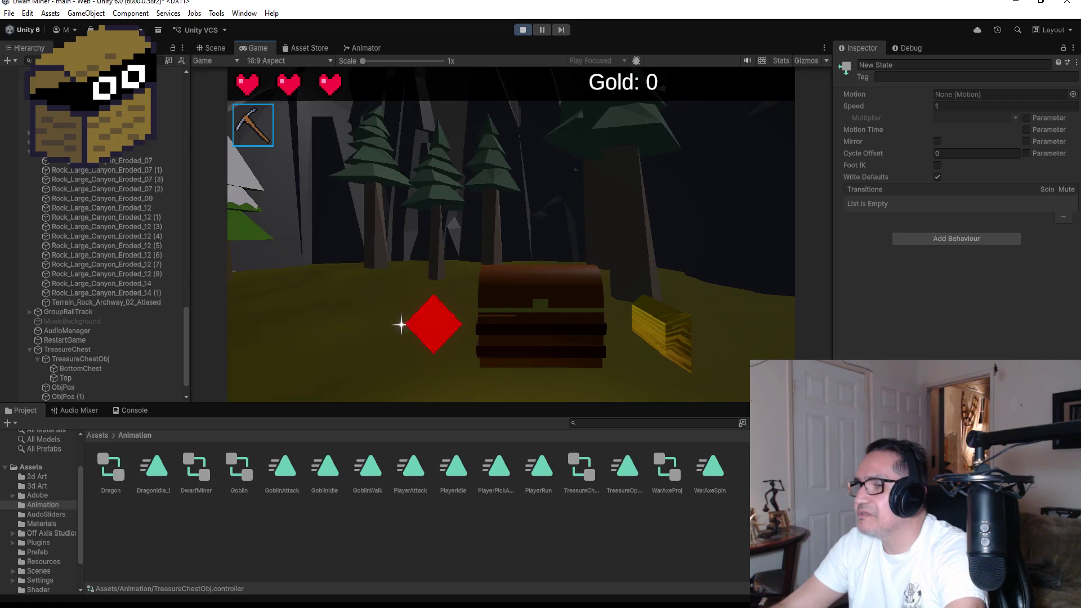
pyautogui.press('Escape')
pyautogui.click(522, 31)
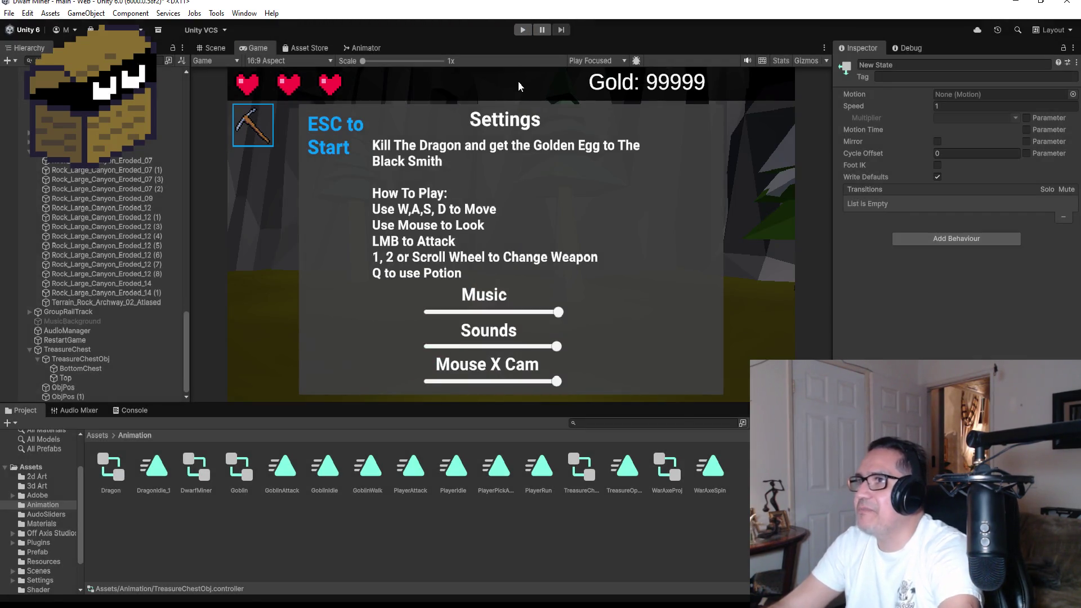
pyautogui.click(208, 47)
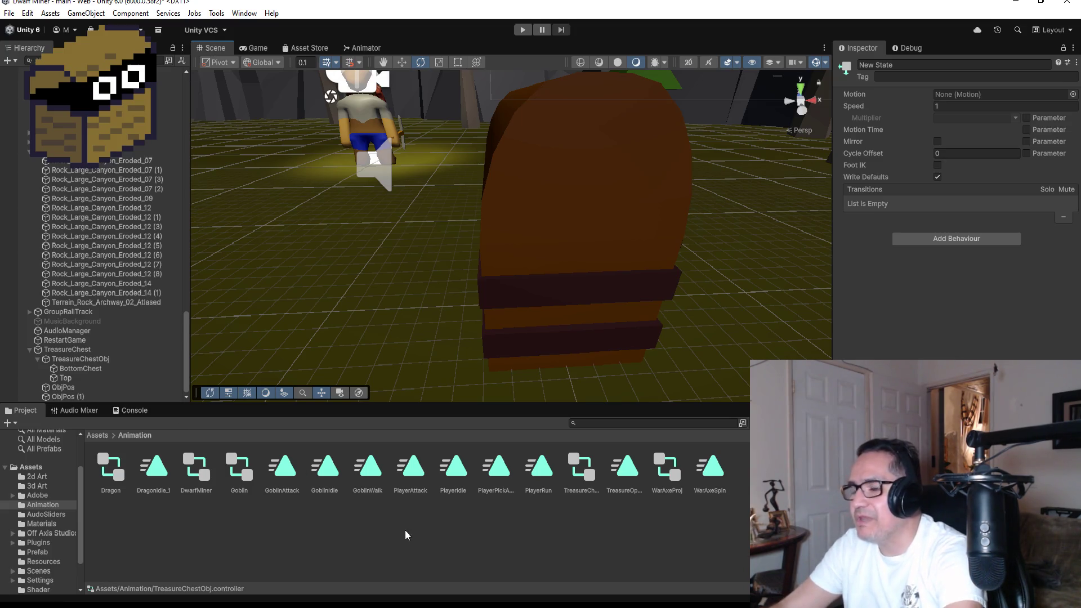
# Step: Add '[SE] private Animator animator;' below the Objpos2 field in TreasureChest.cs and save
pyautogui.hotkey('alt', 'Tab')
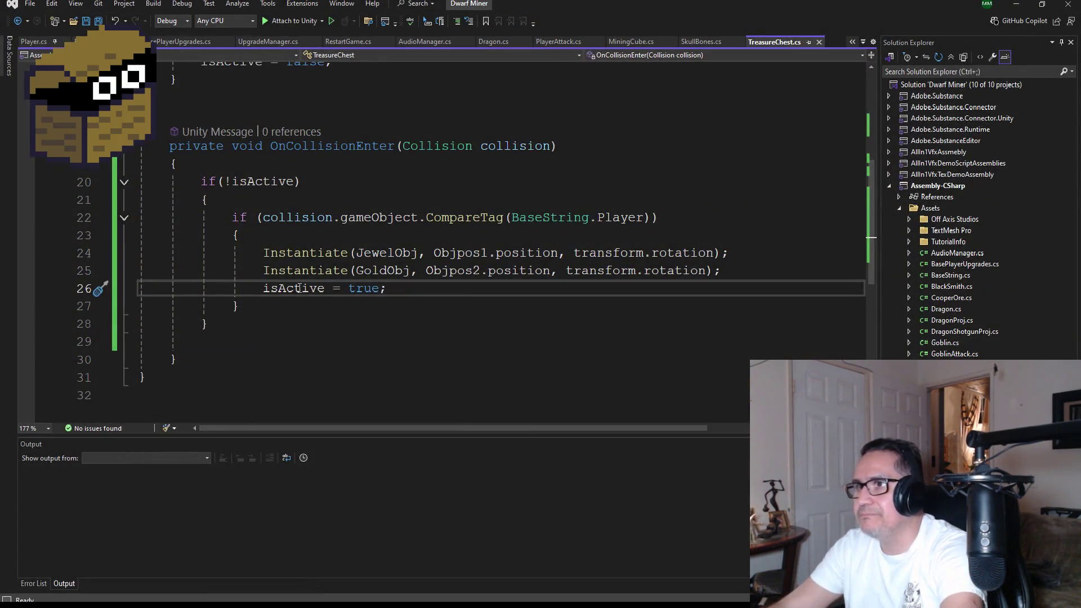
pyautogui.press('Return')
pyautogui.write('Ani')
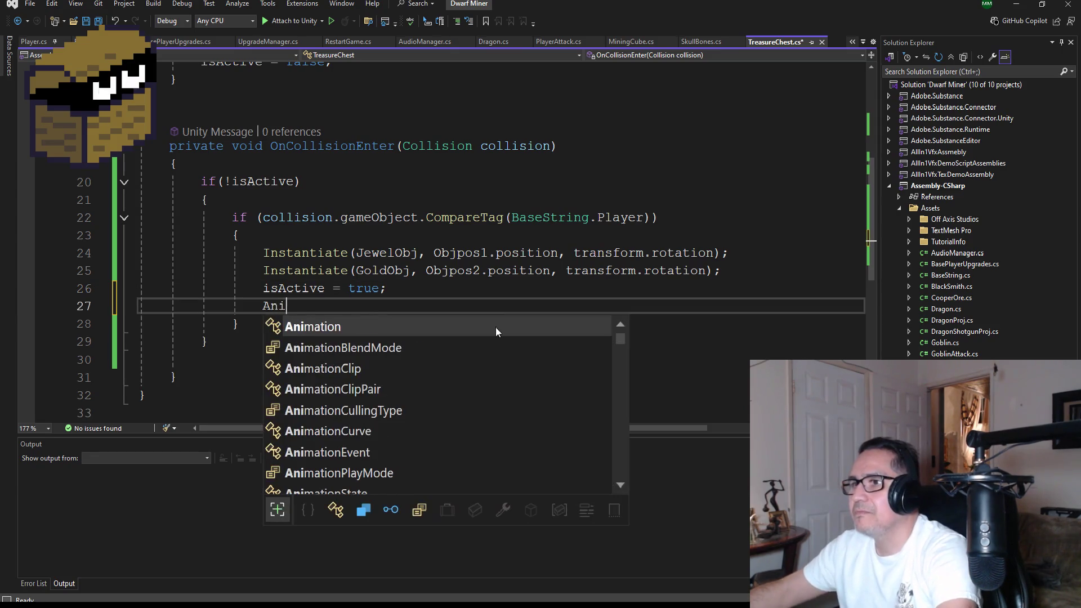
pyautogui.press('BackSpace')
pyautogui.press('BackSpace')
pyautogui.press('BackSpace')
pyautogui.scroll(2, 514, 224)
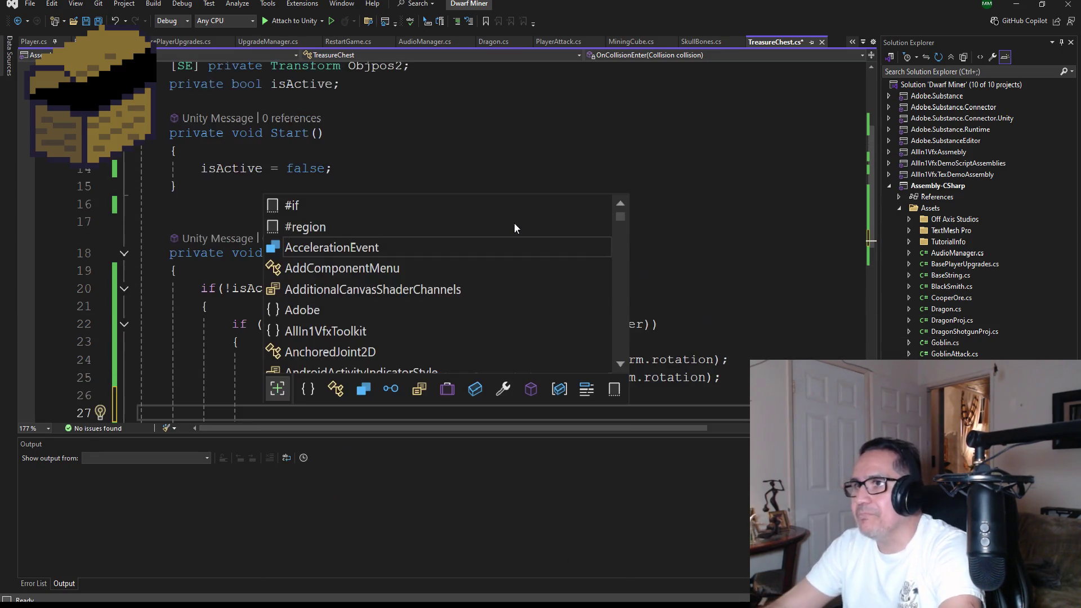
pyautogui.scroll(2, 408, 158)
pyautogui.click(439, 190)
pyautogui.click(448, 176)
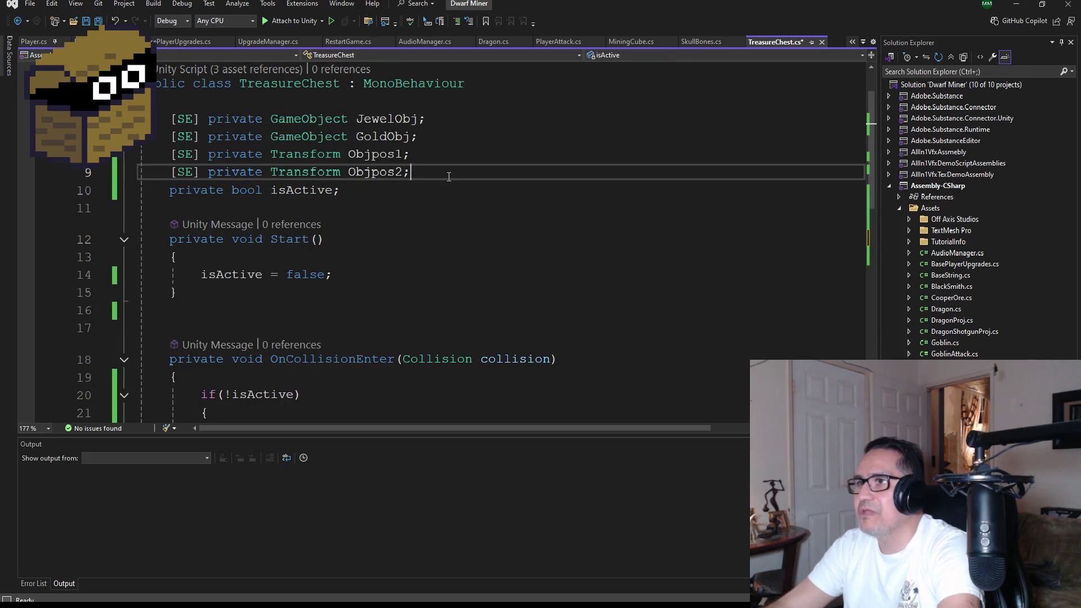
pyautogui.press('Return')
pyautogui.write('[SE] private ')
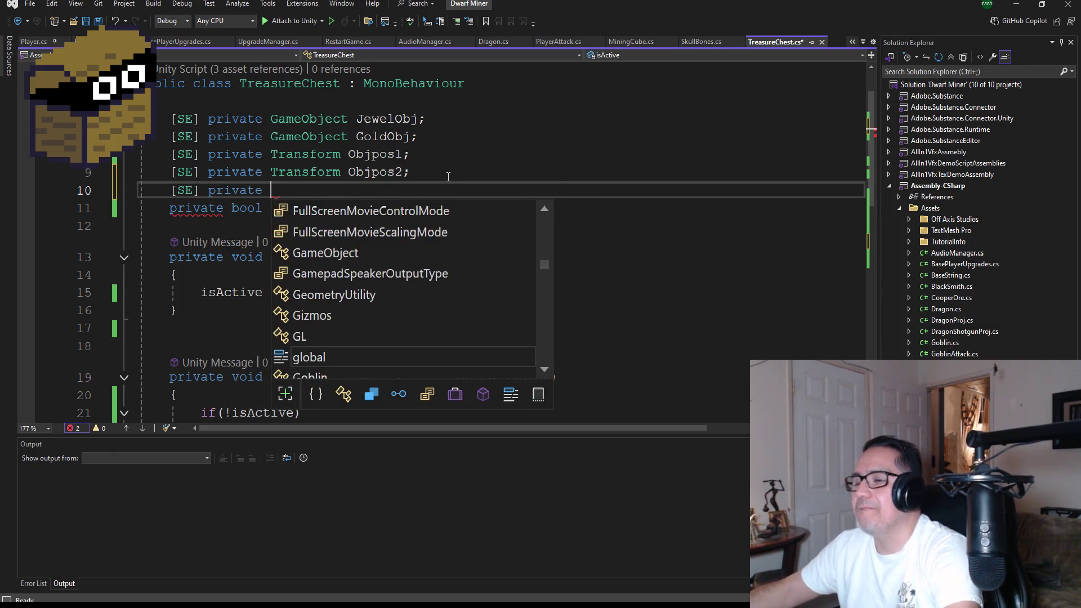
pyautogui.write('Aniamtor an')
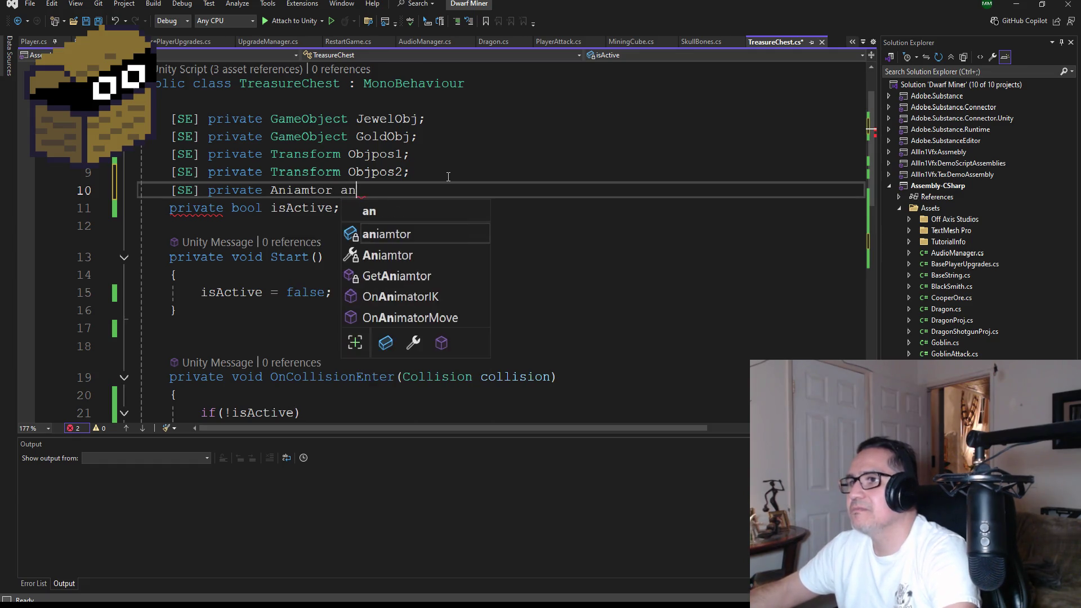
pyautogui.write('imator;')
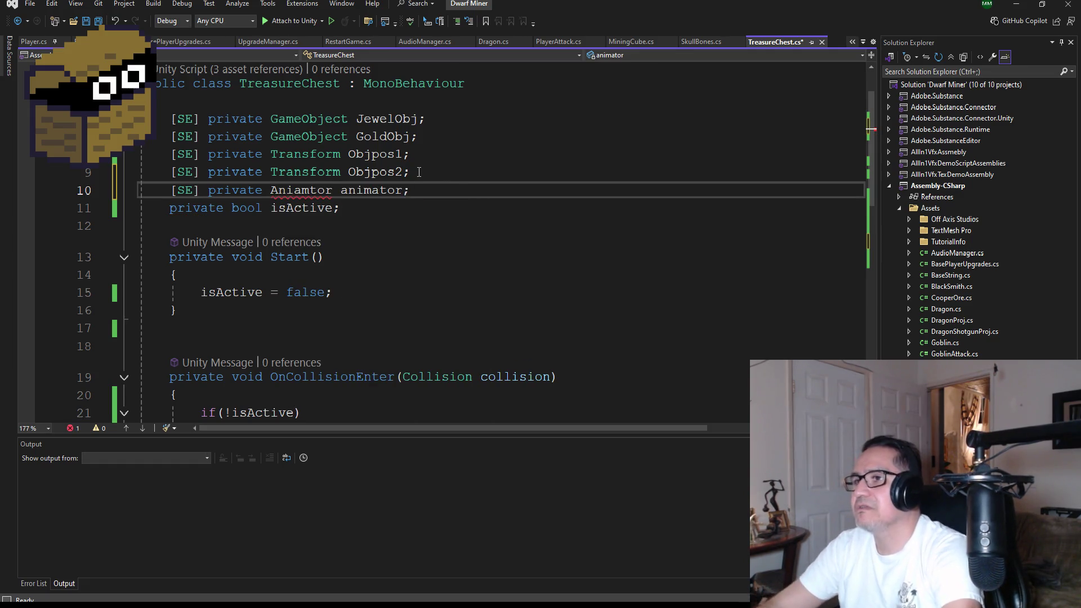
pyautogui.scroll(1, 304, 173)
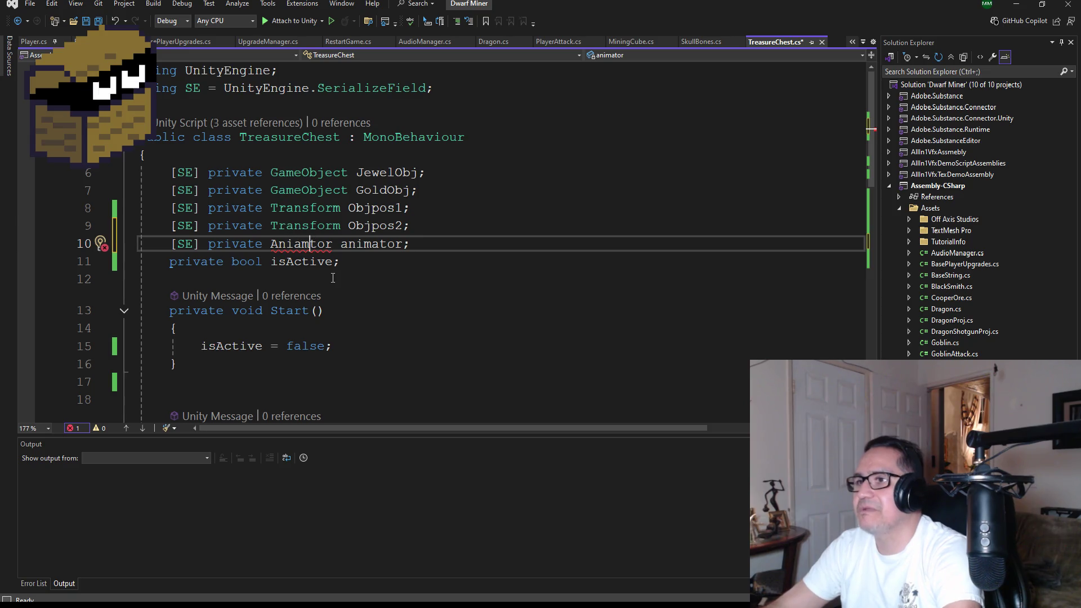
pyautogui.press('BackSpace')
pyautogui.press('BackSpace')
pyautogui.press('BackSpace')
pyautogui.write('ima')
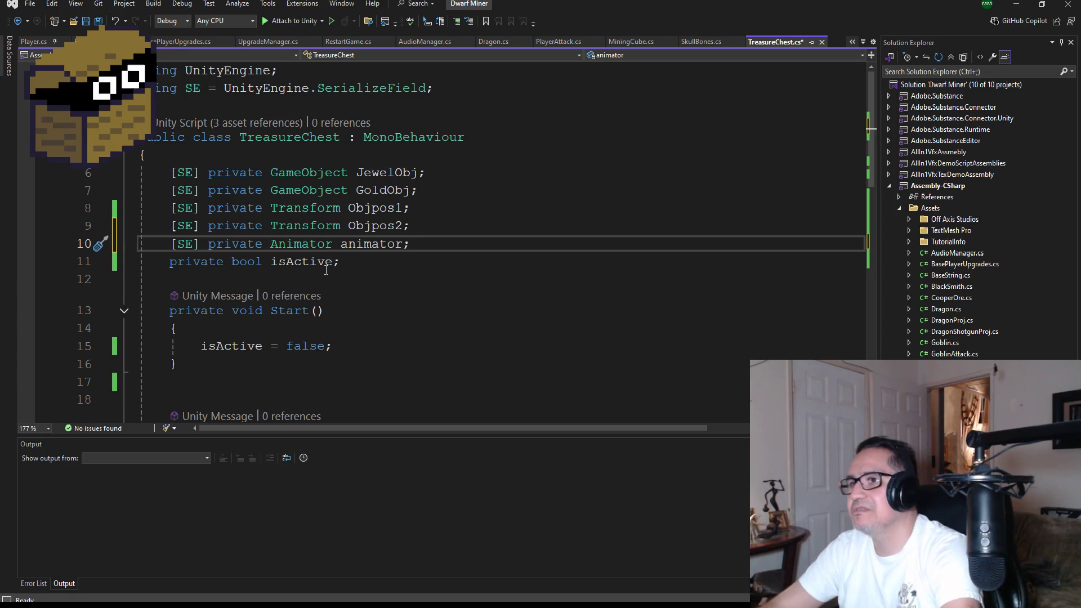
pyautogui.click(310, 244)
pyautogui.click(98, 22)
# Step: Add 'animator.Play("TreasureOpen");' after 'isActive = true;' and save the script
pyautogui.scroll(-5, 325, 299)
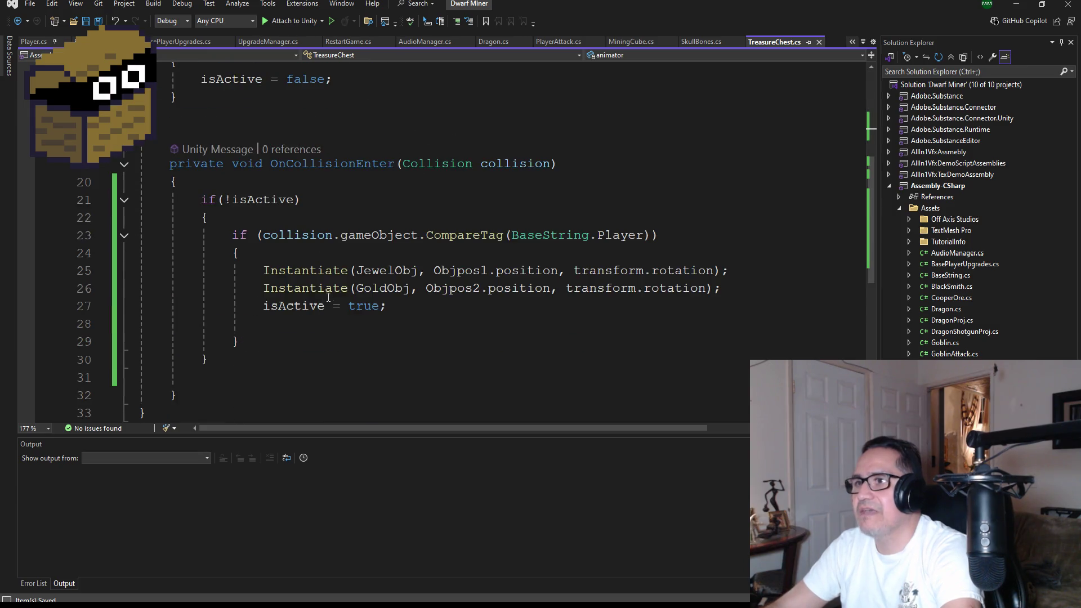
pyautogui.click(423, 302)
pyautogui.click(309, 330)
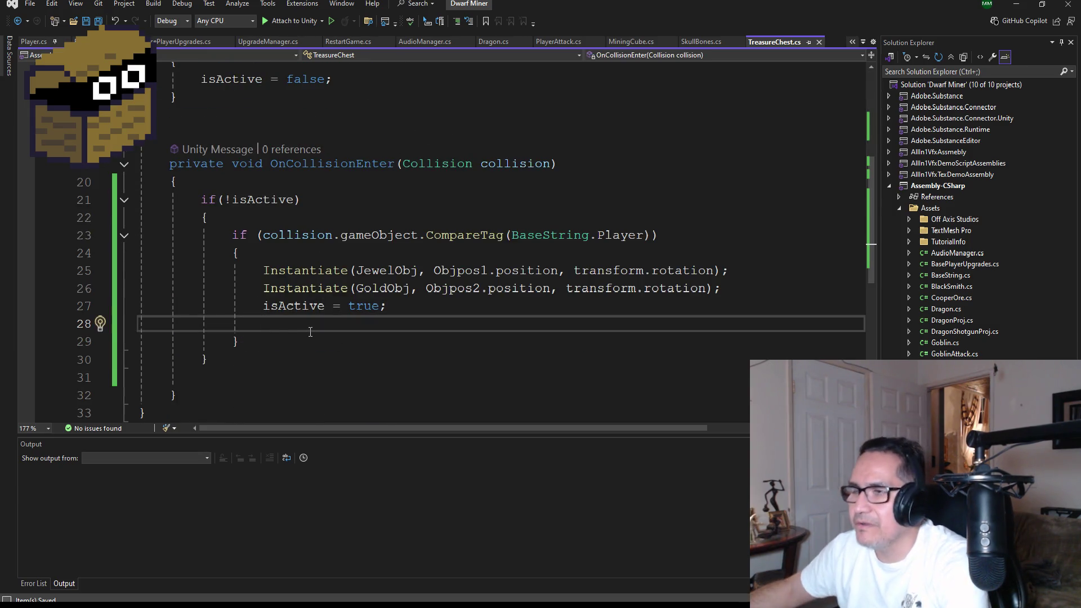
pyautogui.write('anim')
pyautogui.press('Tab')
pyautogui.write('.Pla')
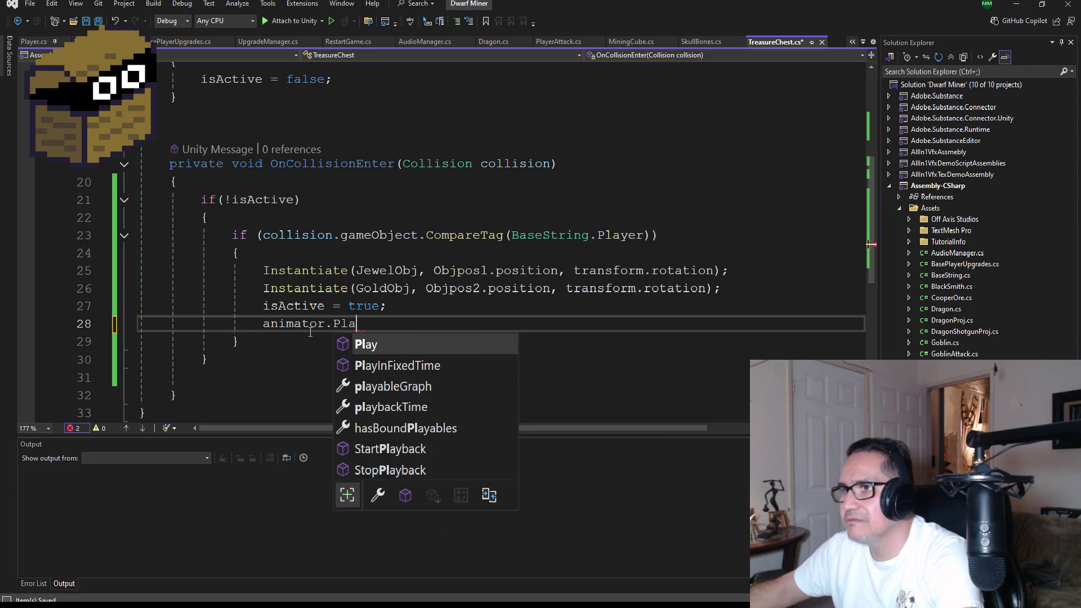
pyautogui.write('y("')
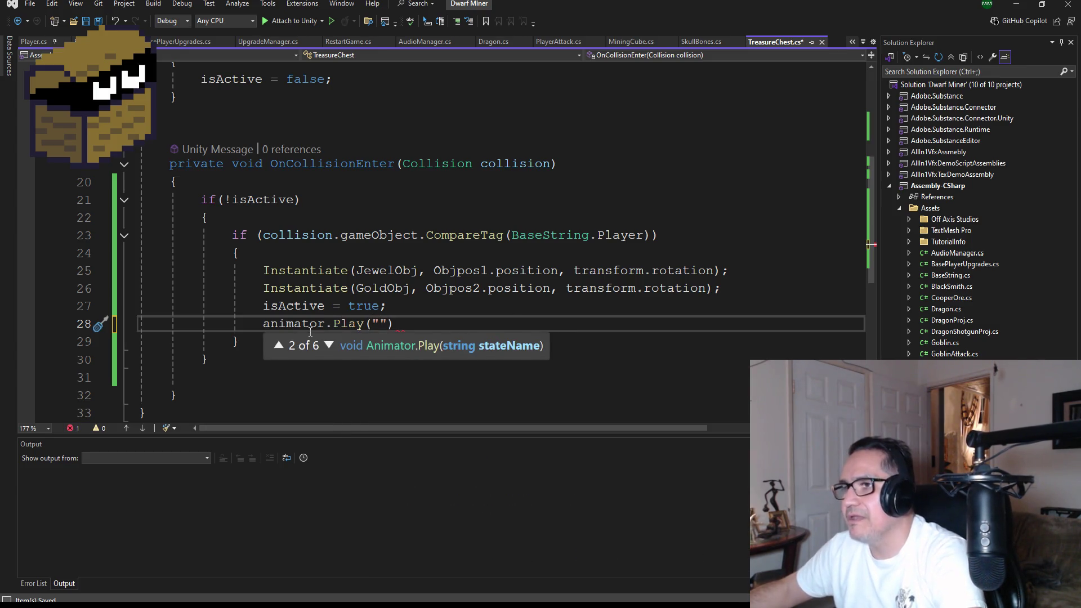
pyautogui.write('Treaus')
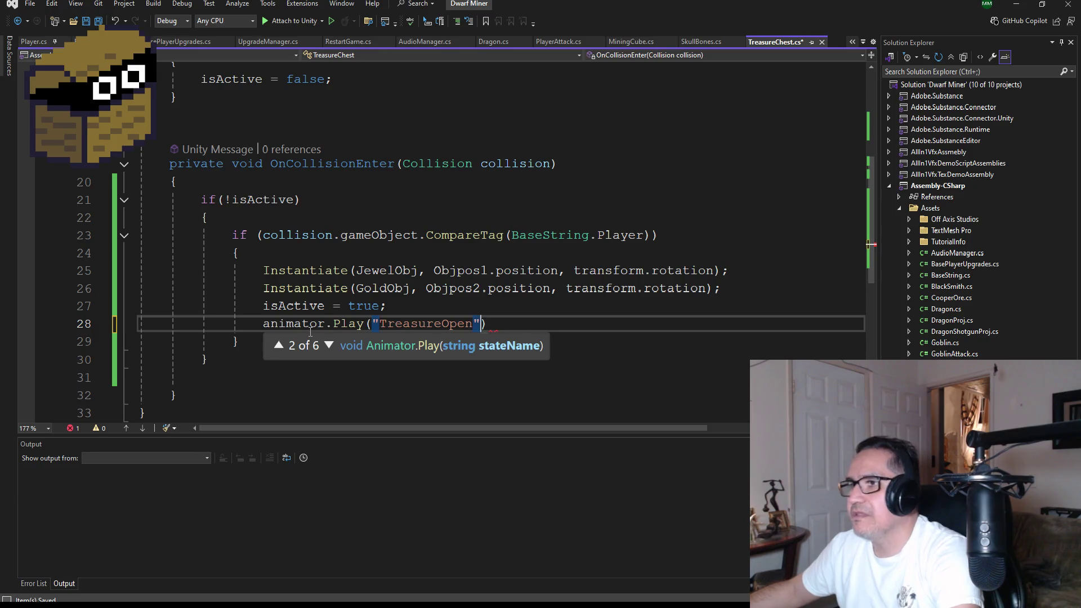
pyautogui.press('End')
pyautogui.write(';')
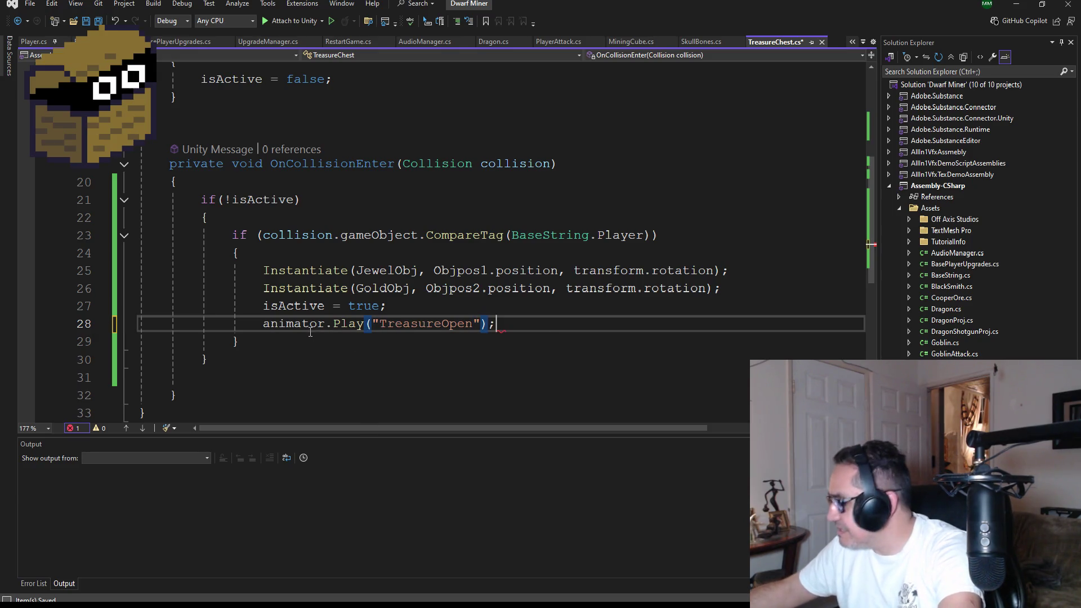
pyautogui.hotkey('ctrl', 's')
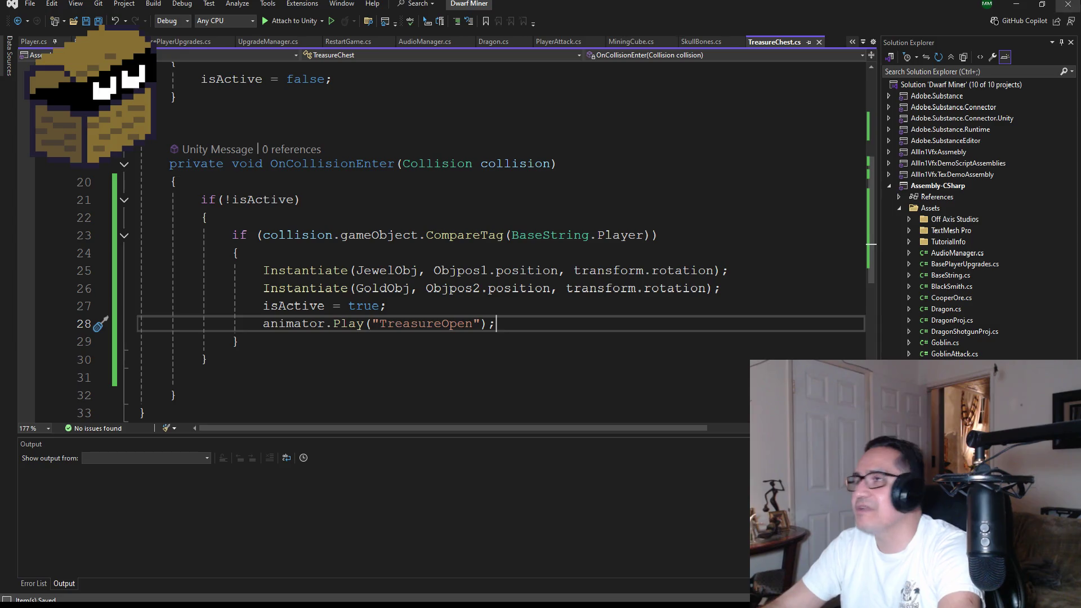
pyautogui.click(1015, 6)
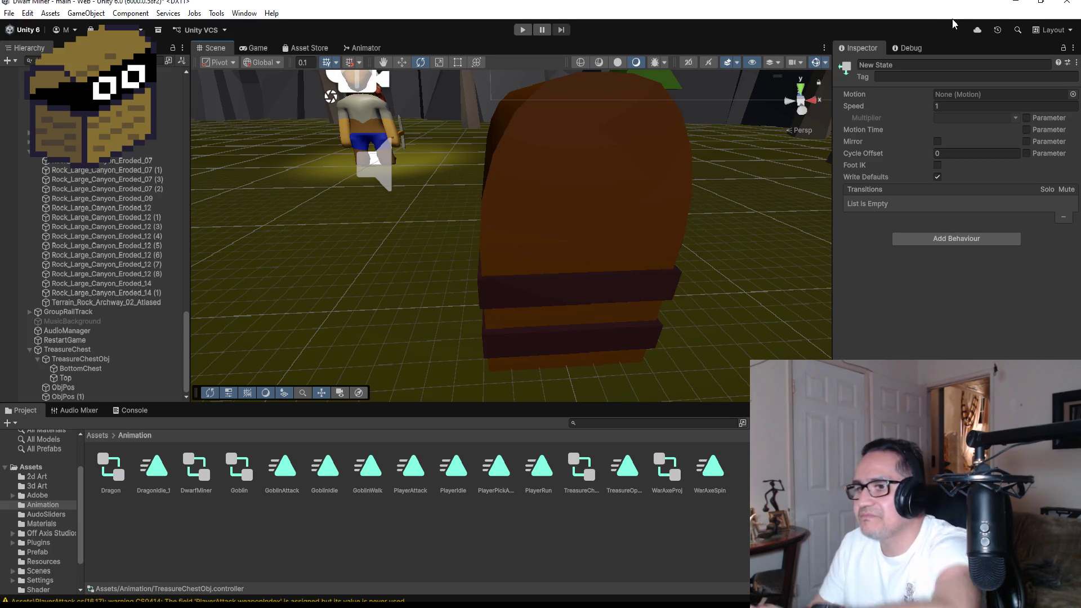
# Step: Assign TreasureChestObj's Animator to the Treasure Chest script's Animator slot
pyautogui.click(108, 438)
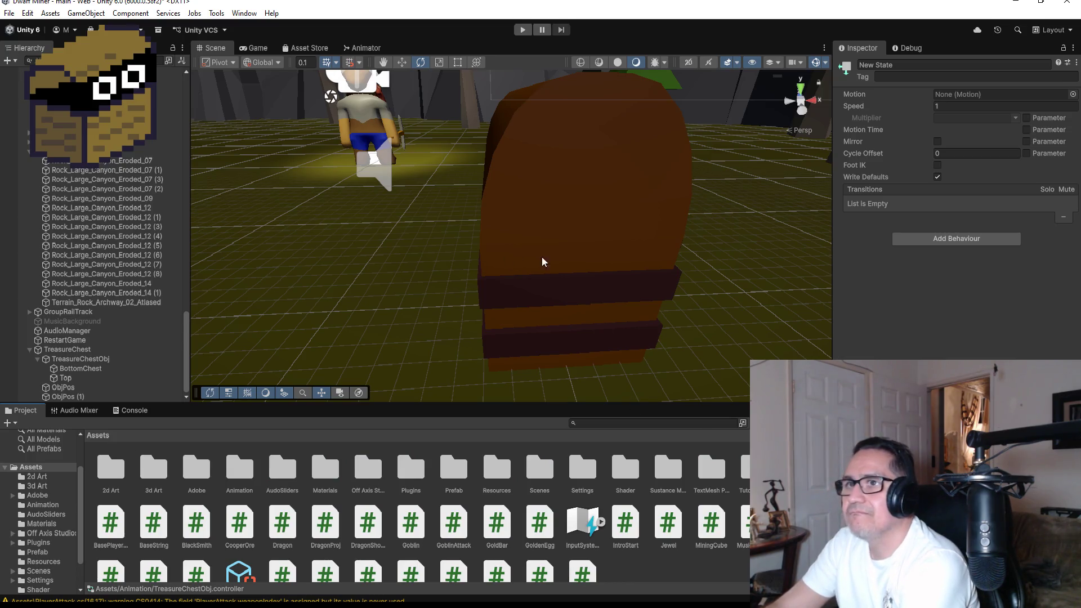
pyautogui.click(583, 294)
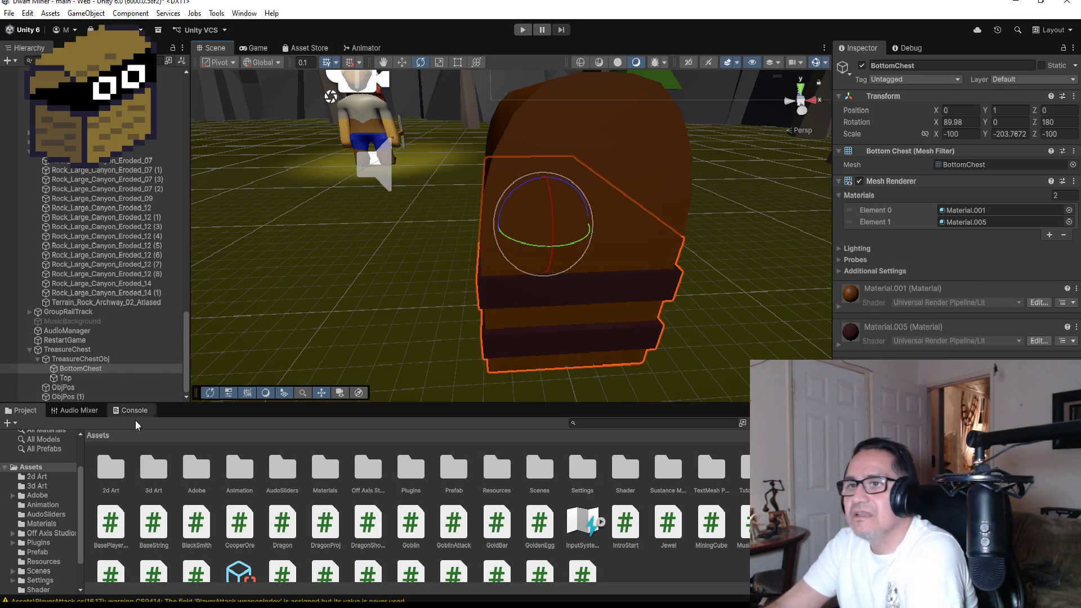
pyautogui.click(80, 358)
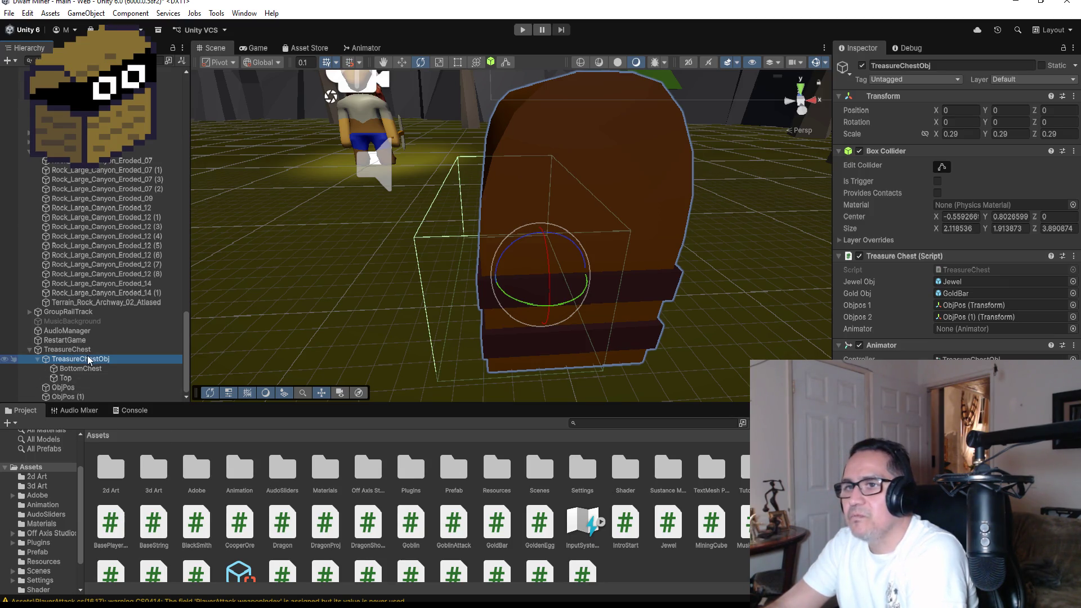
pyautogui.moveTo(84, 366); pyautogui.dragTo(742, 343)
pyautogui.moveTo(948, 322); pyautogui.dragTo(963, 330)
# Step: Move the Animator component up under Box Collider, save the scene and start Play mode
pyautogui.click(1074, 346)
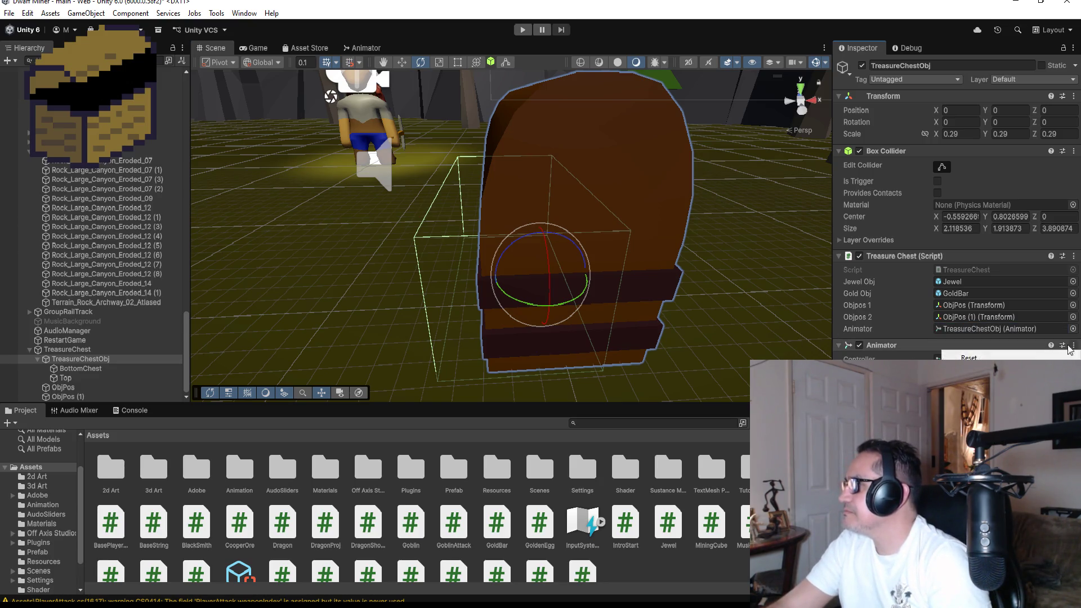
pyautogui.click(979, 382)
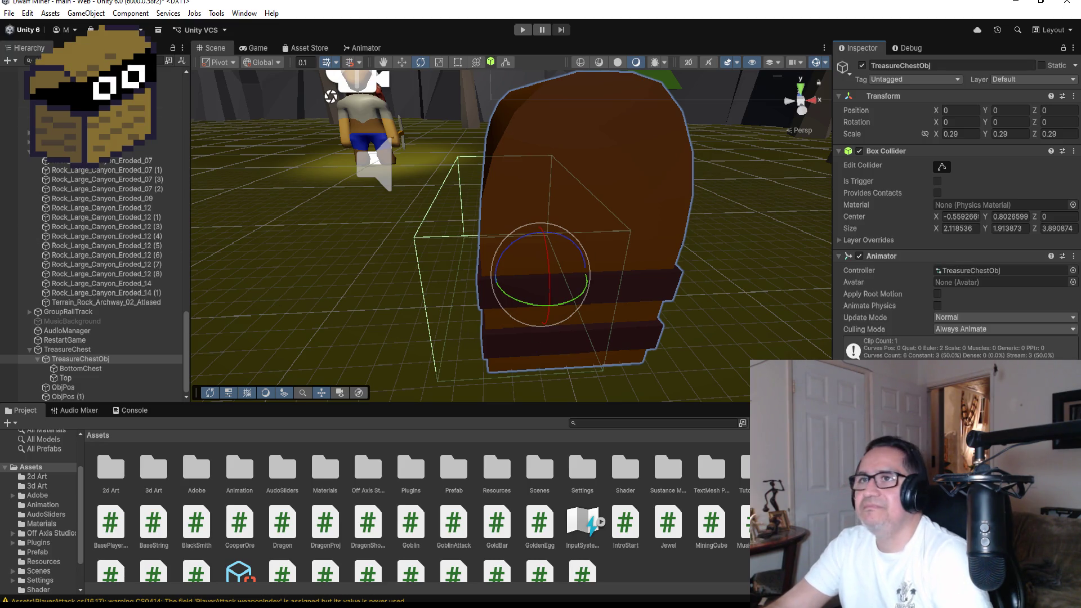
pyautogui.click(9, 13)
pyautogui.click(13, 71)
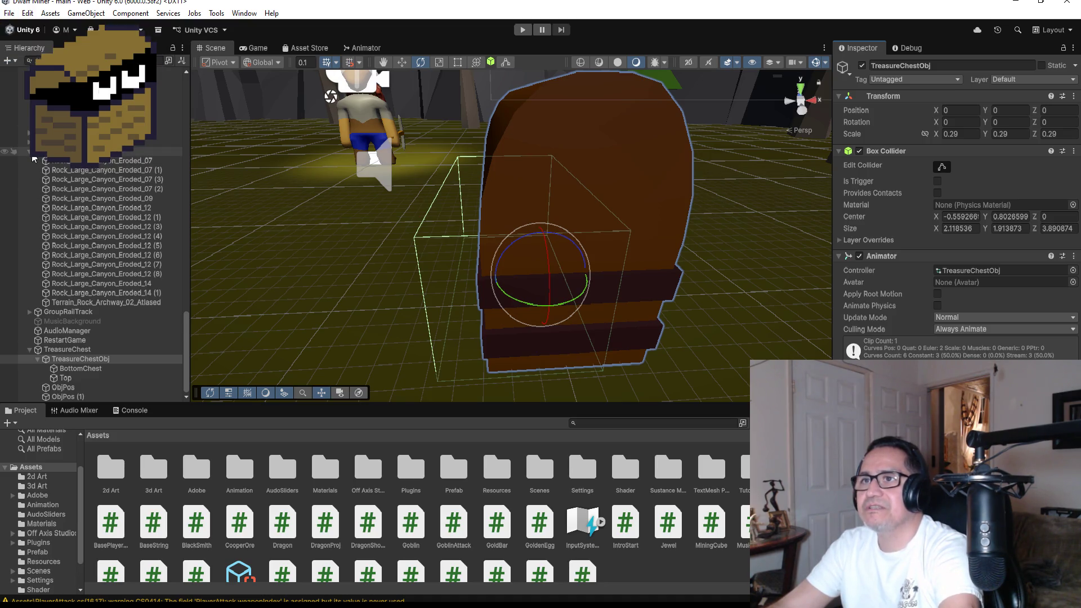
pyautogui.click(522, 30)
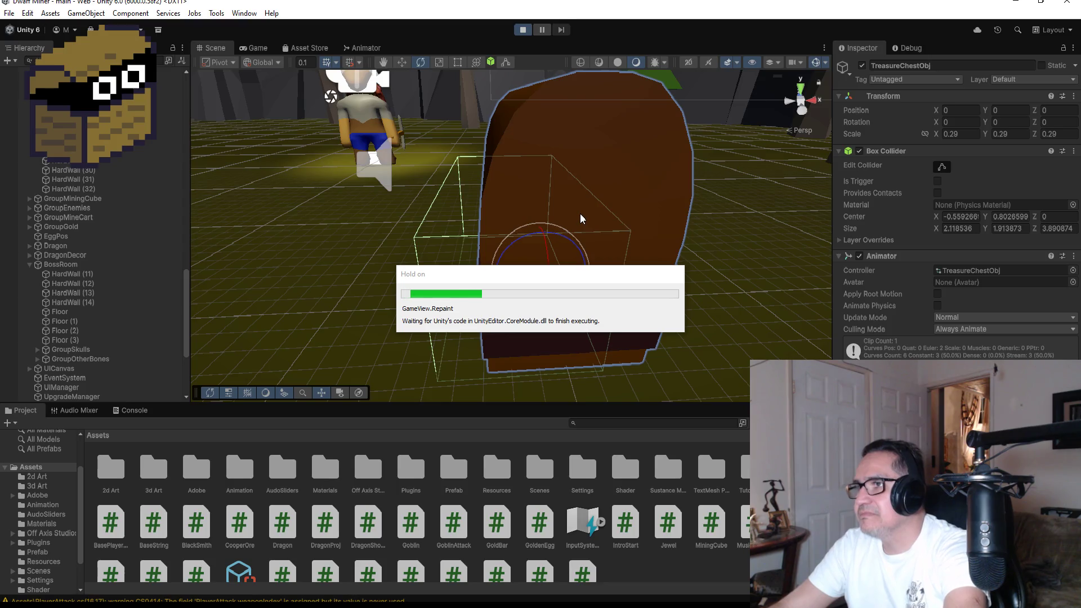
# Step: Walk the player up to the chest so its lid opens, then back off to see the gem and gold bar
pyautogui.press('Escape')
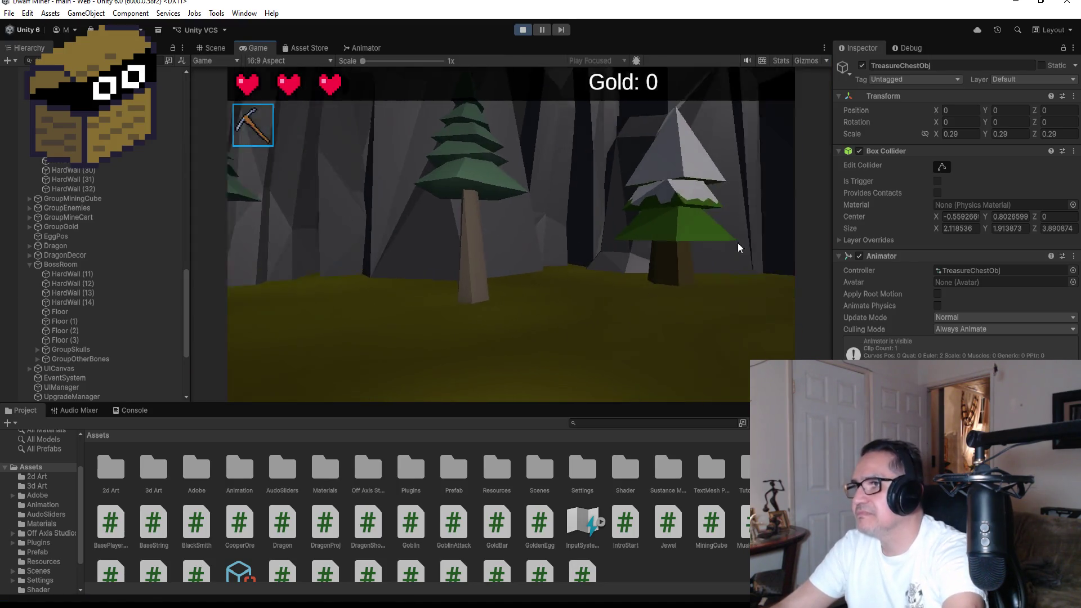
pyautogui.press('w')
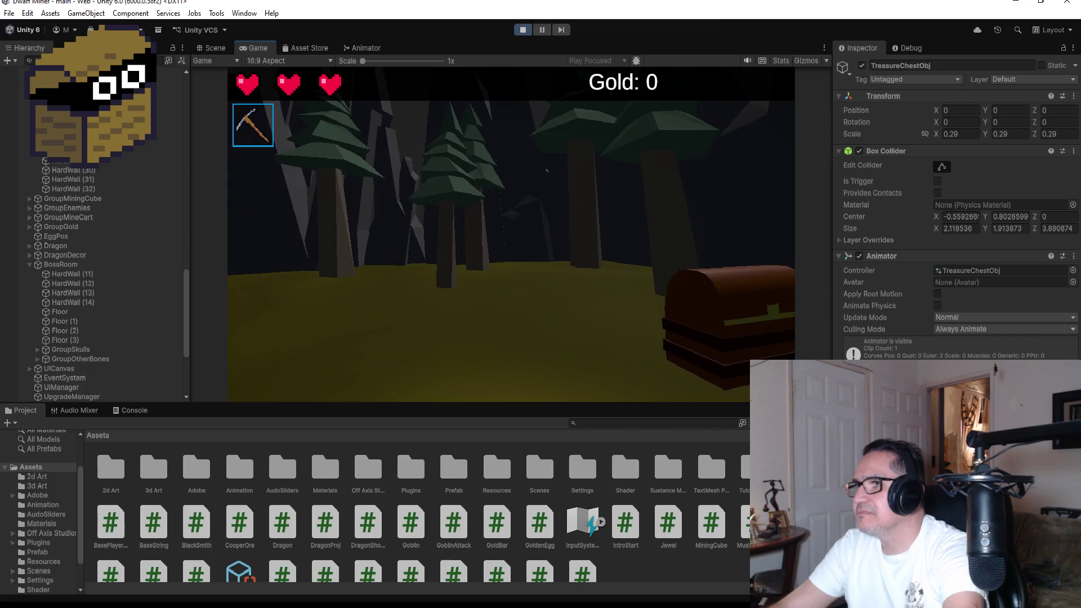
pyautogui.press('w')
pyautogui.press('e')
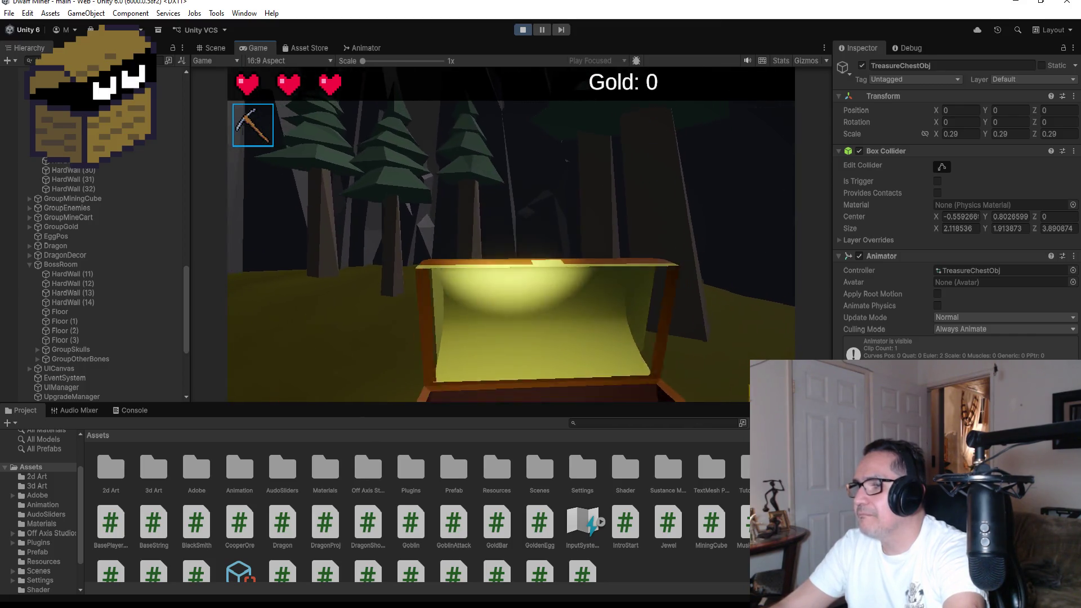
pyautogui.press('s')
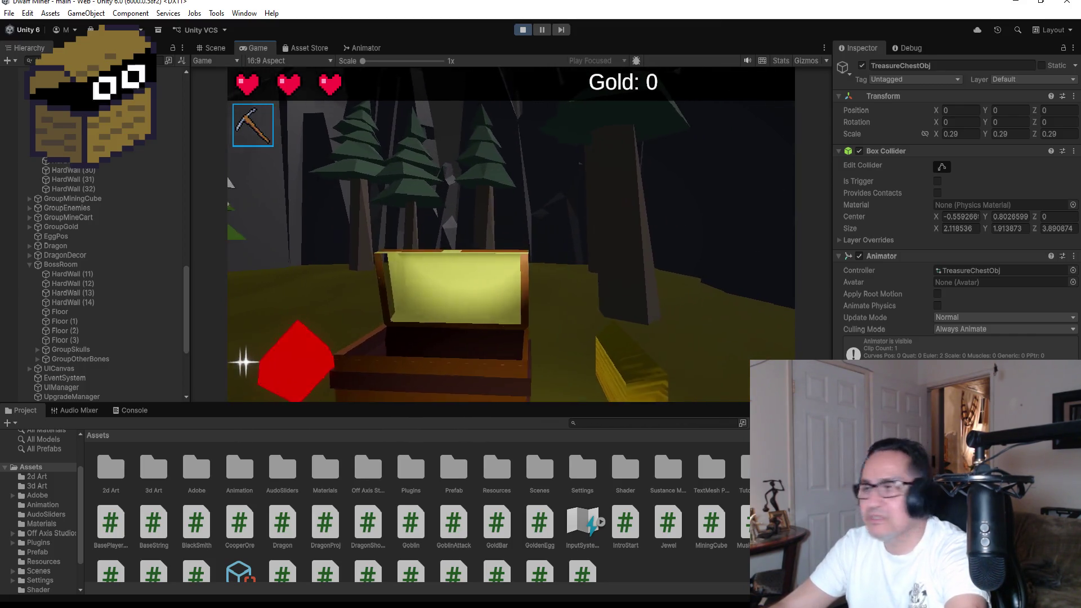
pyautogui.press('w')
pyautogui.press('s')
pyautogui.press('d')
# Step: Collect the gold bar for 5 gold, return to the chest, then stop the game
pyautogui.press('a')
pyautogui.press('d')
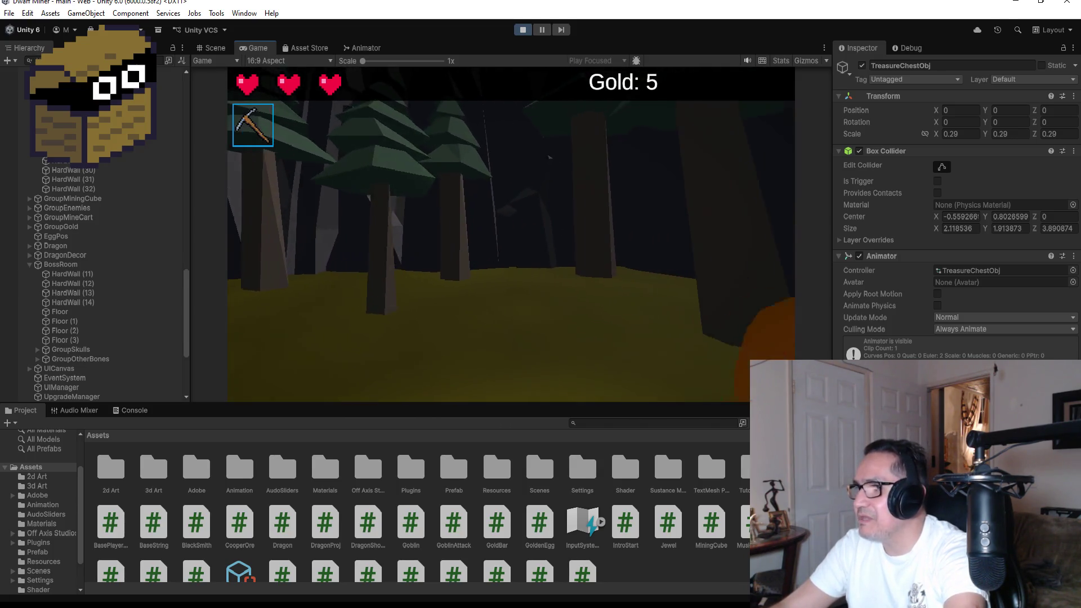
pyautogui.press('a')
pyautogui.press('w')
pyautogui.press('s')
pyautogui.press('Escape')
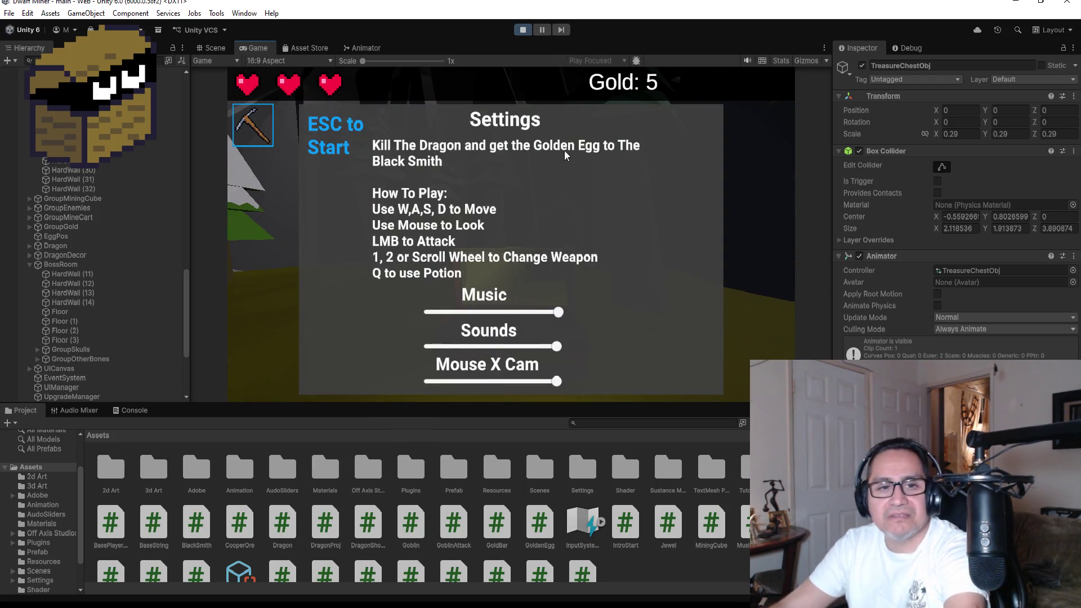
pyautogui.click(523, 30)
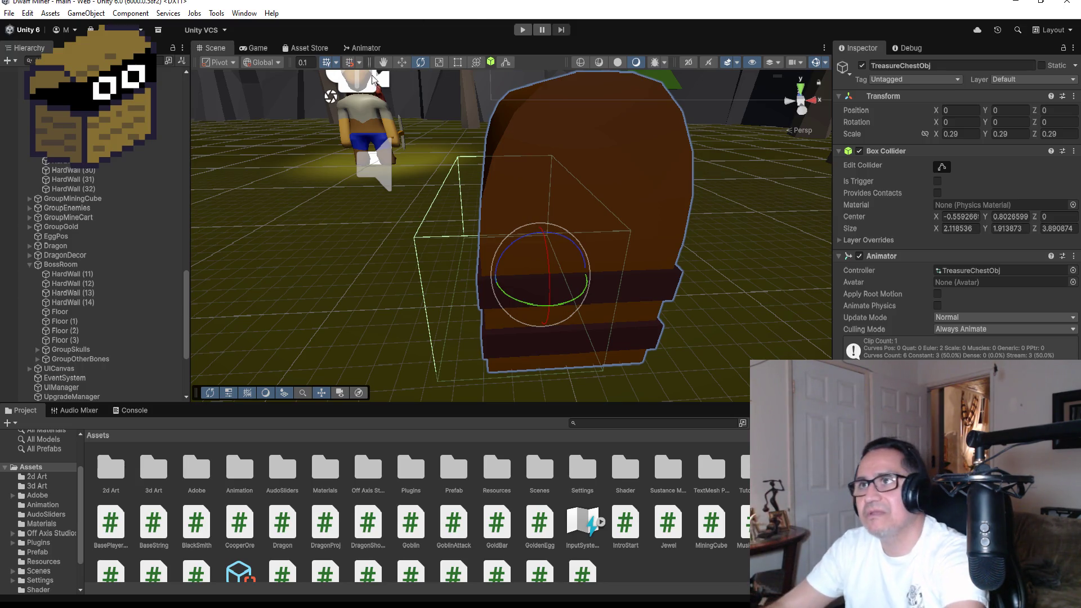
# Step: Save the scene and orbit the Scene view round to the chest's front
pyautogui.click(9, 13)
pyautogui.press('Escape')
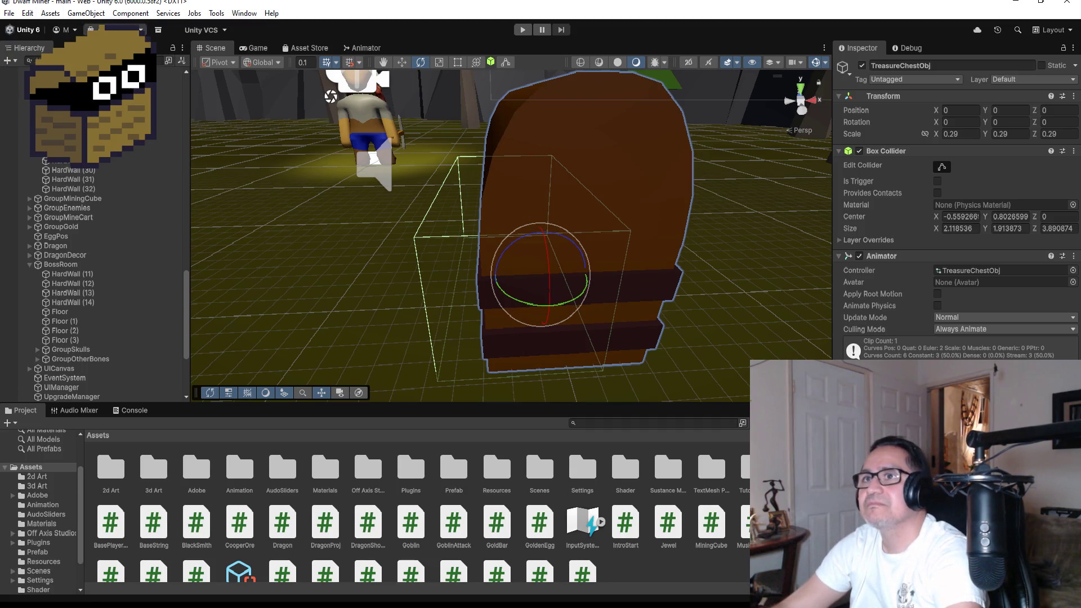
pyautogui.click(10, 13)
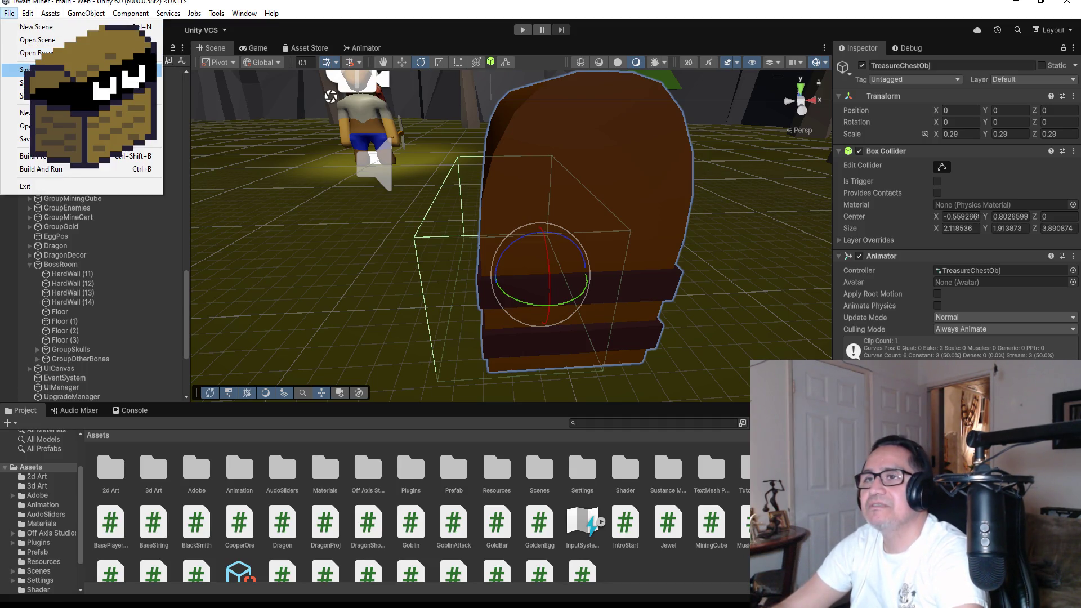
pyautogui.click(20, 68)
pyautogui.moveTo(717, 401)
pyautogui.mouseDown()
pyautogui.moveTo(664, 326)
pyautogui.moveTo(612, 307)
pyautogui.moveTo(591, 281)
pyautogui.moveTo(780, 256)
pyautogui.moveTo(687, 259)
pyautogui.mouseUp()
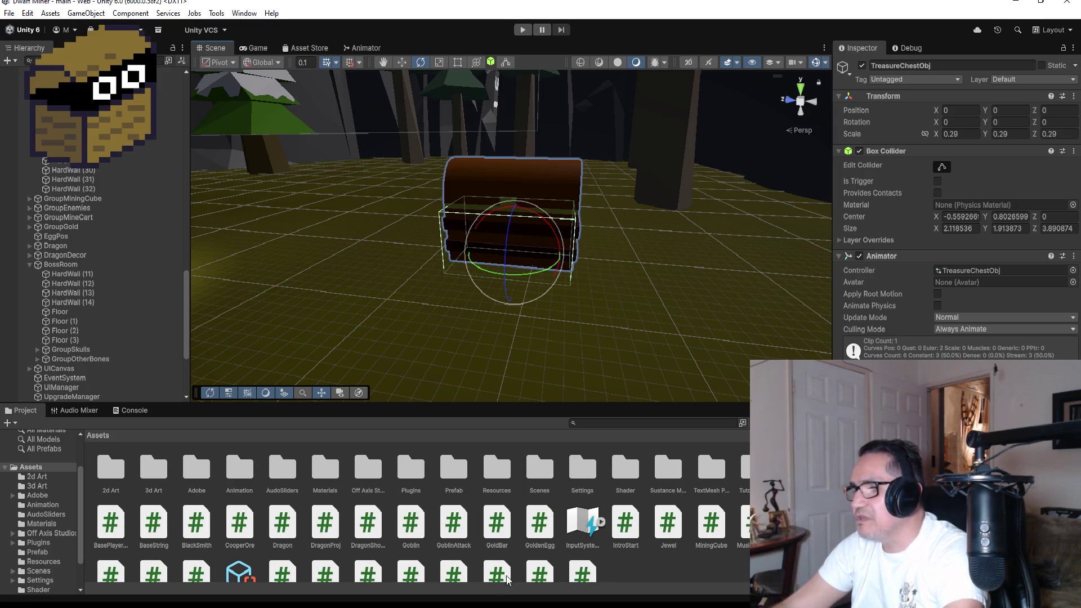
pyautogui.hotkey('alt', 'Tab')
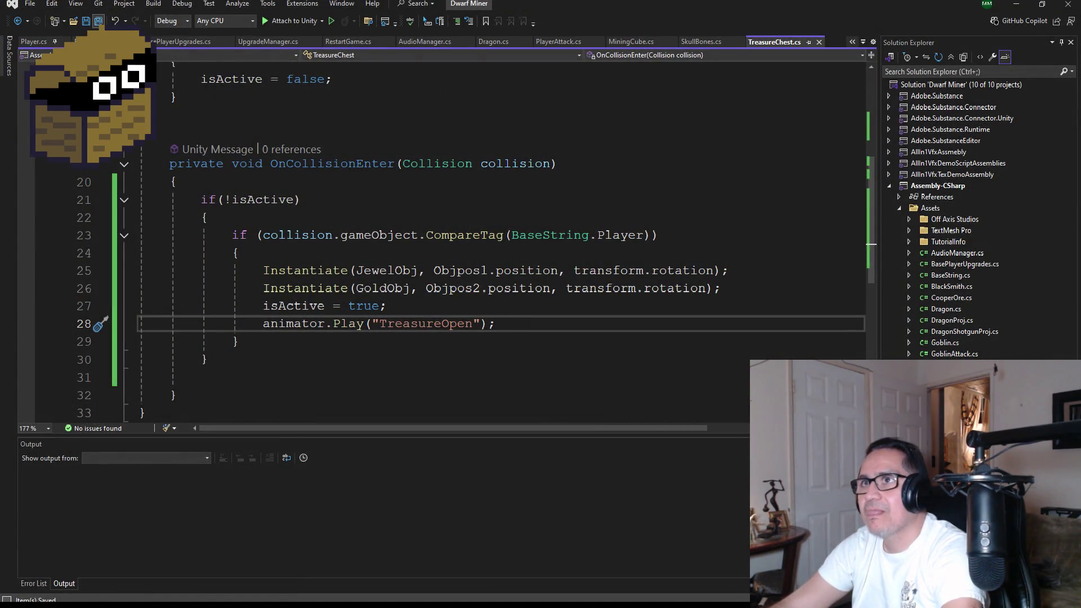
# Step: Highlight GoldBar.cs's coin pickup and sound lines (16–17), then bring up Jewel.cs
pyautogui.scroll(3, 480, 227)
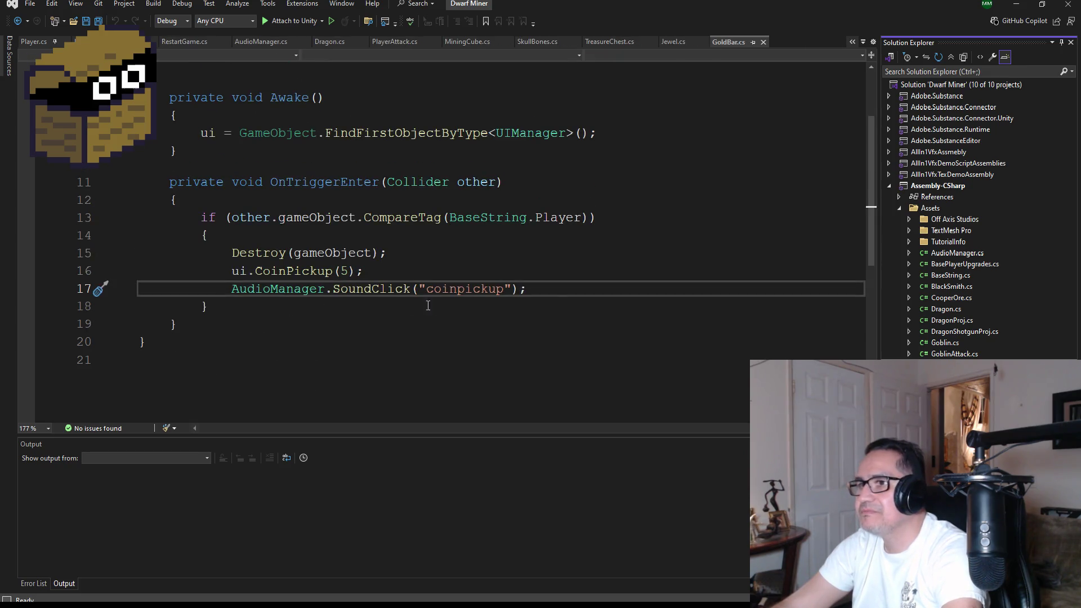
pyautogui.moveTo(554, 289); pyautogui.dragTo(234, 273)
pyautogui.moveTo(527, 288)
pyautogui.mouseDown()
pyautogui.moveTo(225, 289)
pyautogui.moveTo(131, 273)
pyautogui.moveTo(230, 291)
pyautogui.mouseUp()
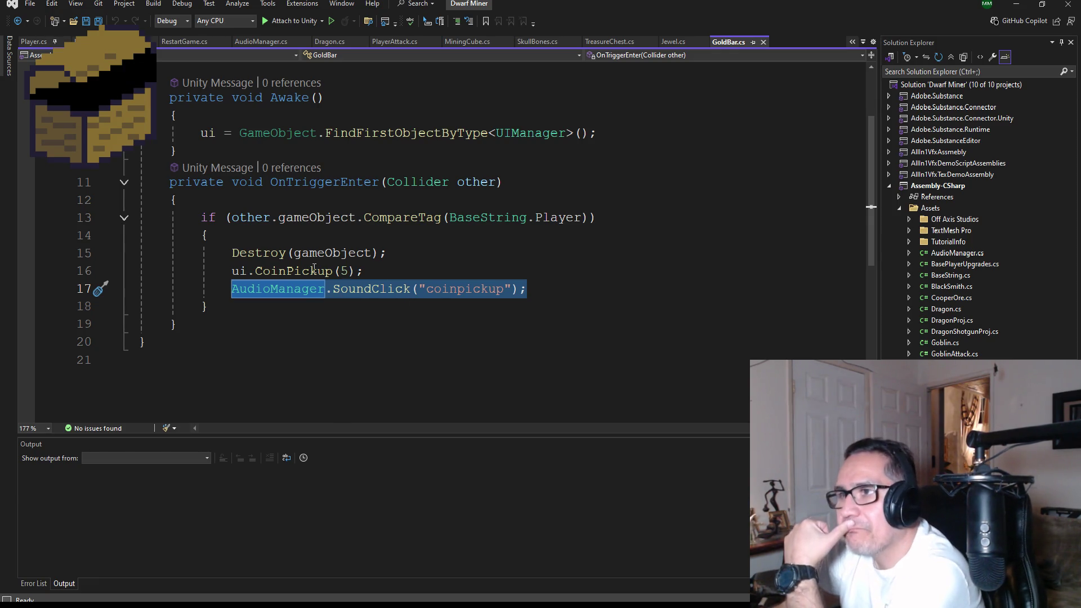
pyautogui.moveTo(297, 263)
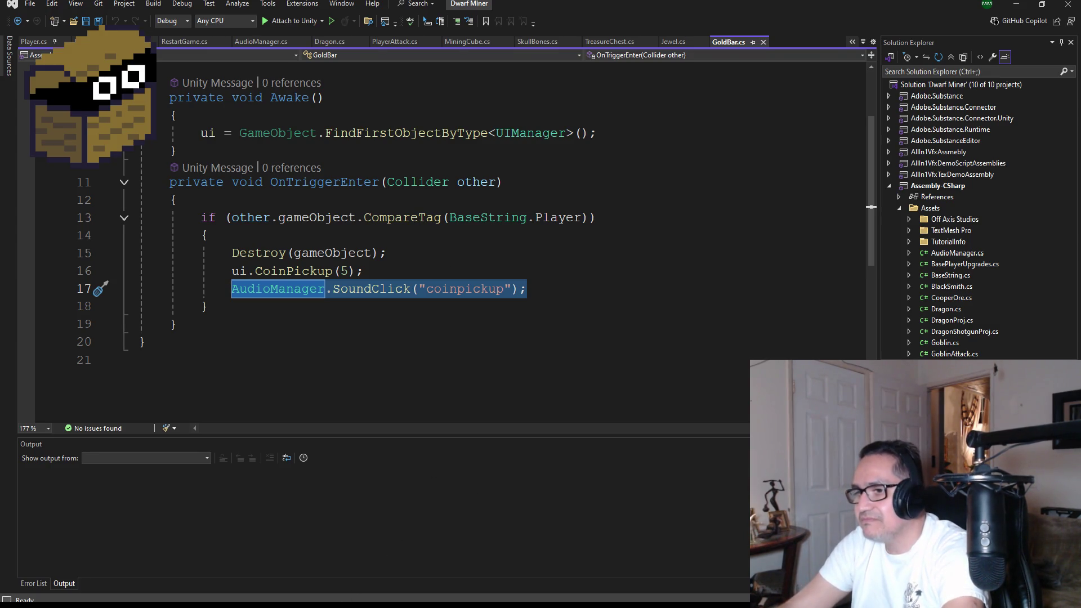
pyautogui.hotkey('alt', 'Tab')
pyautogui.hotkey('alt', 'Tab')
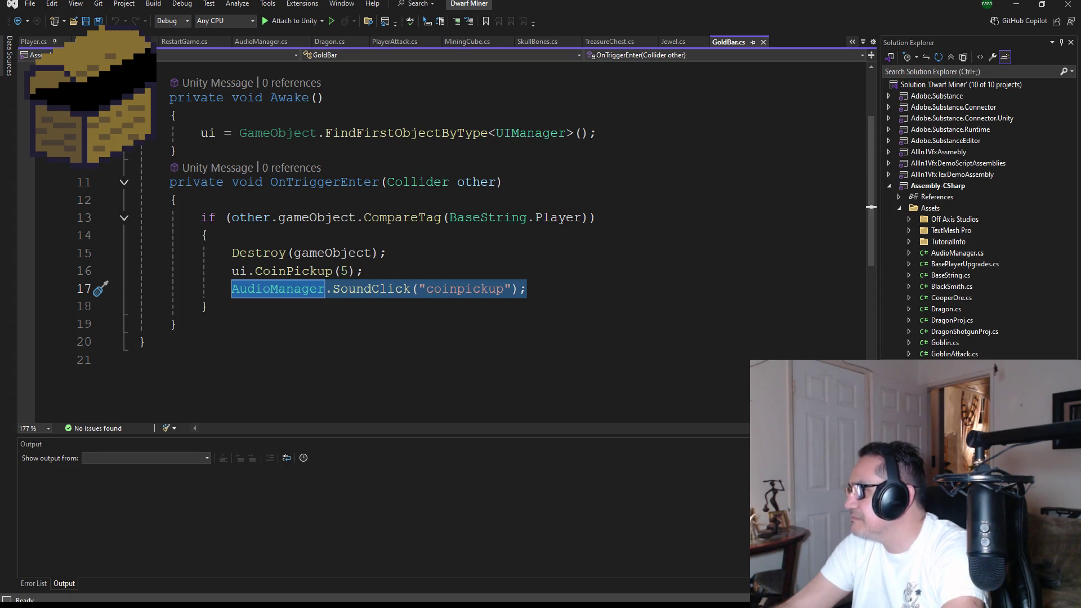
pyautogui.hotkey('ctrl', 'Tab')
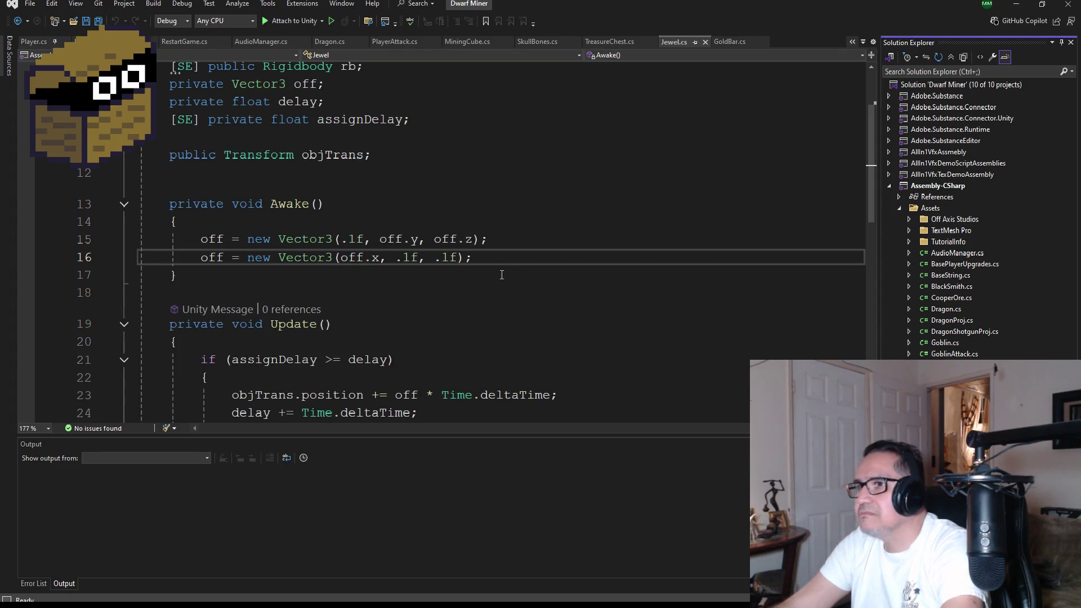
# Step: Delete every field and method inside the Jewel class, leaving an empty body
pyautogui.click(505, 270)
pyautogui.scroll(-2, 504, 304)
pyautogui.click(455, 311)
pyautogui.scroll(-3, 454, 312)
pyautogui.scroll(7, 488, 340)
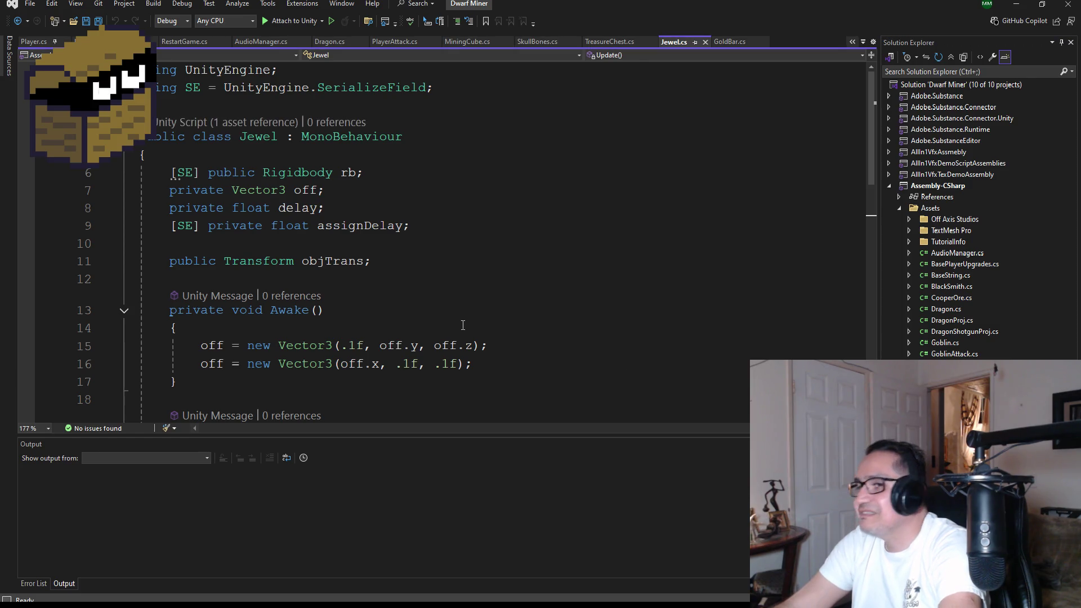
pyautogui.scroll(-2, 430, 361)
pyautogui.scroll(-2, 433, 361)
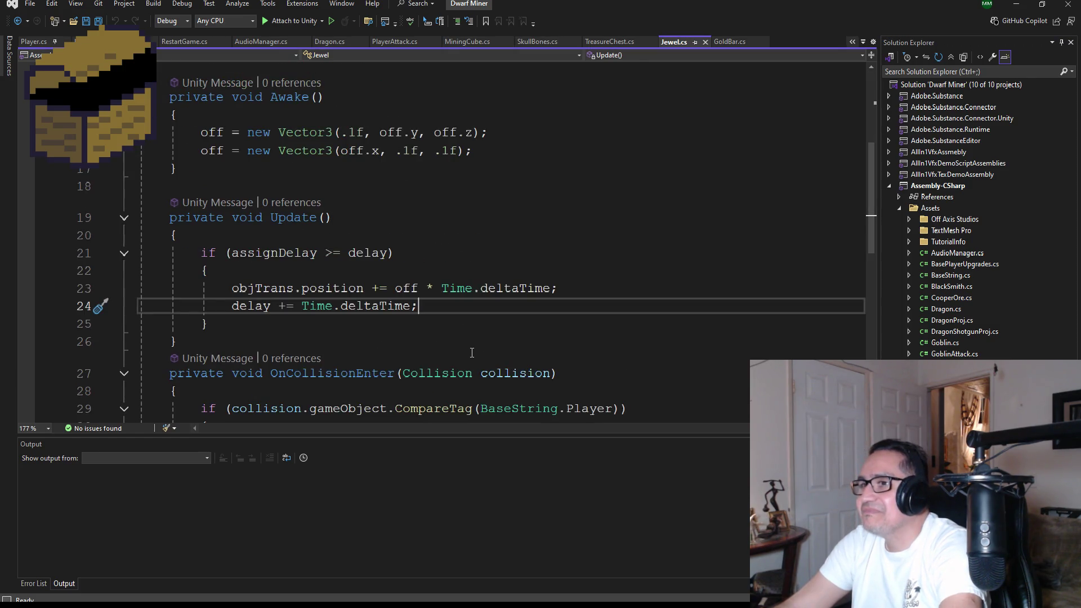
pyautogui.scroll(4, 473, 354)
pyautogui.scroll(-3, 475, 360)
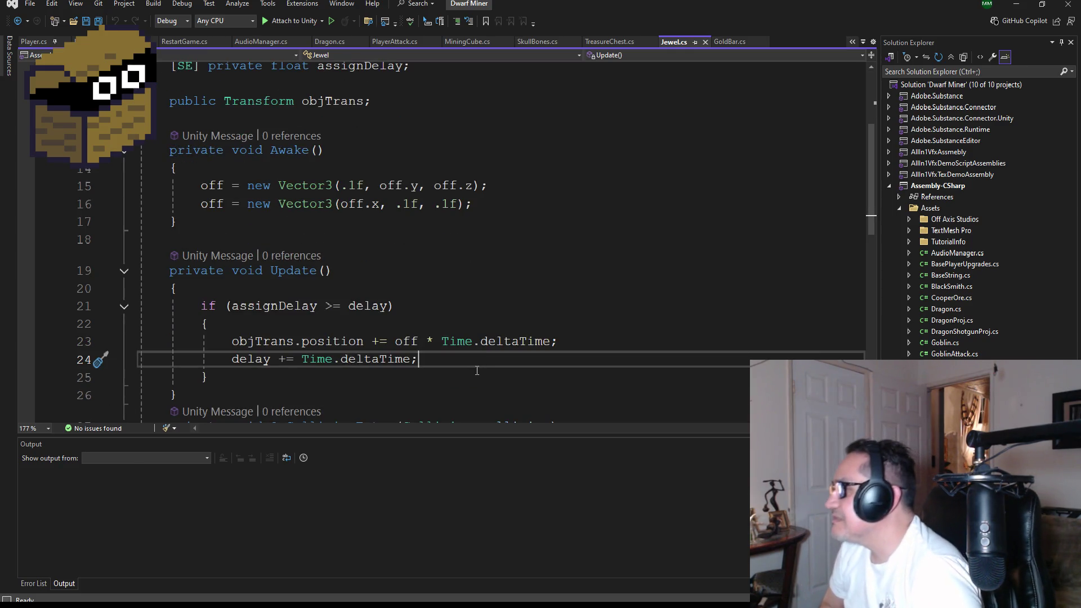
pyautogui.scroll(-5, 463, 297)
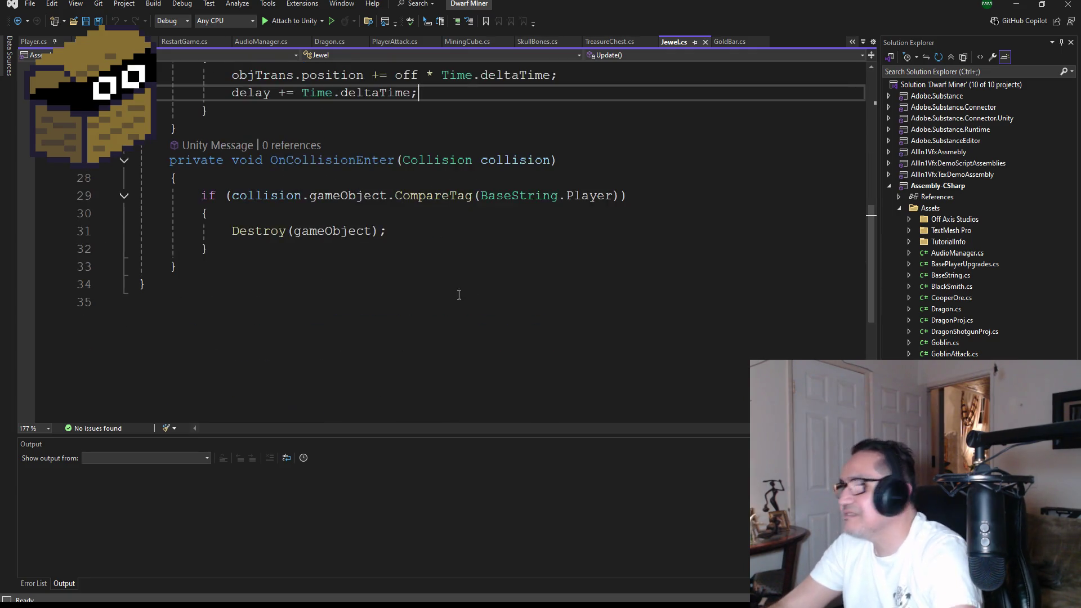
pyautogui.moveTo(221, 269)
pyautogui.mouseDown()
pyautogui.moveTo(141, 265)
pyautogui.moveTo(169, 177)
pyautogui.moveTo(201, 186)
pyautogui.moveTo(120, 180)
pyautogui.mouseUp()
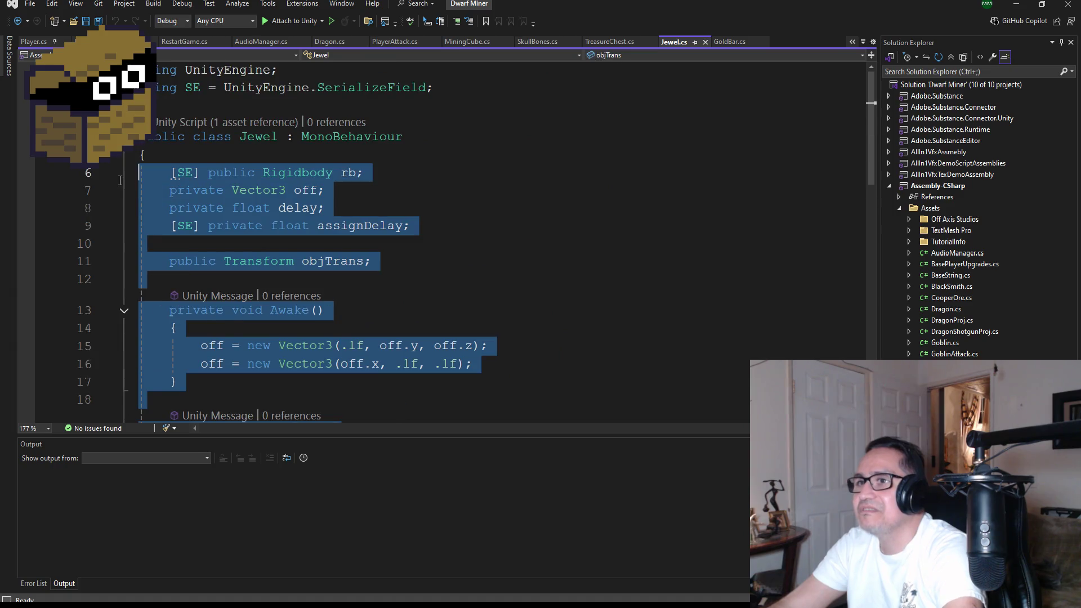
pyautogui.press('Delete')
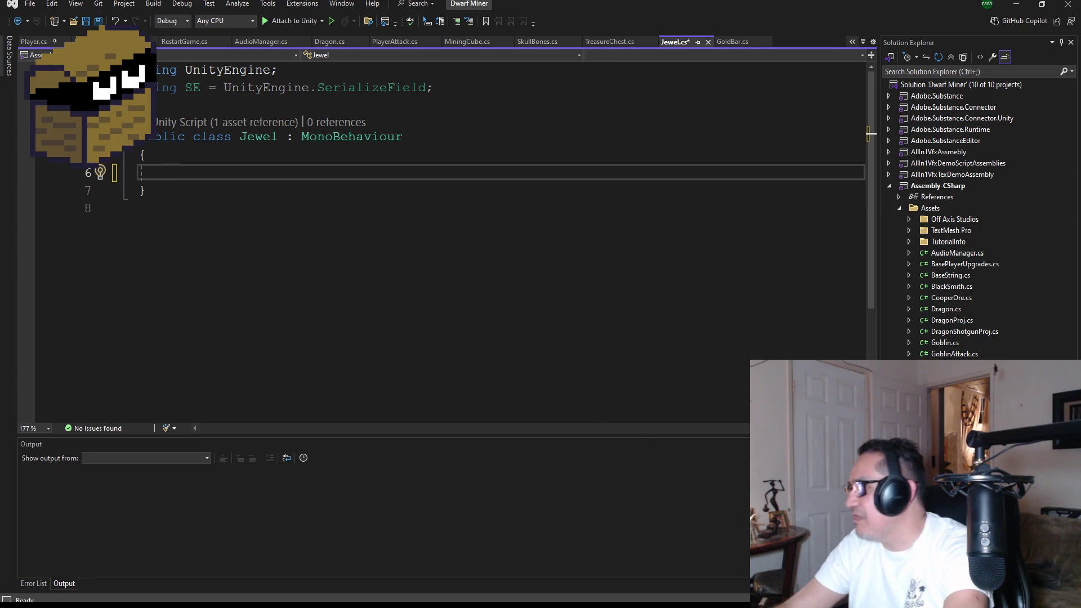
pyautogui.hotkey('ctrl', 'alt', 'l')
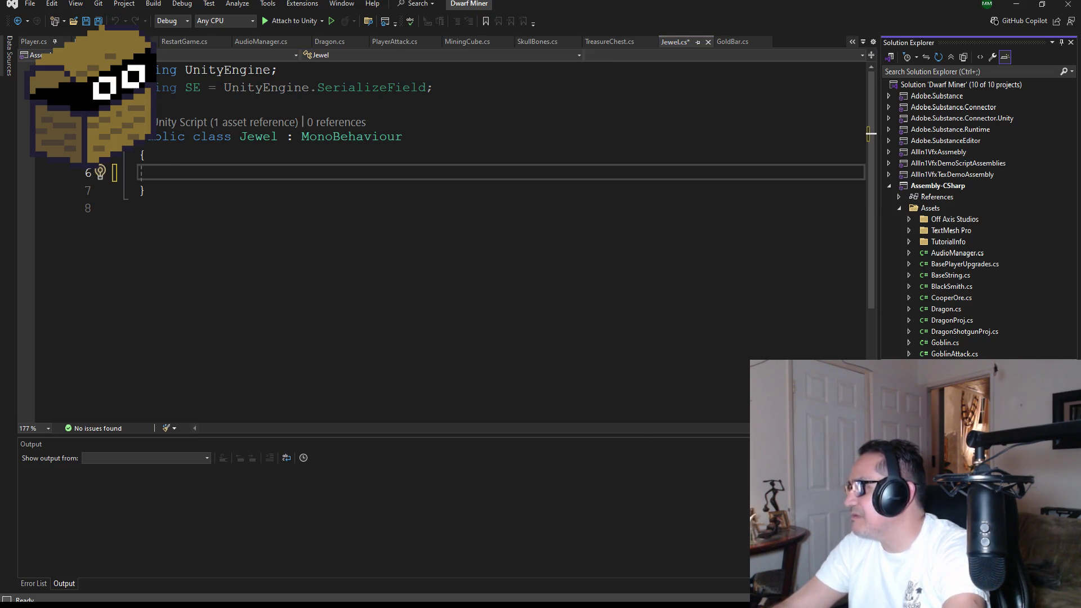
# Step: Select GoldBar's Awake and OnTriggerEnter methods
pyautogui.hotkey('ctrl', 'Tab')
pyautogui.click(292, 311)
pyautogui.moveTo(261, 324)
pyautogui.mouseDown()
pyautogui.moveTo(175, 200)
pyautogui.moveTo(139, 204)
pyautogui.mouseUp()
pyautogui.hotkey('ctrl', 'c')
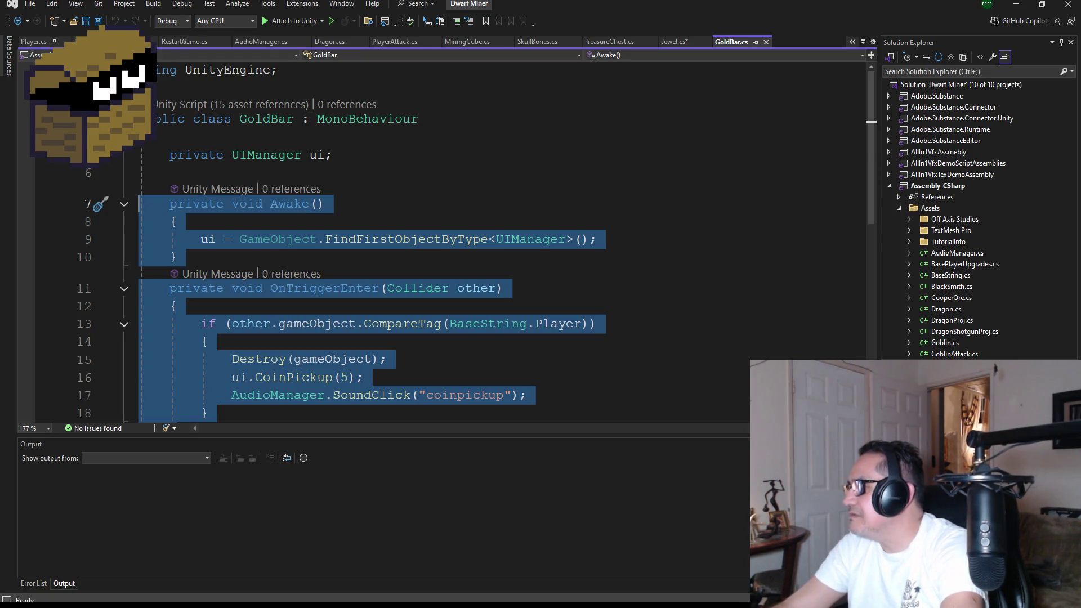
# Step: Paste the GoldBar methods into Jewel.cs and delete the pasted Awake method
pyautogui.click(216, 219)
pyautogui.hotkey('ctrl', 'Tab')
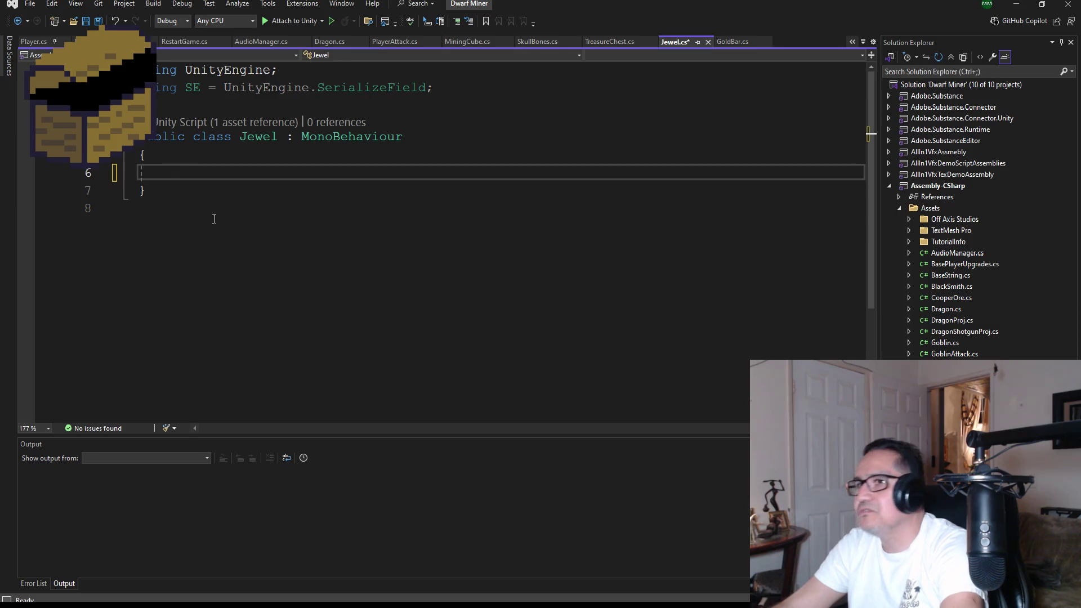
pyautogui.hotkey('ctrl', 'v')
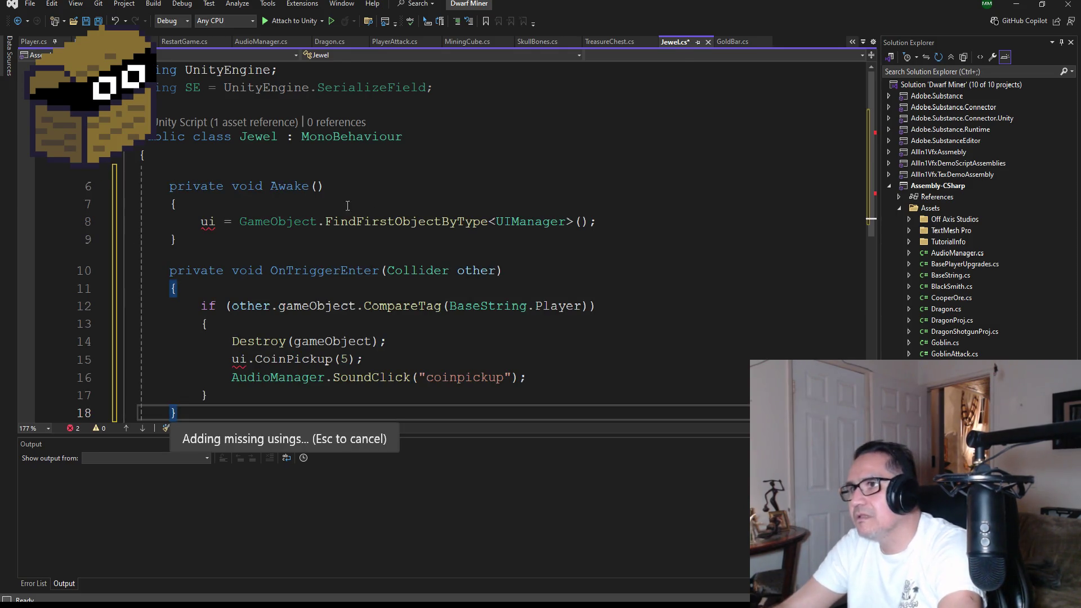
pyautogui.moveTo(230, 251); pyautogui.dragTo(92, 180)
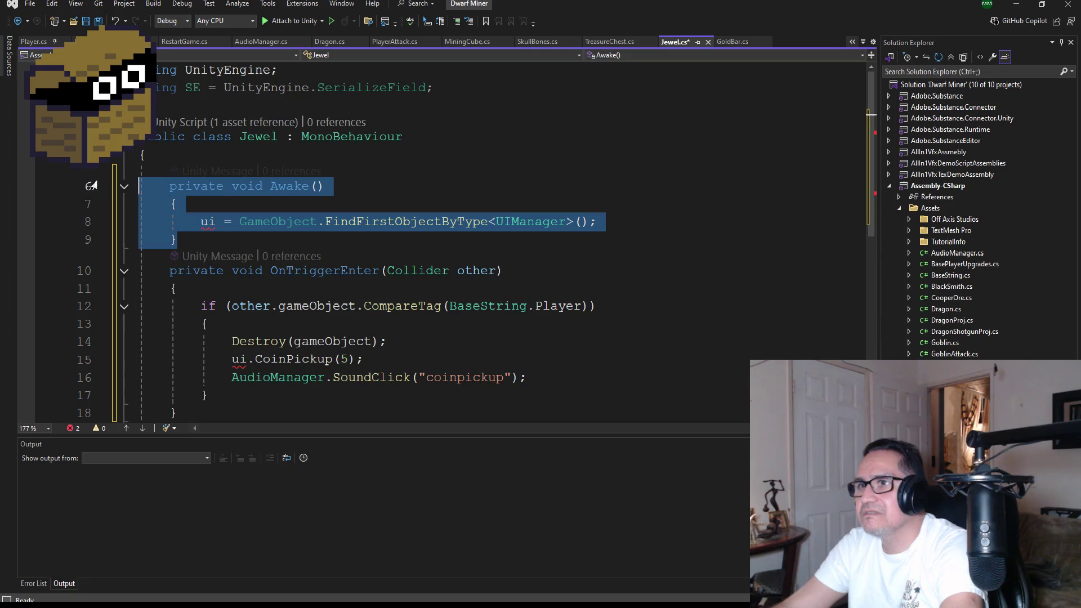
pyautogui.press('Delete')
pyautogui.press('BackSpace')
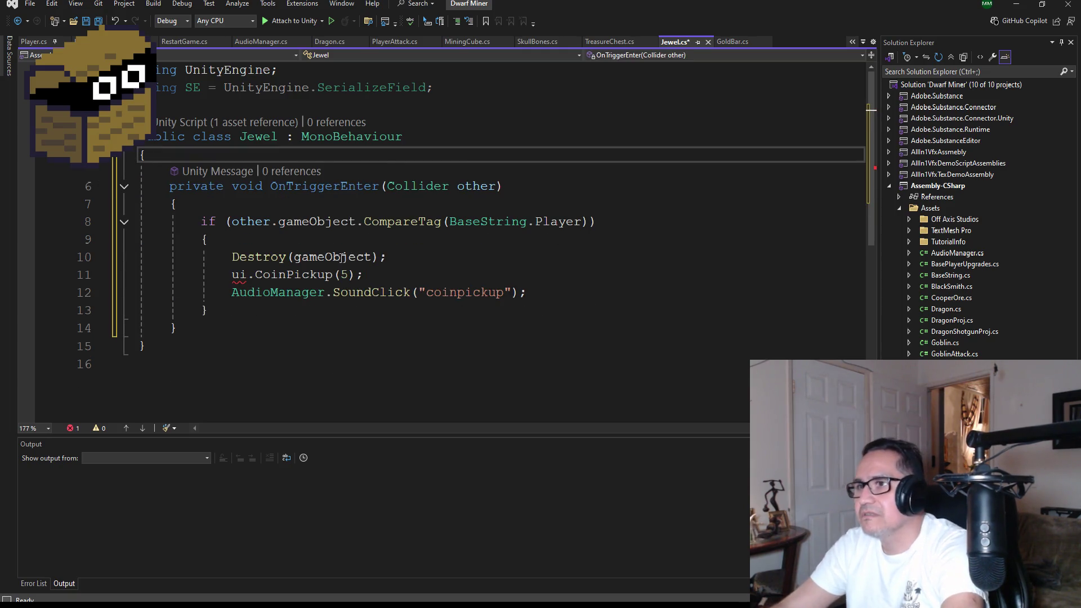
# Step: Remove the ui.CoinPickup line from Jewel's OnTriggerEnter and save the script
pyautogui.moveTo(388, 273)
pyautogui.mouseDown()
pyautogui.moveTo(115, 257)
pyautogui.moveTo(112, 275)
pyautogui.mouseUp()
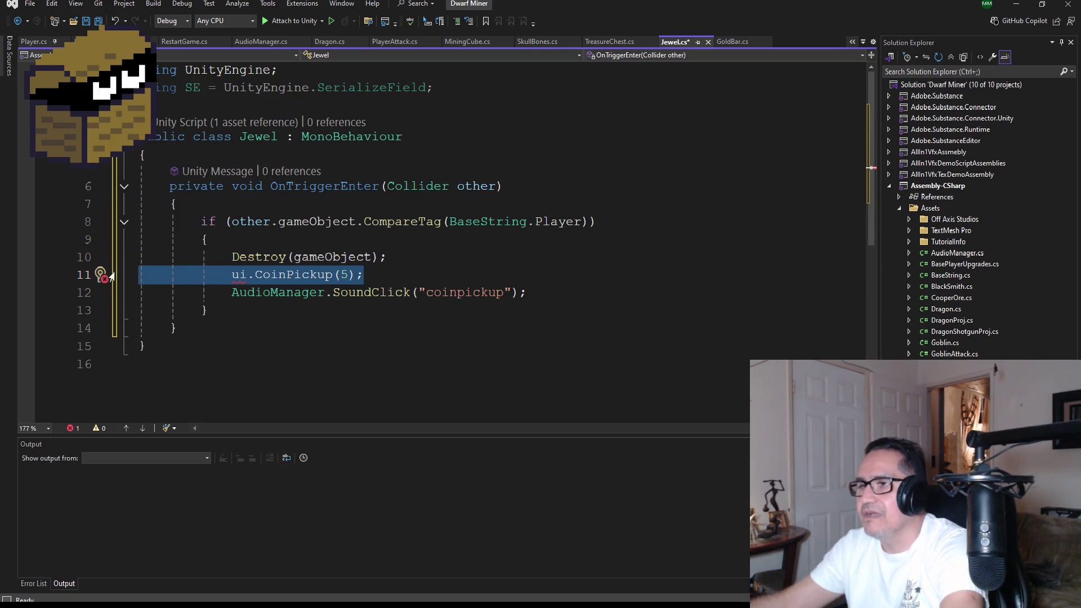
pyautogui.press('Delete')
pyautogui.press('BackSpace')
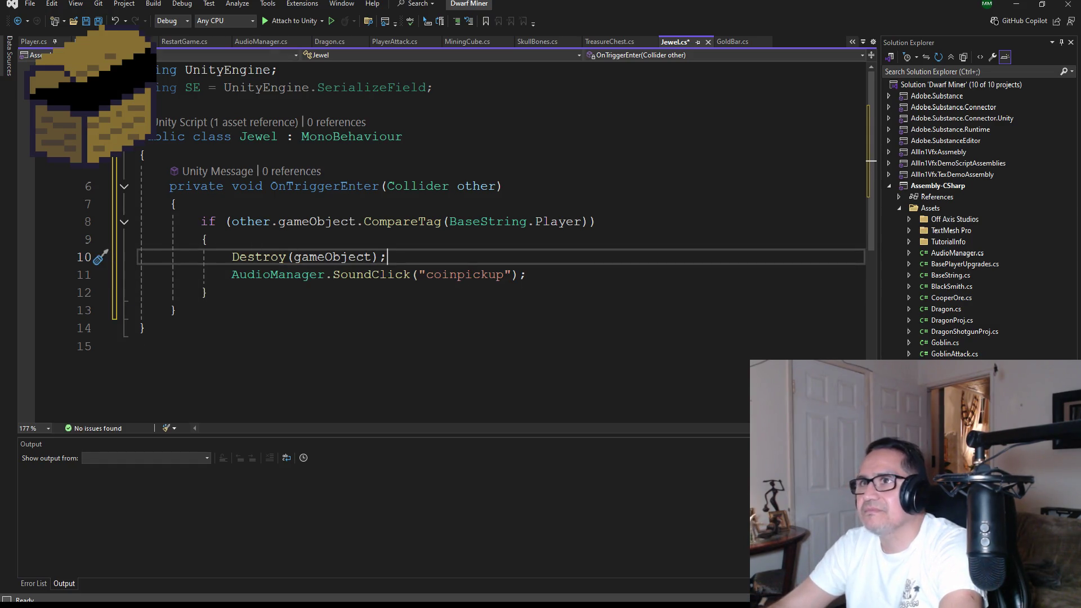
pyautogui.click(97, 23)
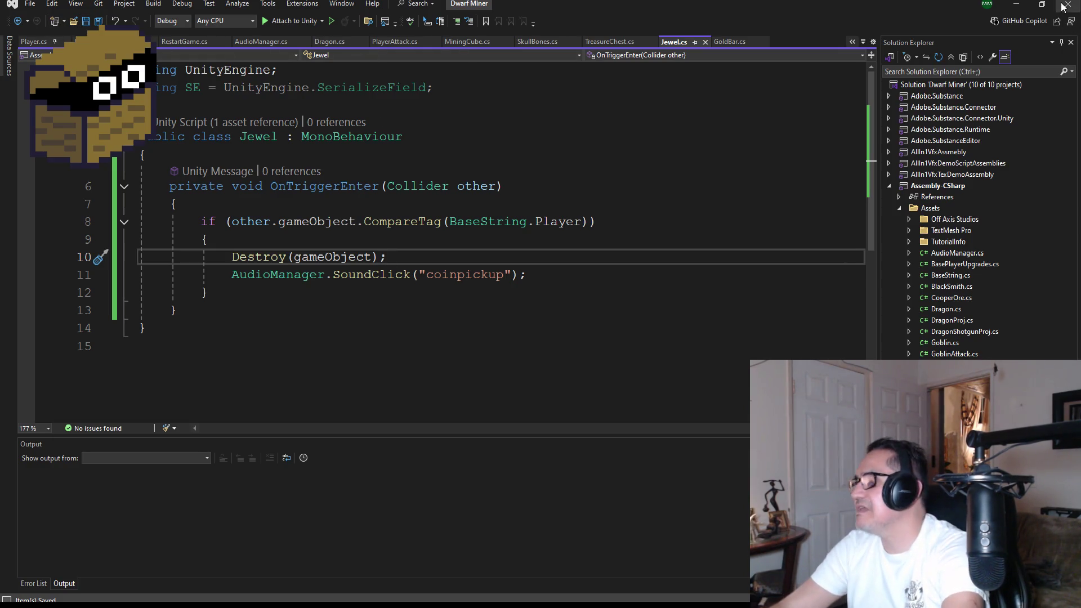
# Step: Drag the MimicChest prefab from the Prefab folder into the scene beside the treasure chest
pyautogui.click(1017, 10)
pyautogui.moveTo(631, 303)
pyautogui.mouseDown()
pyautogui.moveTo(617, 298)
pyautogui.moveTo(635, 273)
pyautogui.moveTo(698, 264)
pyautogui.mouseUp()
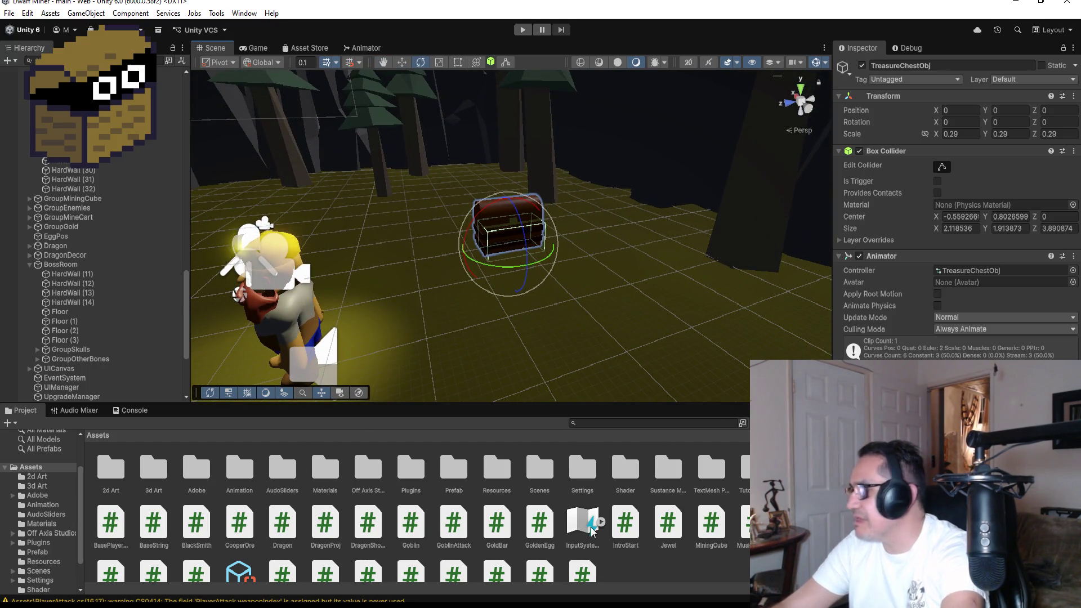
pyautogui.click(467, 476)
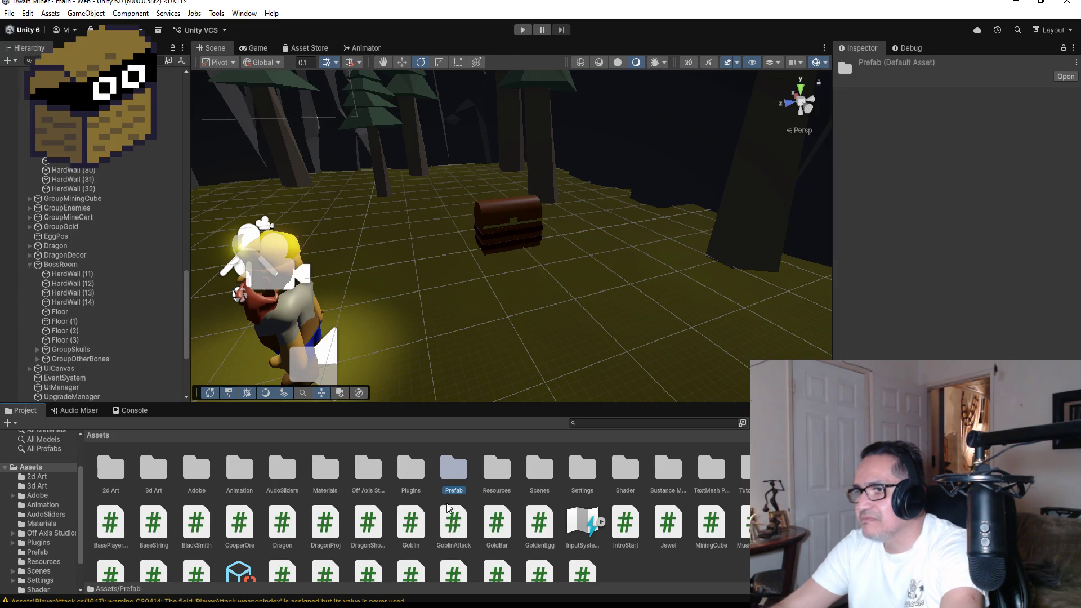
pyautogui.doubleClick(453, 472)
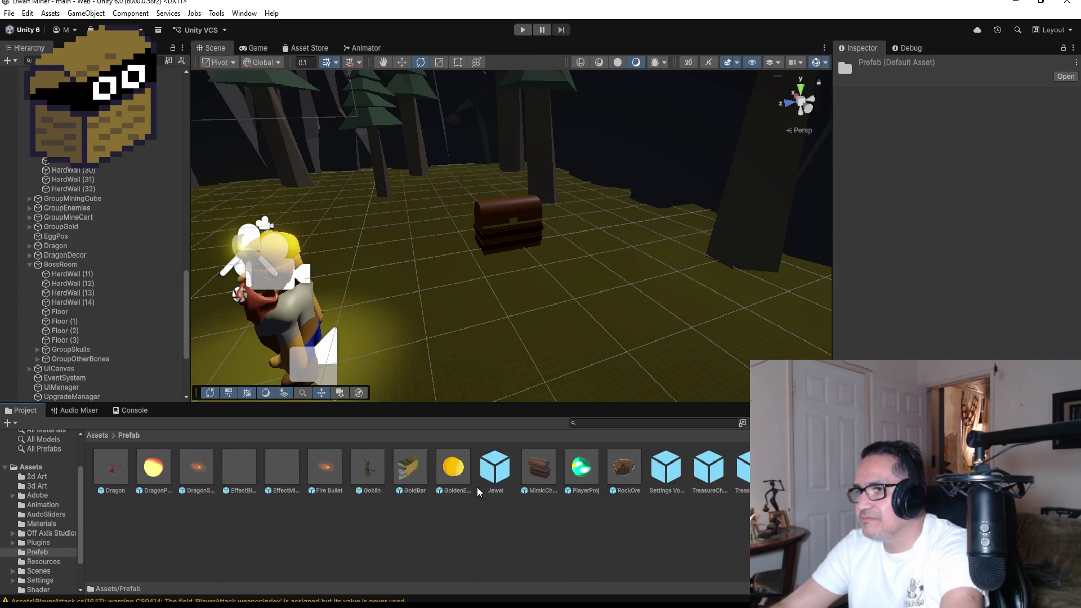
pyautogui.click(540, 469)
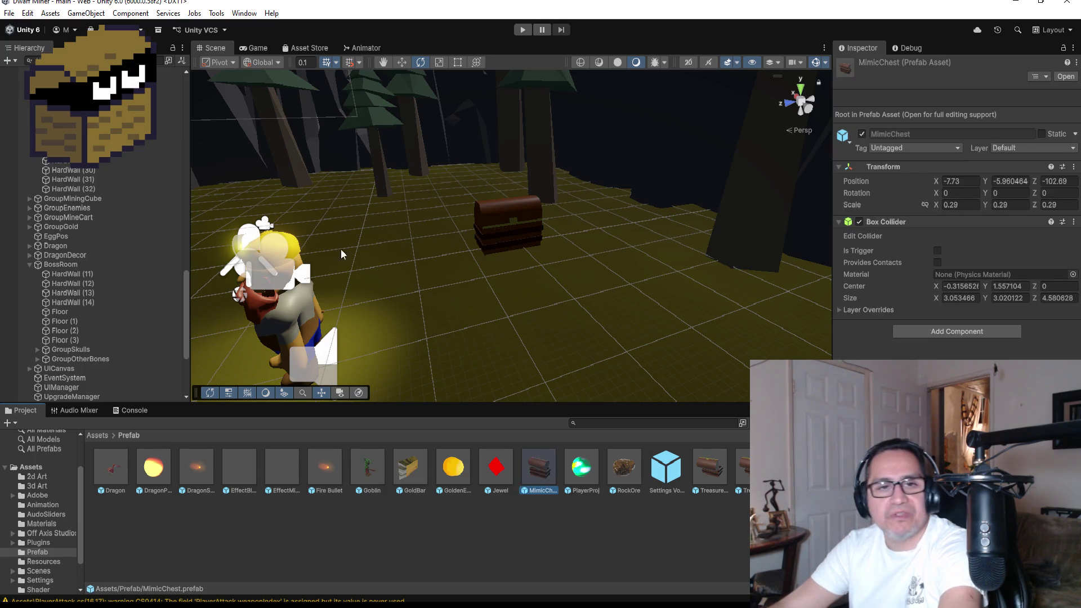
pyautogui.scroll(-5, 449, 373)
pyautogui.moveTo(539, 467); pyautogui.dragTo(481, 306)
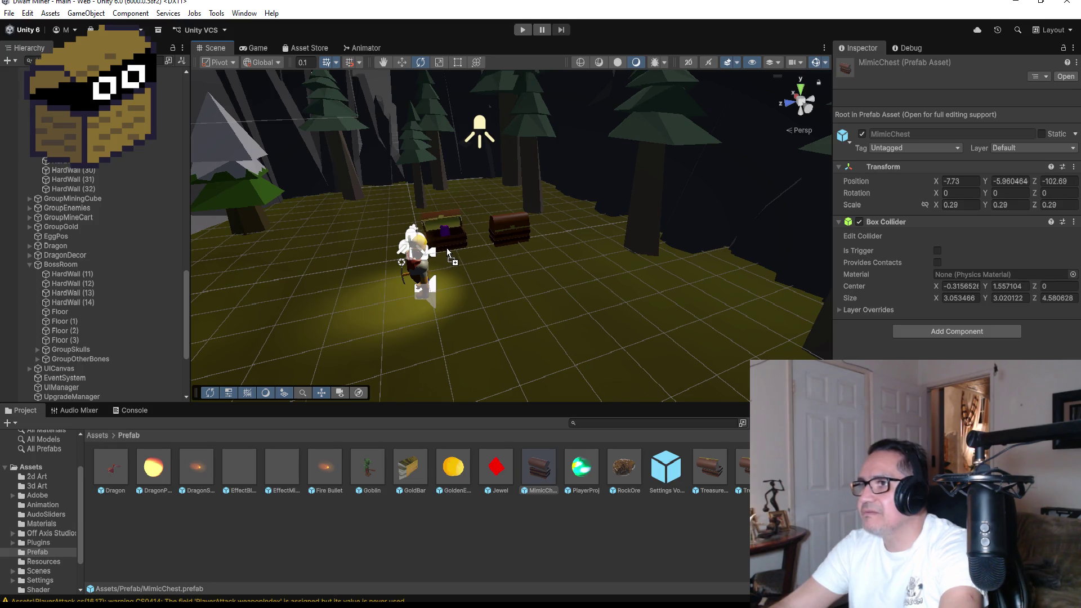
pyautogui.moveTo(447, 248); pyautogui.dragTo(447, 248)
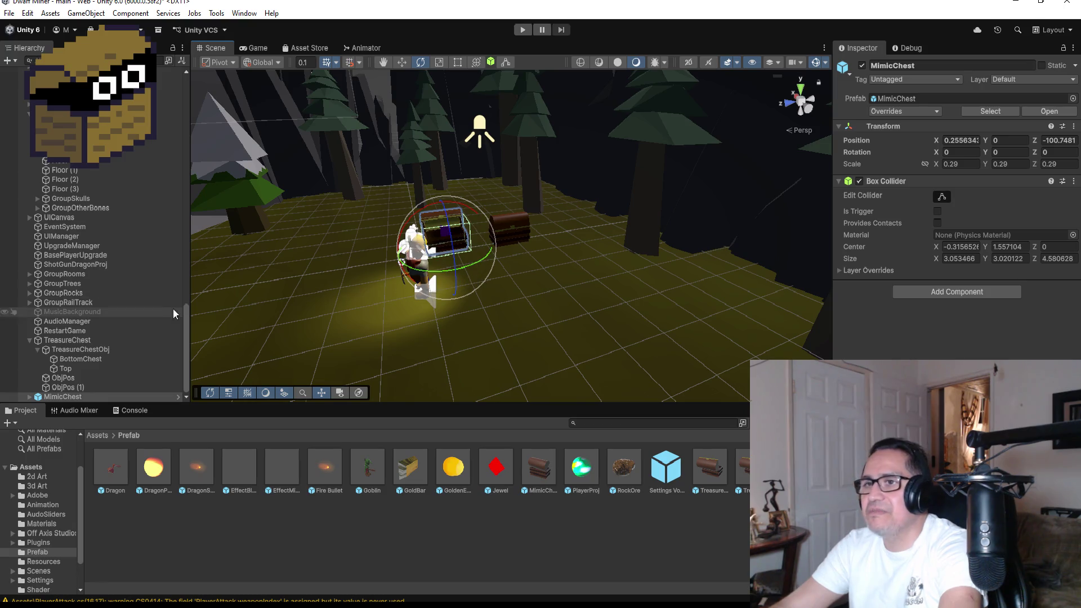
# Step: Collapse GroupHardWalls, BossRoom and TreasureChest in the Hierarchy and select MimicChest
pyautogui.scroll(-4, 173, 305)
pyautogui.scroll(15, 54, 205)
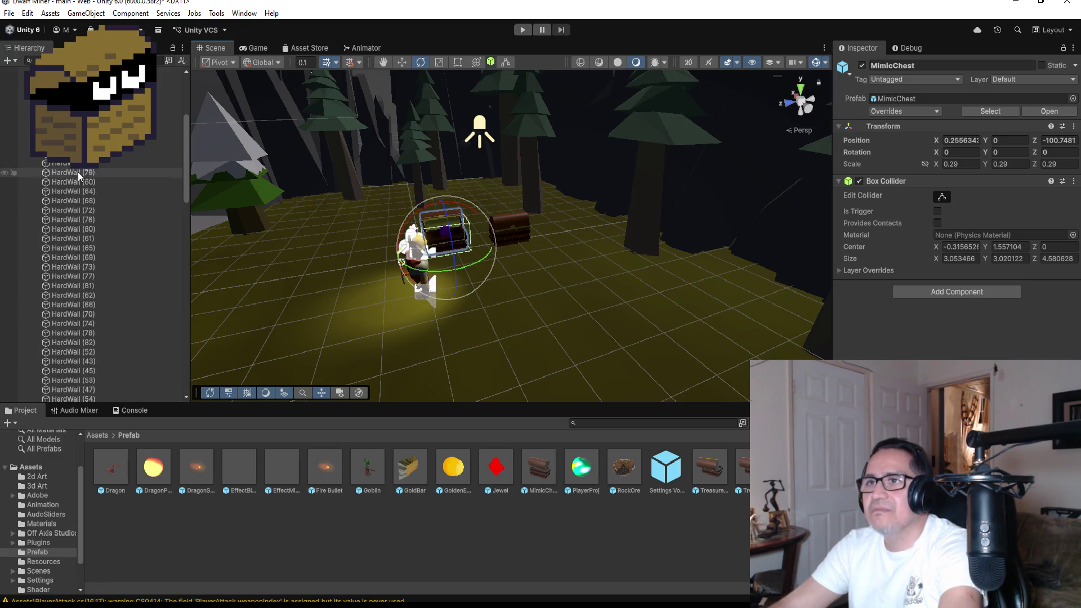
pyautogui.click(169, 129)
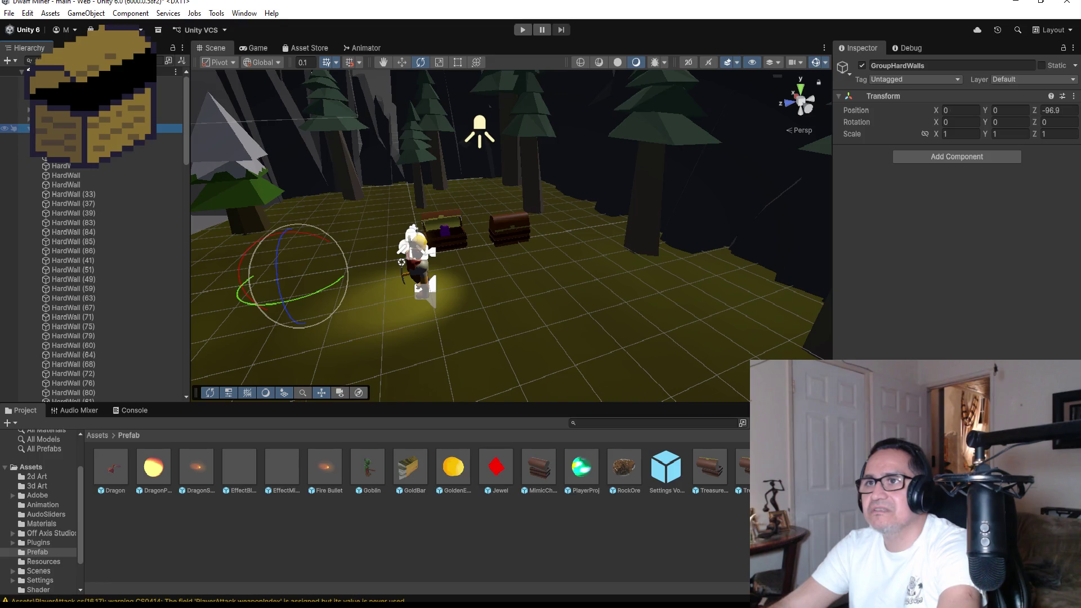
pyautogui.click(29, 128)
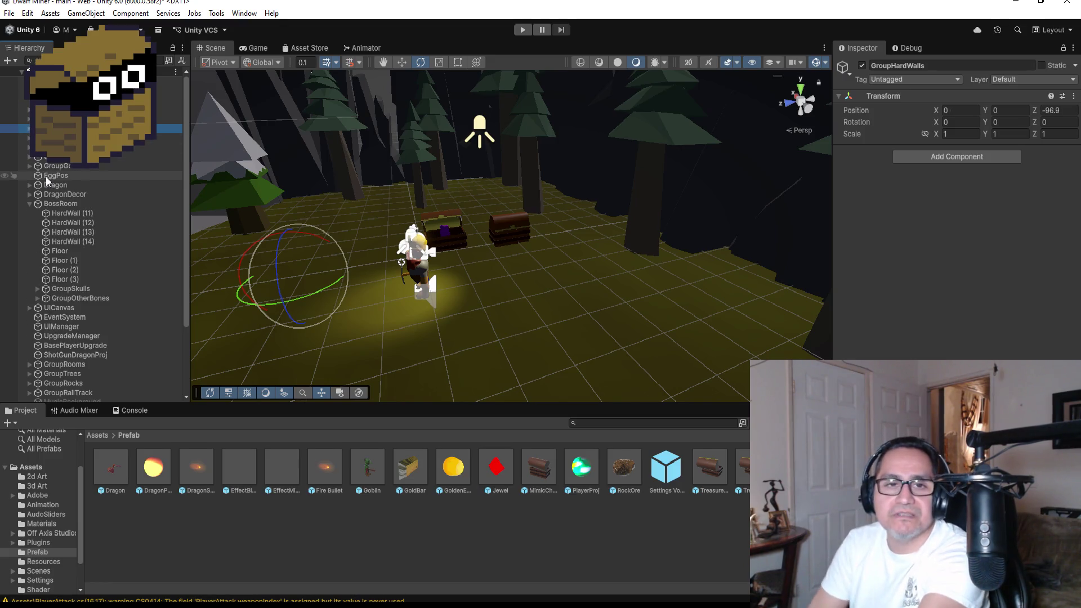
pyautogui.click(29, 204)
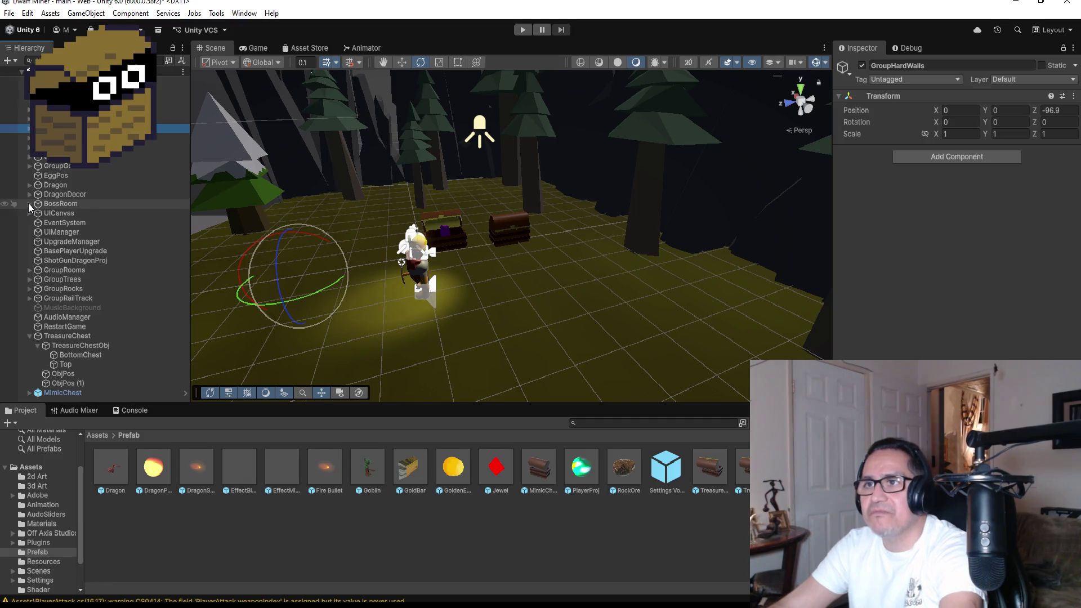
pyautogui.click(31, 336)
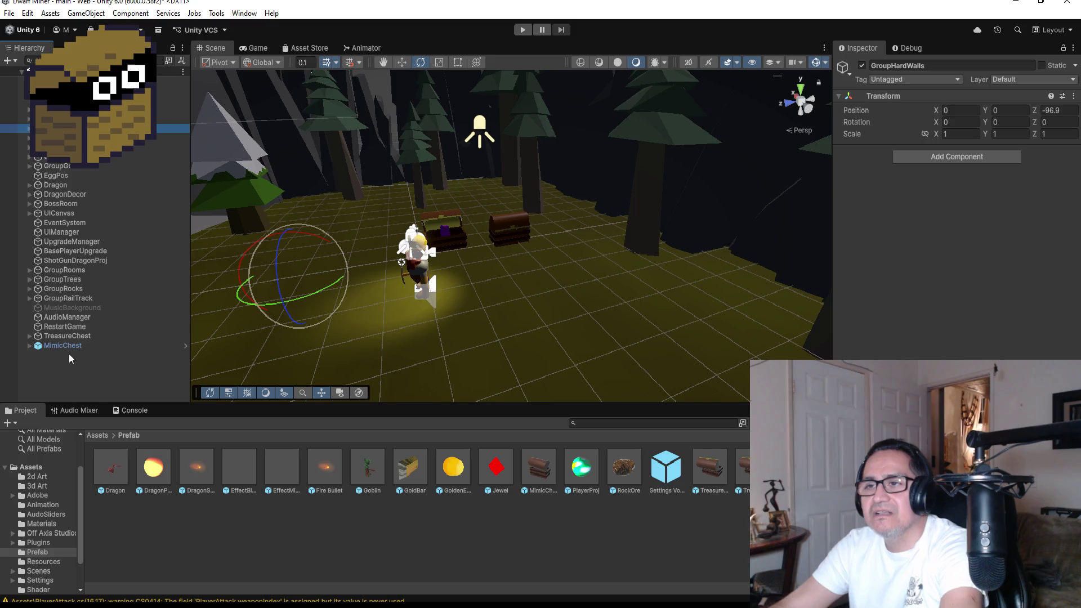
pyautogui.click(70, 347)
pyautogui.rightClick(70, 347)
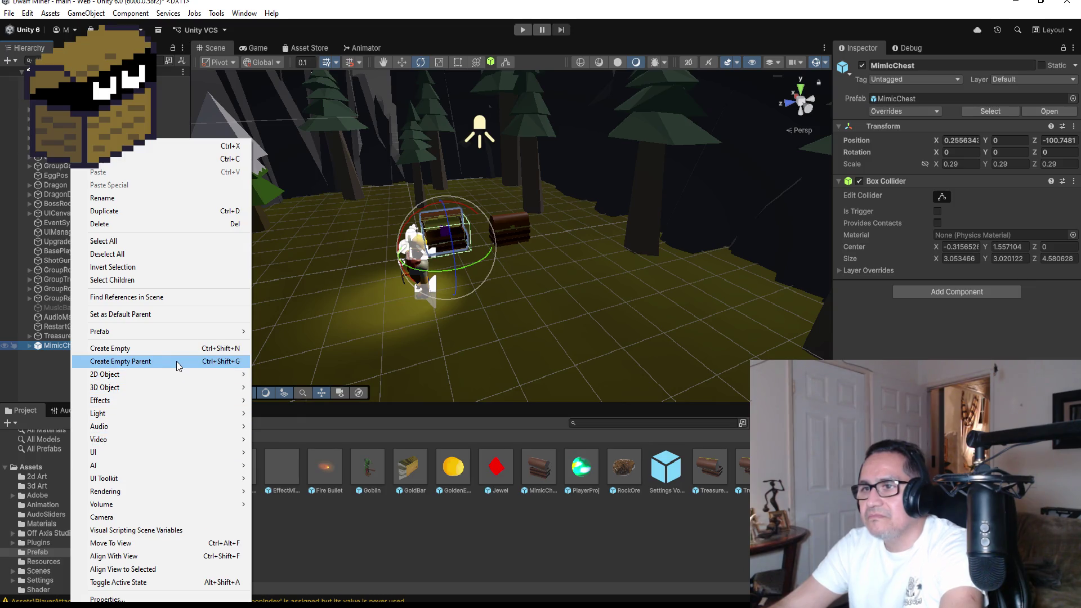
# Step: Apply Prefab > Unpack Completely to MimicChest and frame it in the Scene view
pyautogui.moveTo(191, 455)
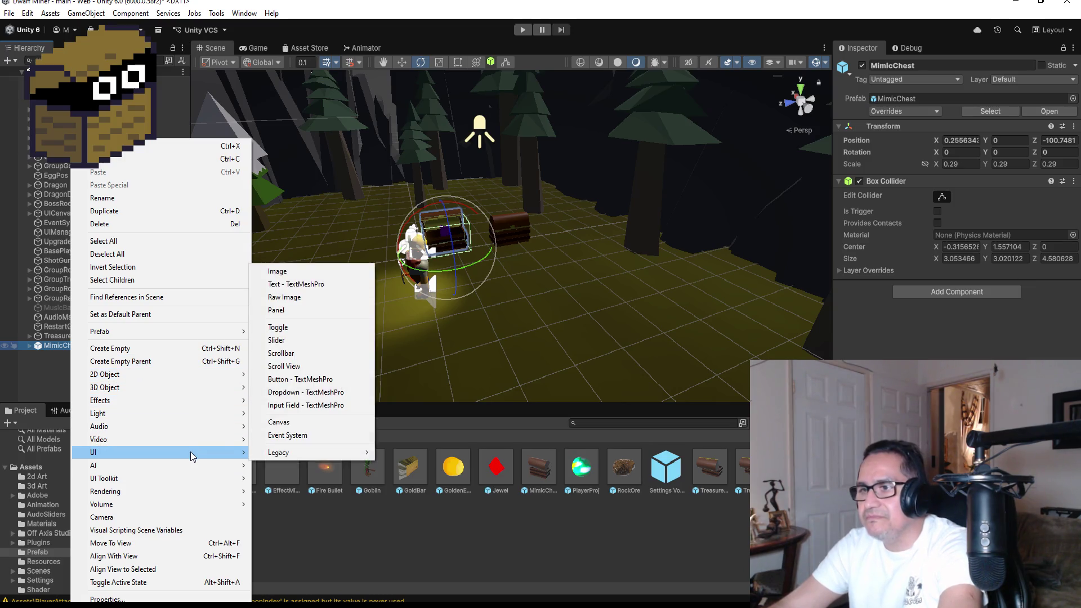
pyautogui.moveTo(186, 489)
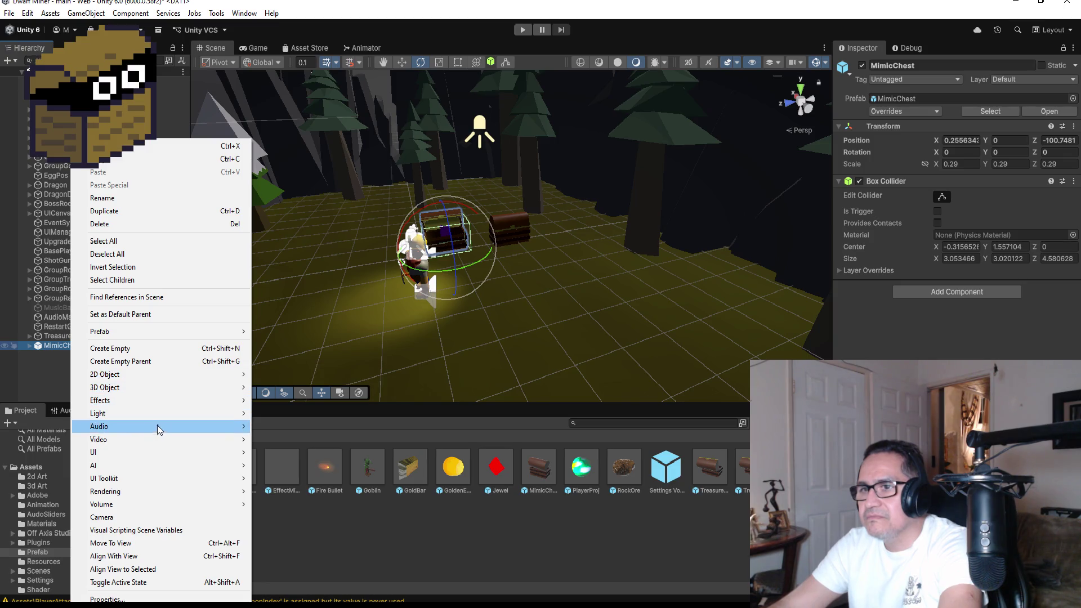
pyautogui.moveTo(150, 333)
pyautogui.click(314, 436)
pyautogui.doubleClick(79, 347)
# Step: Orbit and zoom around the open MimicChest for a close look, then reselect it
pyautogui.moveTo(668, 295)
pyautogui.mouseDown()
pyautogui.moveTo(656, 244)
pyautogui.moveTo(762, 227)
pyautogui.moveTo(558, 235)
pyautogui.mouseUp()
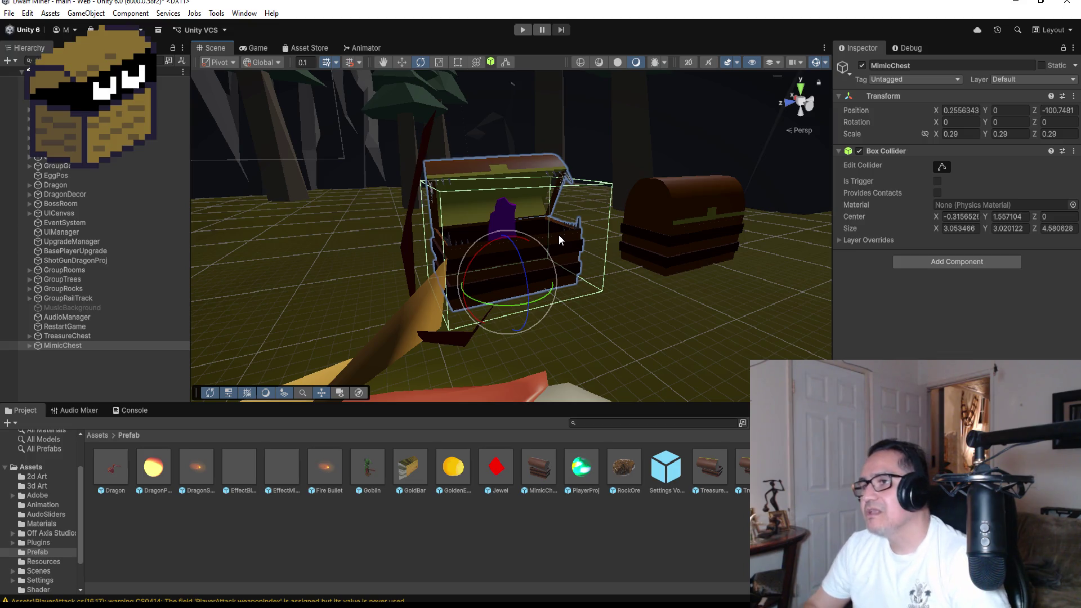
pyautogui.scroll(3, 562, 225)
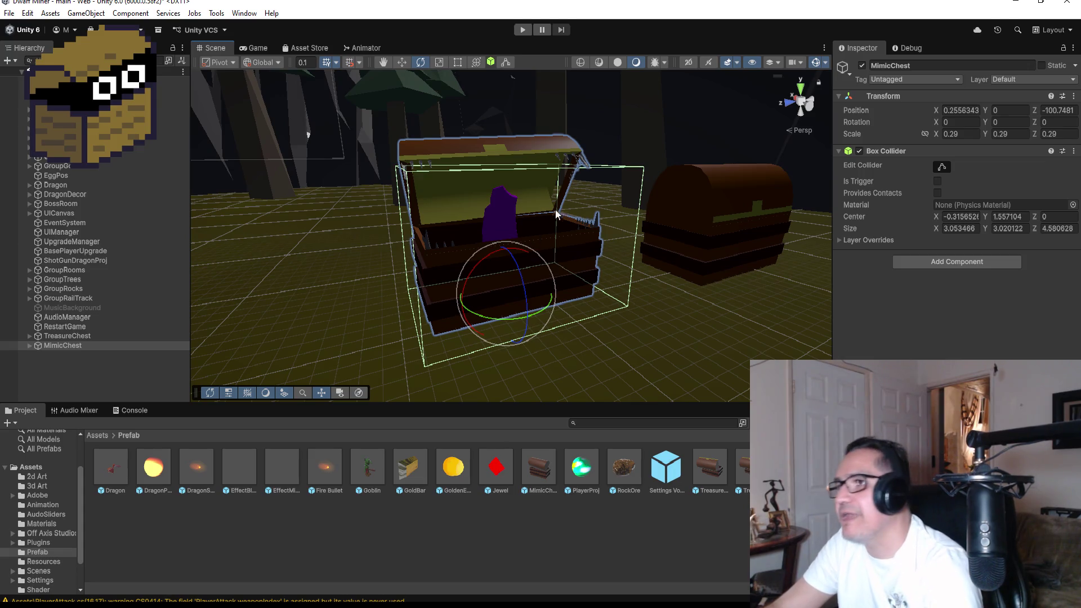
pyautogui.moveTo(506, 209)
pyautogui.mouseDown()
pyautogui.moveTo(529, 205)
pyautogui.moveTo(484, 200)
pyautogui.moveTo(518, 197)
pyautogui.moveTo(489, 195)
pyautogui.moveTo(522, 213)
pyautogui.moveTo(496, 197)
pyautogui.moveTo(441, 194)
pyautogui.moveTo(553, 197)
pyautogui.mouseUp()
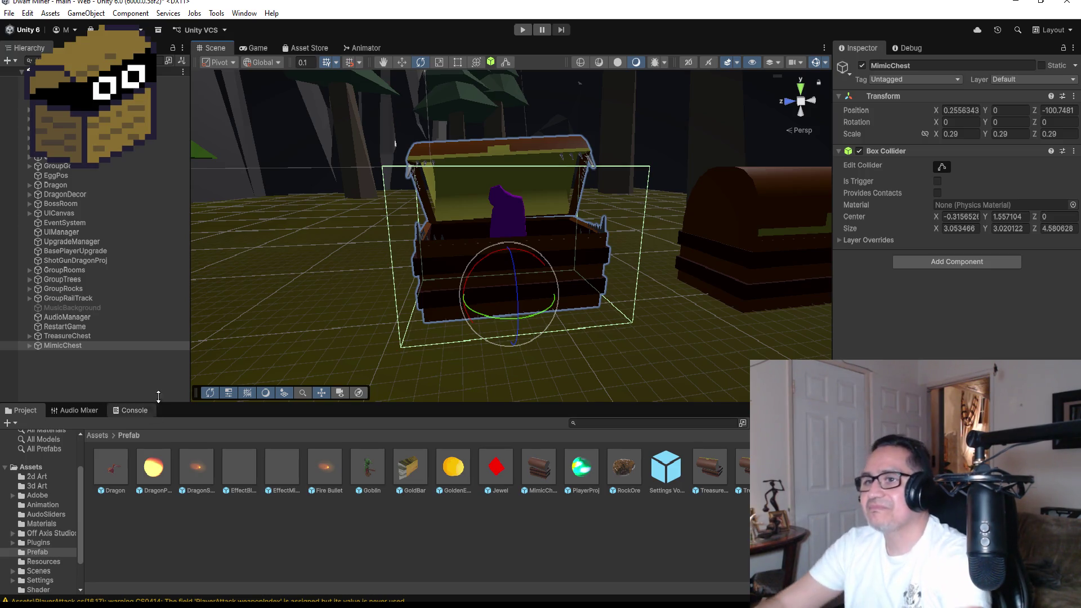
pyautogui.click(124, 383)
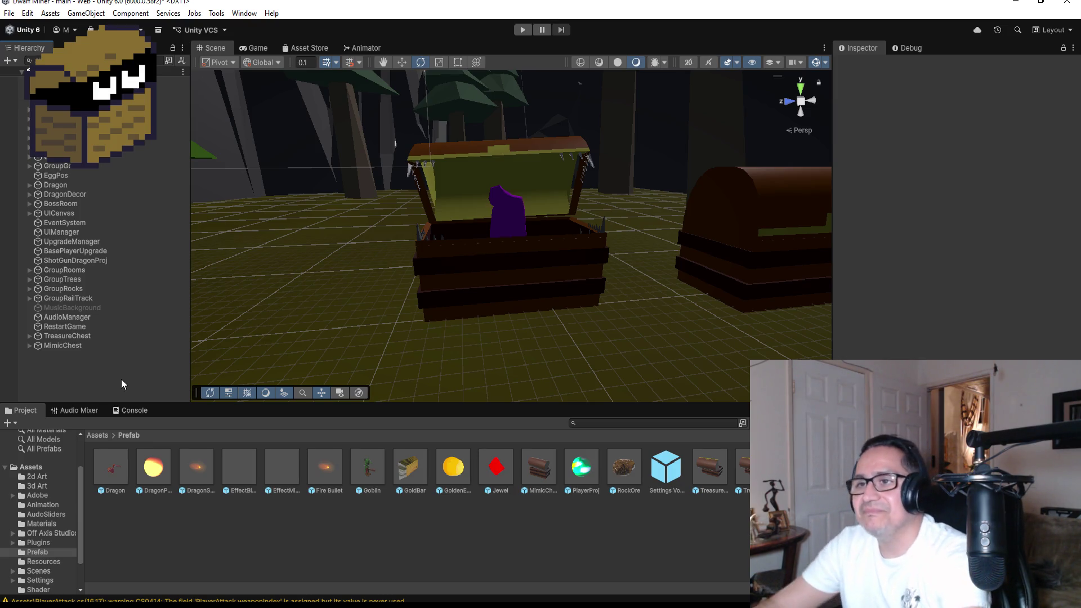
pyautogui.click(93, 346)
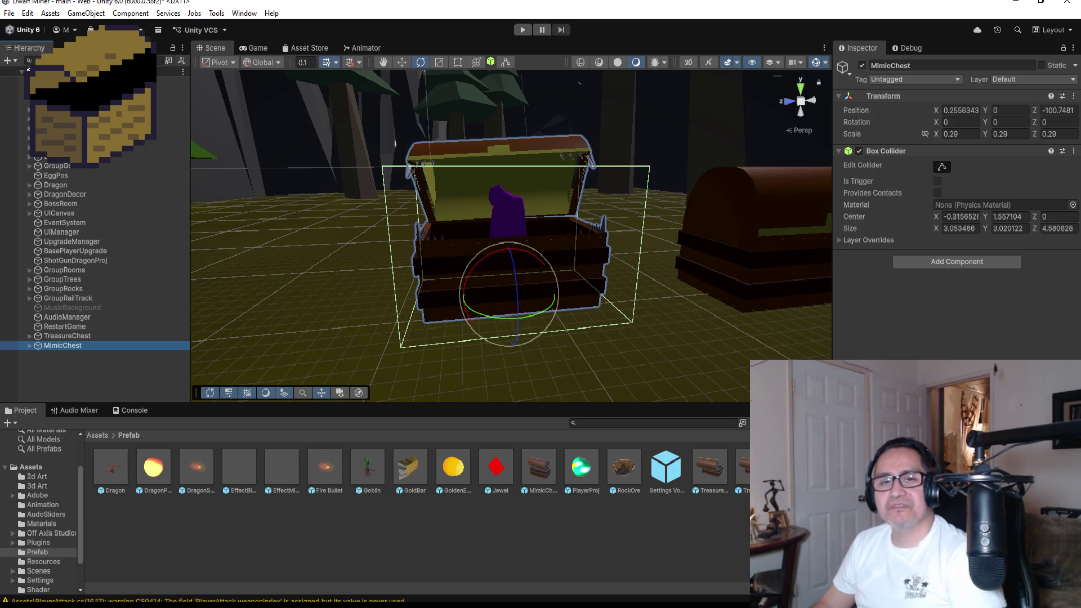
# Step: Create a new script called MimicChest and add it as a component on MimicChest
pyautogui.click(950, 264)
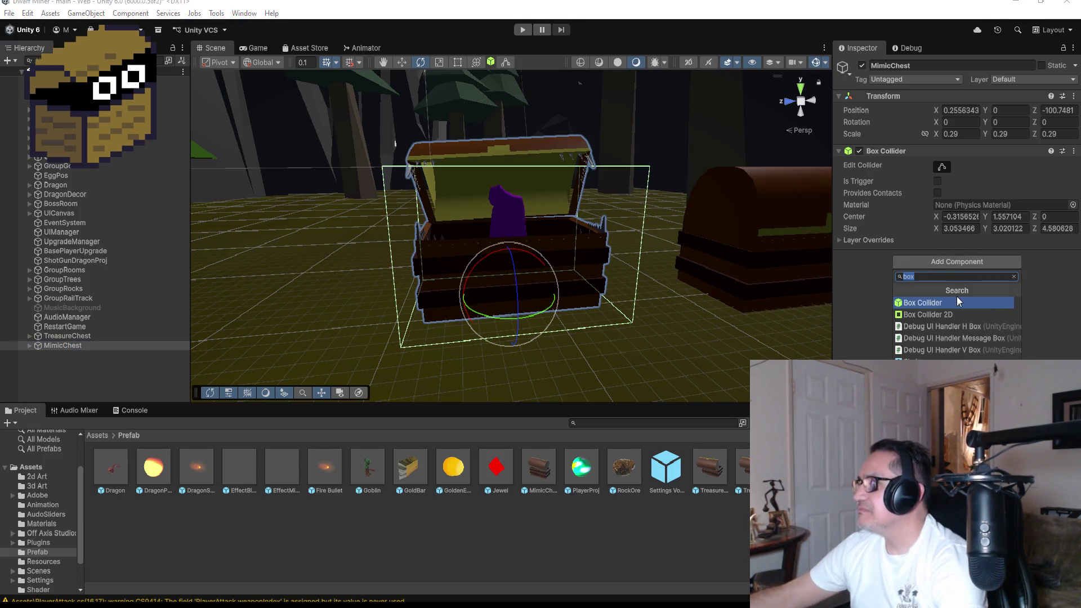
pyautogui.write('M')
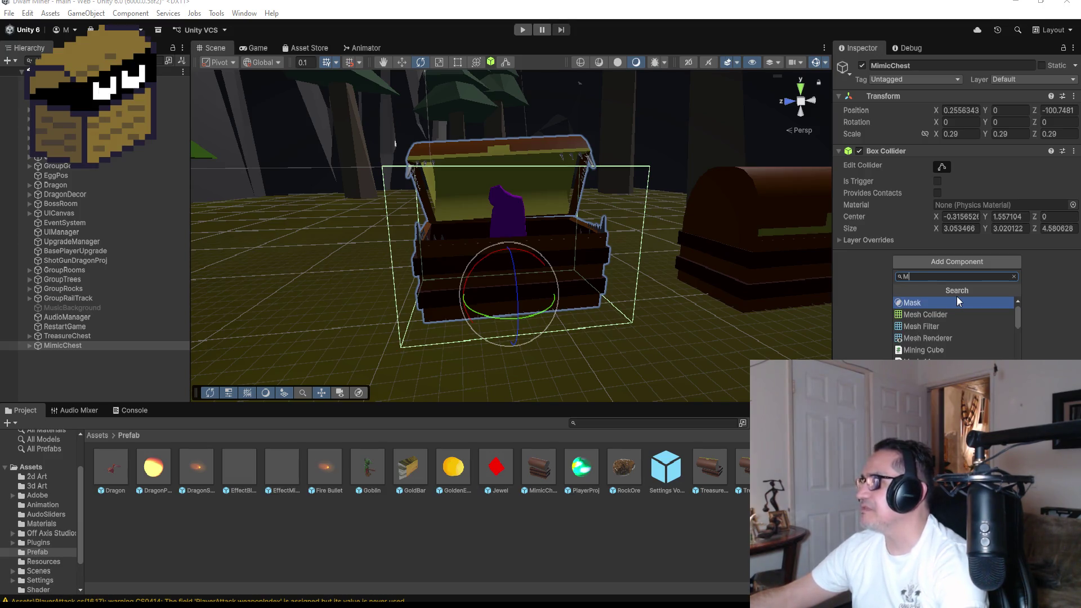
pyautogui.write('i')
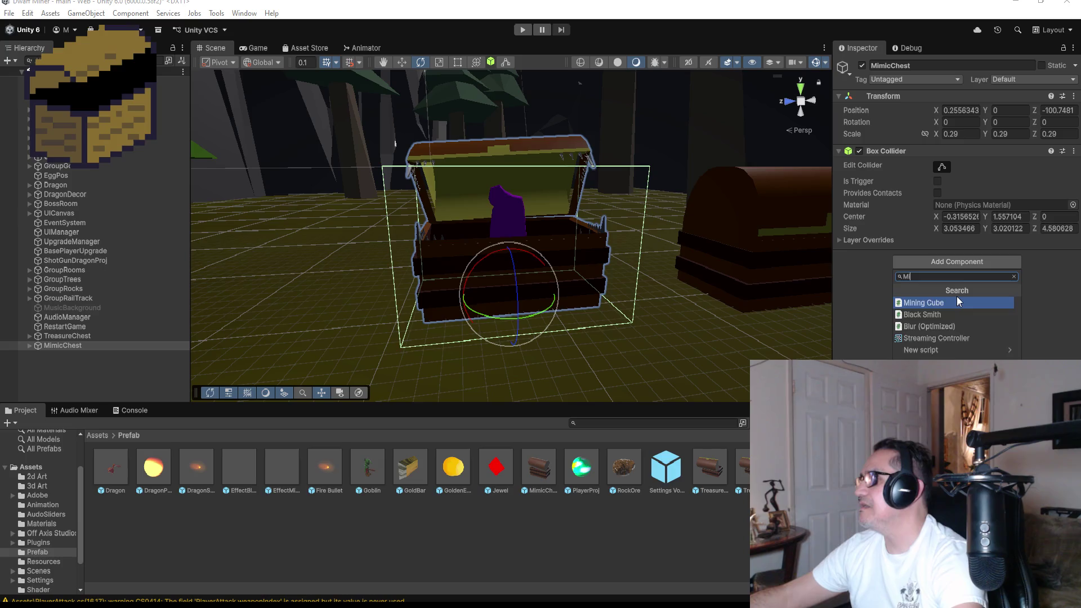
pyautogui.write('micChest')
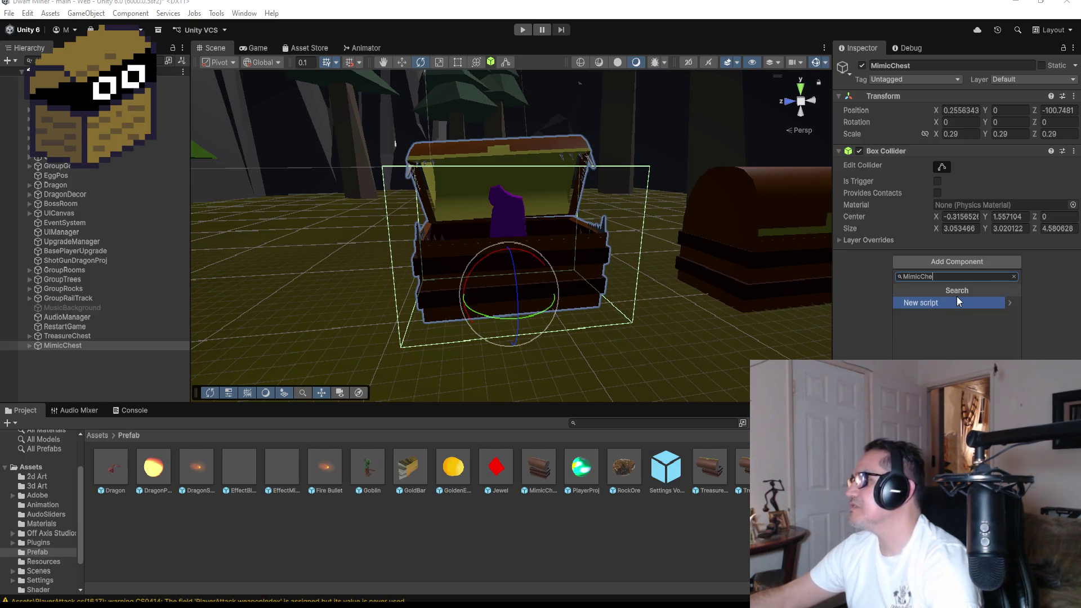
pyautogui.press('Return')
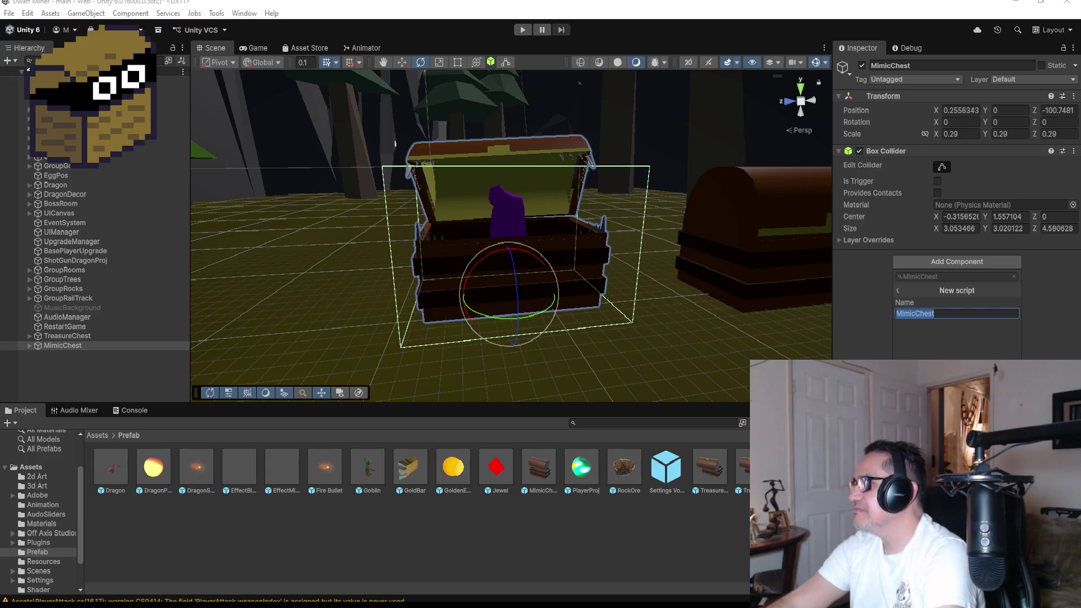
pyautogui.press('Return')
pyautogui.hotkey('alt', 'Tab')
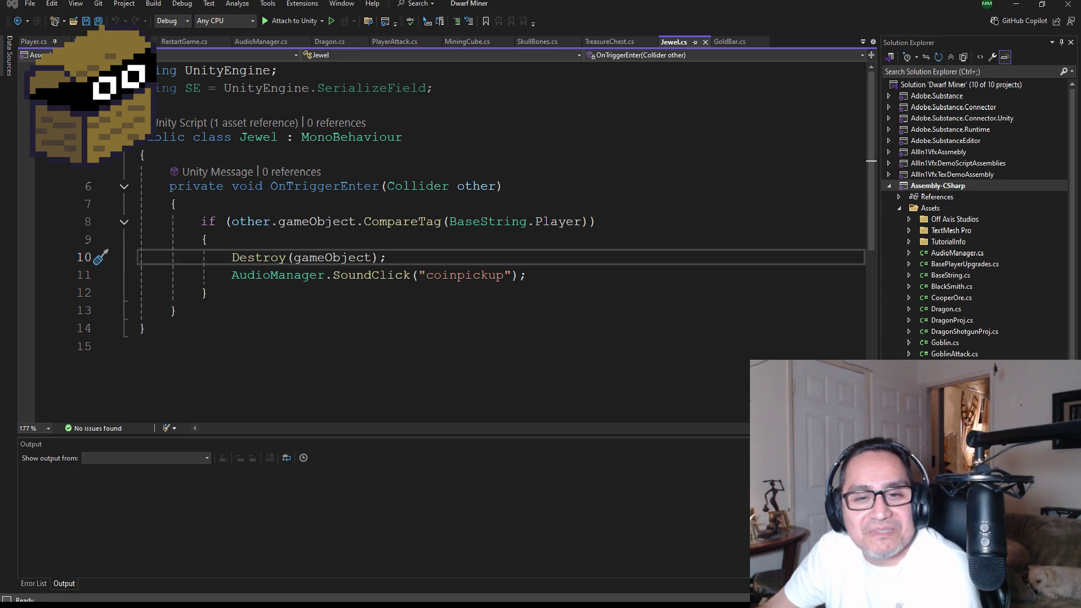
# Step: Drag the browser window showing the Twitch clip "out of the market" onto this screen
pyautogui.moveTo(0, 121)
pyautogui.mouseDown()
pyautogui.moveTo(306, 121)
pyautogui.moveTo(385, 159)
pyautogui.moveTo(385, 2)
pyautogui.mouseUp()
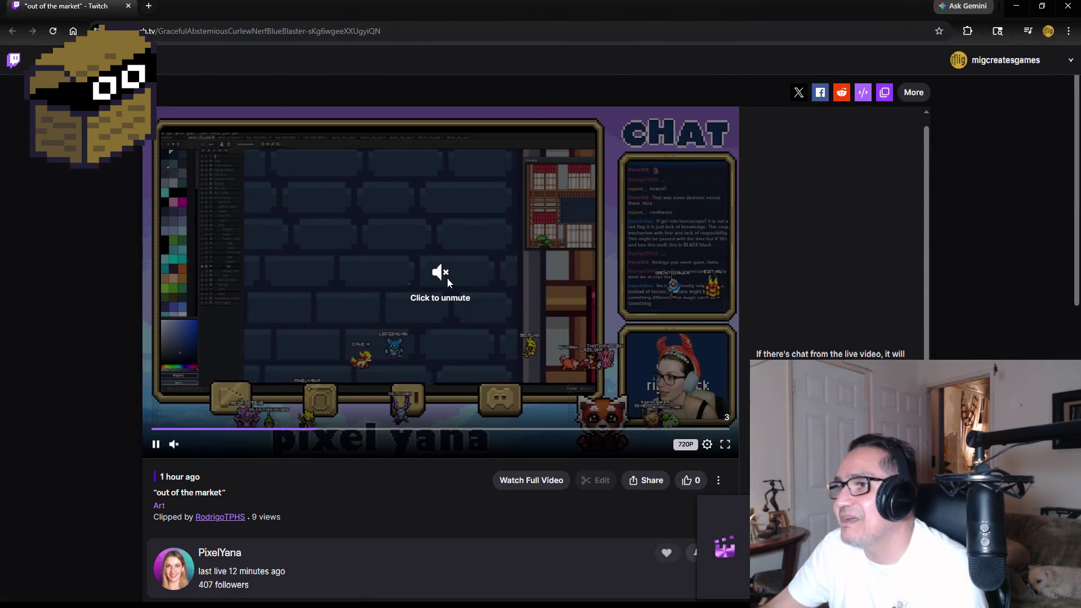
pyautogui.click(441, 272)
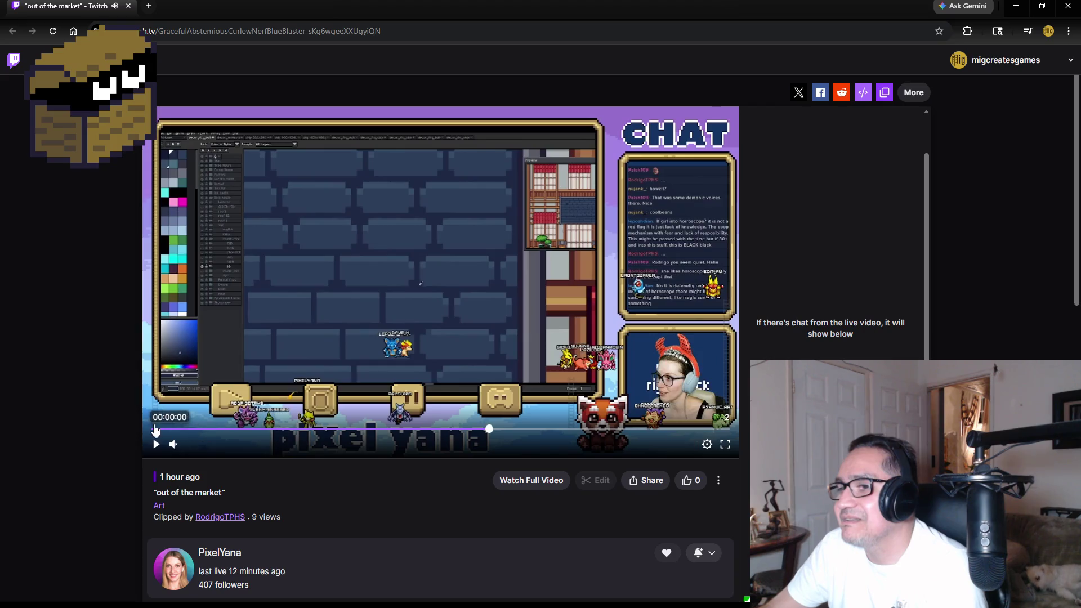
pyautogui.click(157, 444)
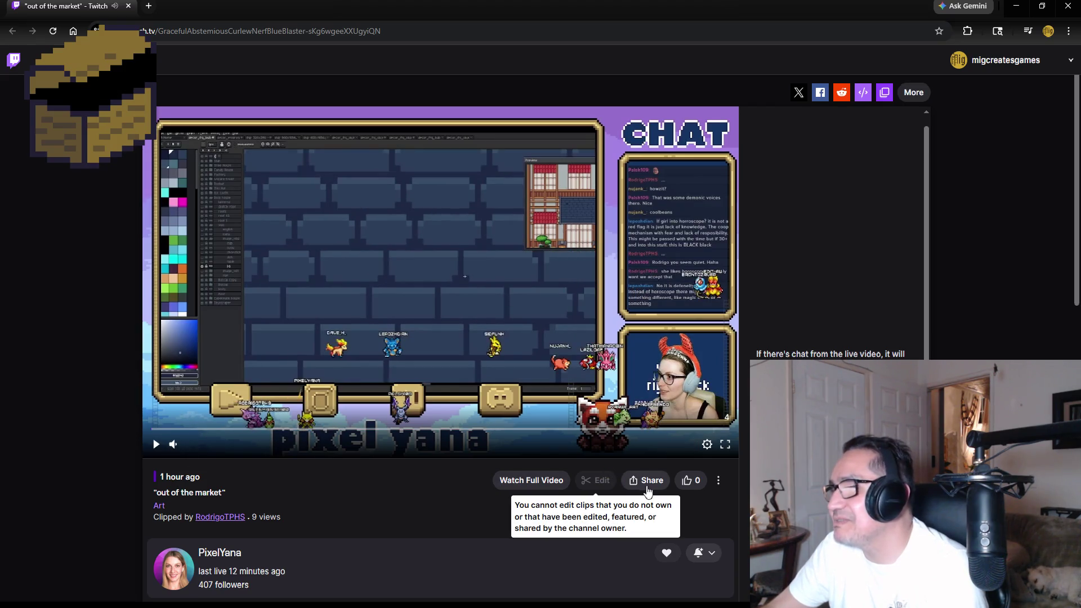
pyautogui.click(157, 444)
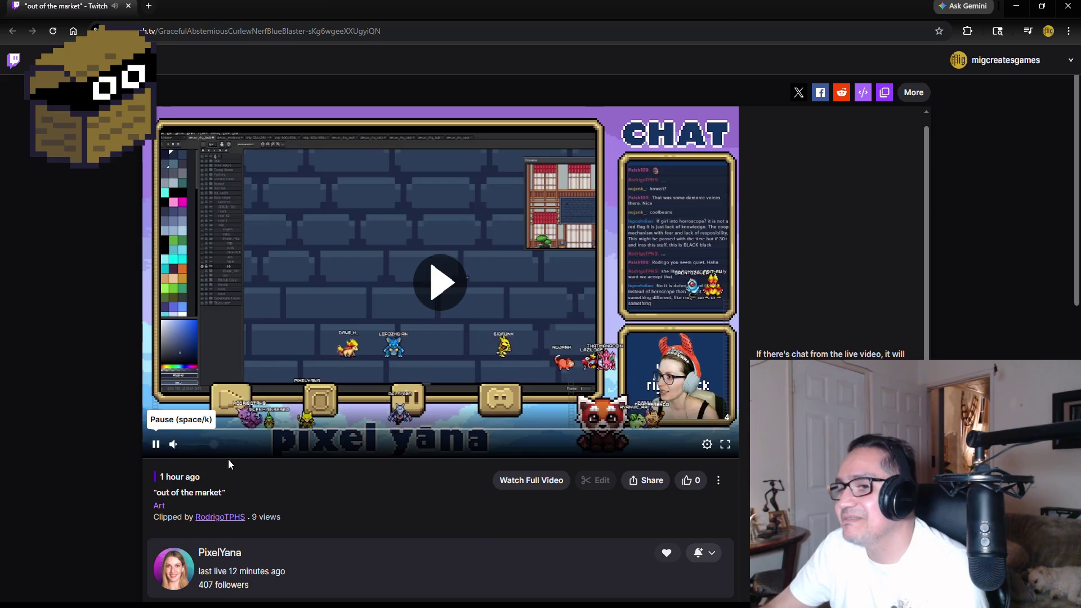
pyautogui.click(707, 444)
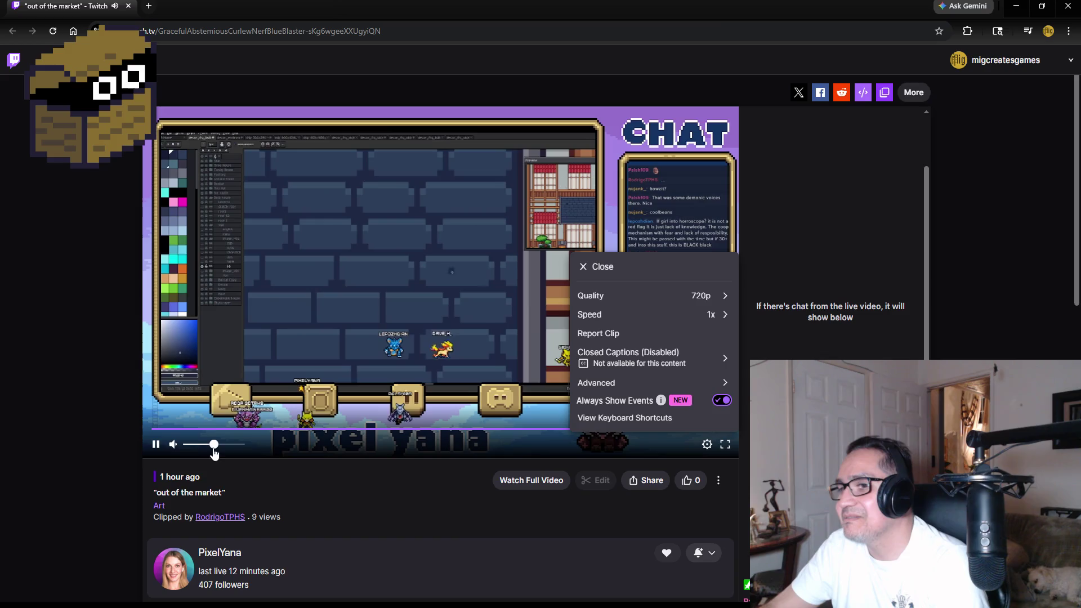
pyautogui.click(241, 445)
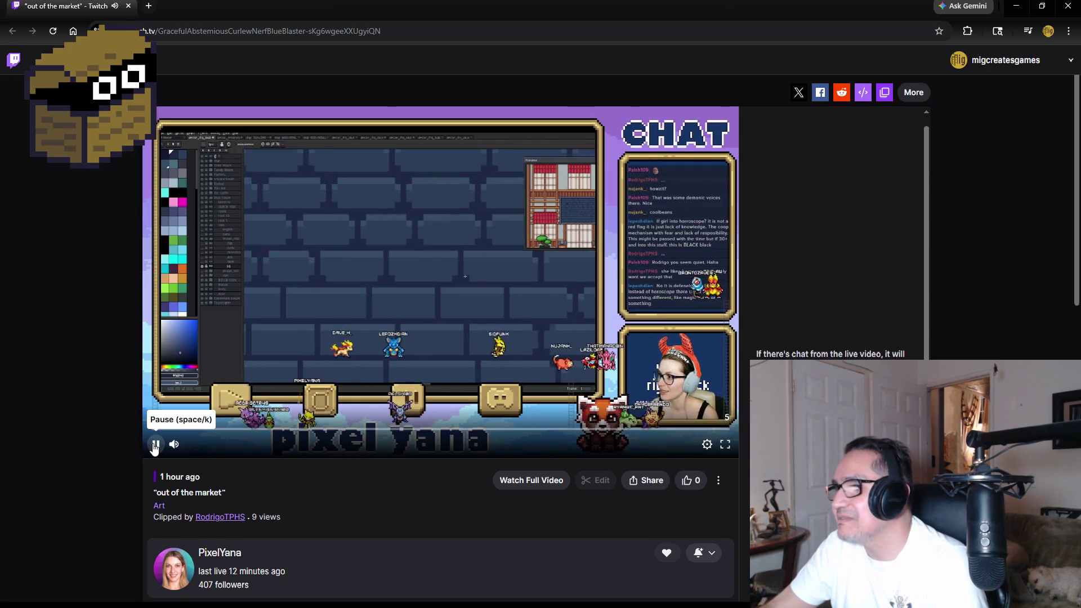
pyautogui.click(157, 446)
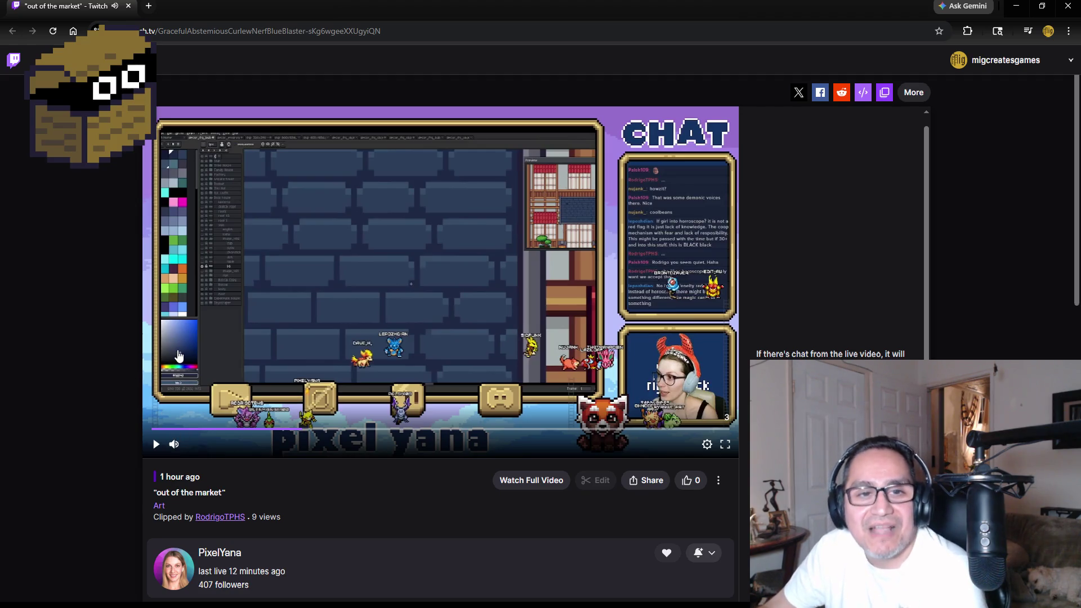
pyautogui.click(128, 6)
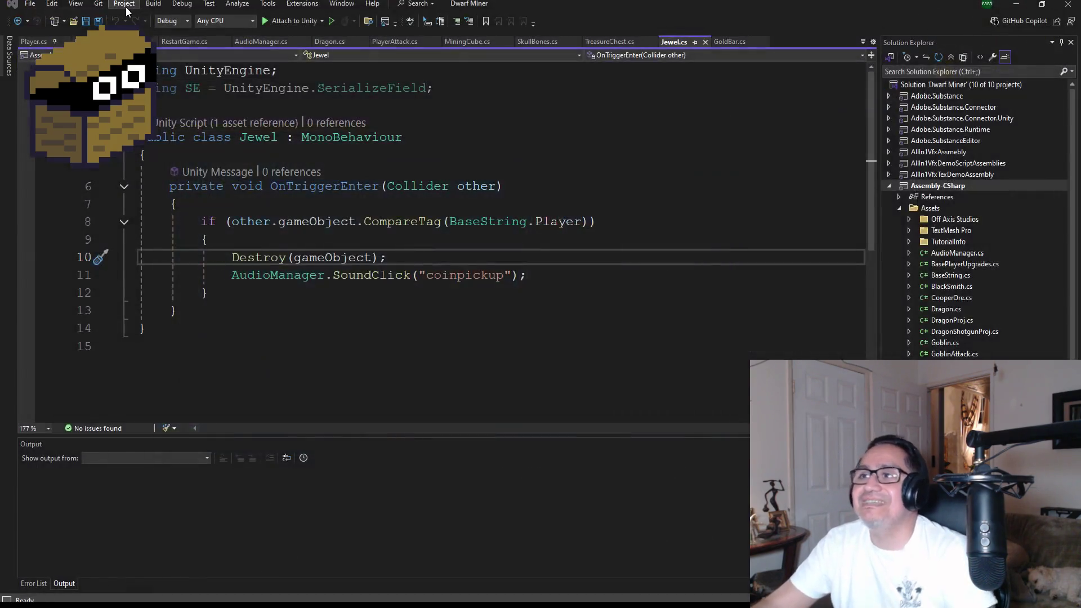
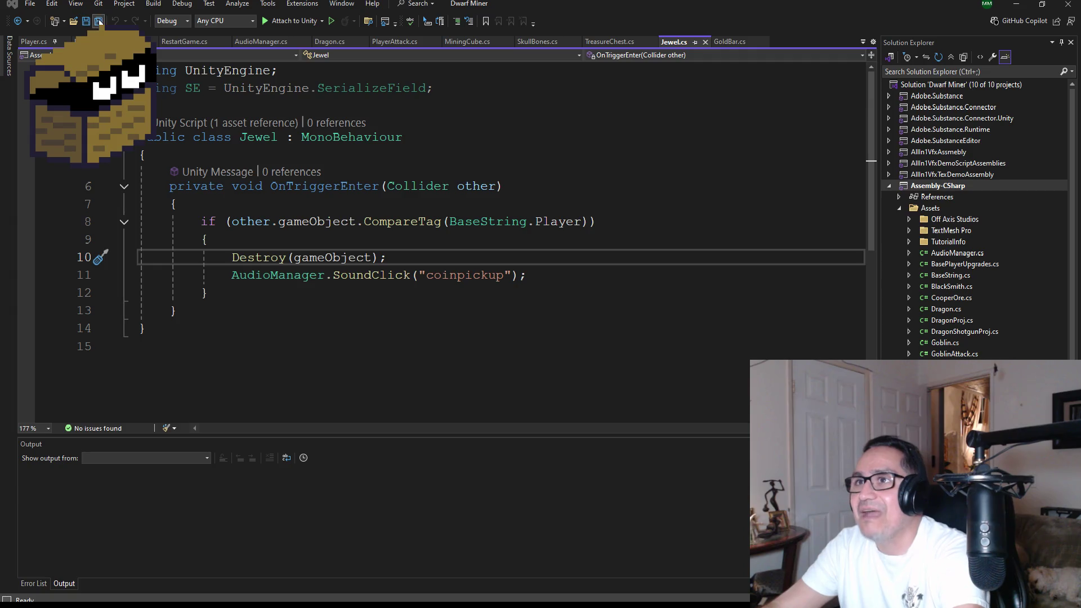
# Step: Save Jewel.cs with its coinpickup OnTriggerEnter code
pyautogui.hotkey('ctrl', 's')
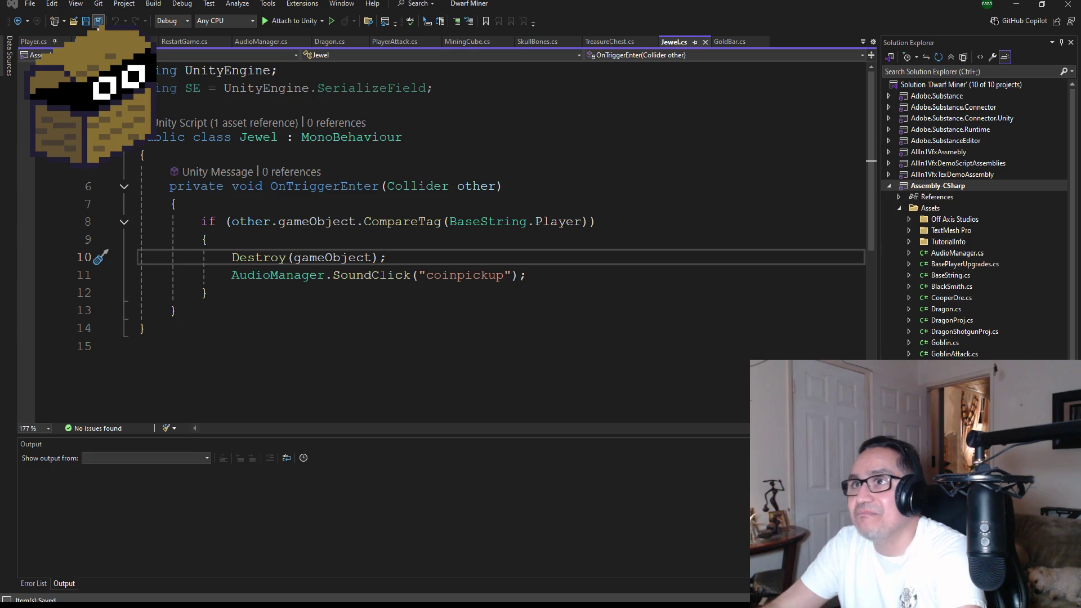
pyautogui.hotkey('alt', 'Tab')
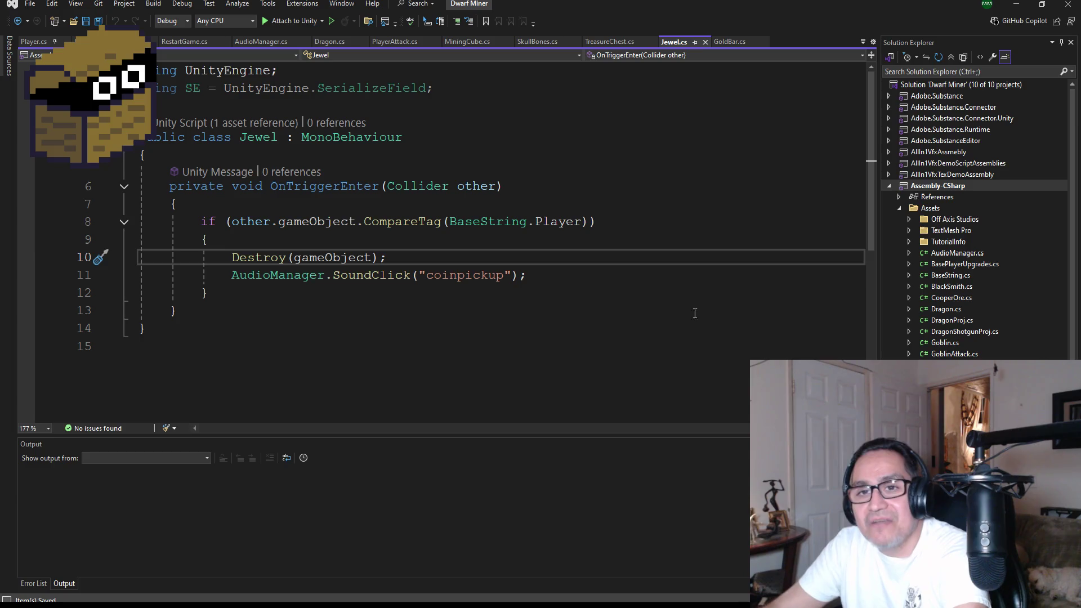
pyautogui.click(1016, 3)
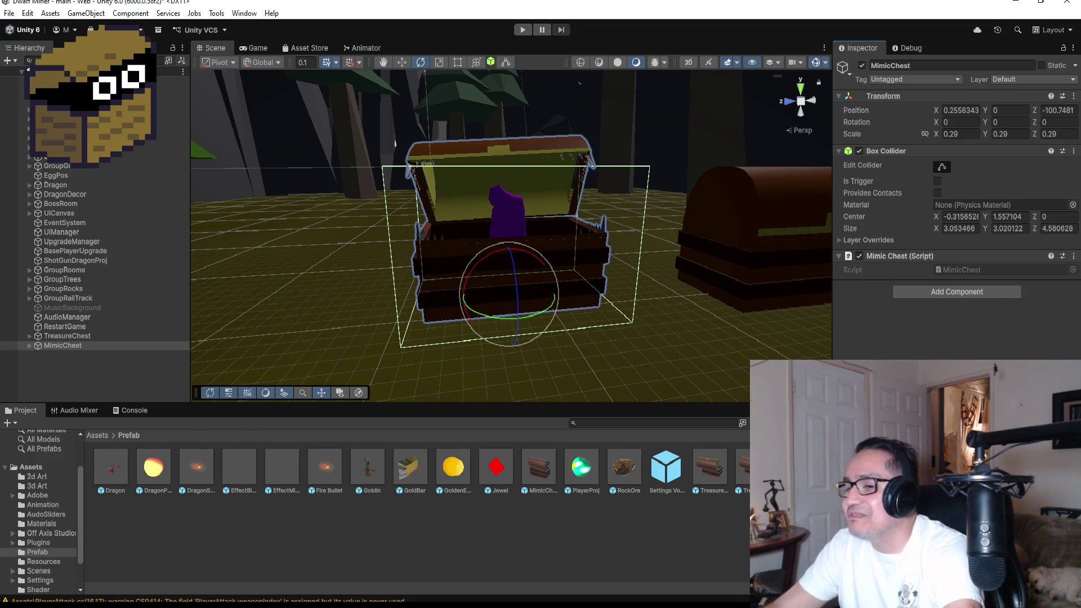
pyautogui.hotkey('alt', 'Tab')
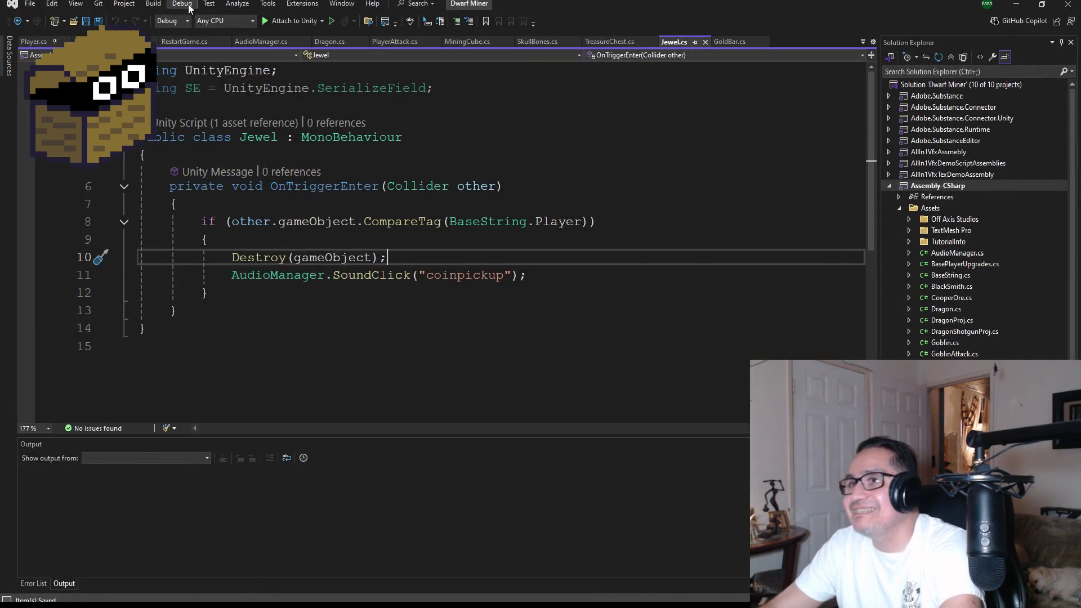
pyautogui.scroll(-1, 965, 253)
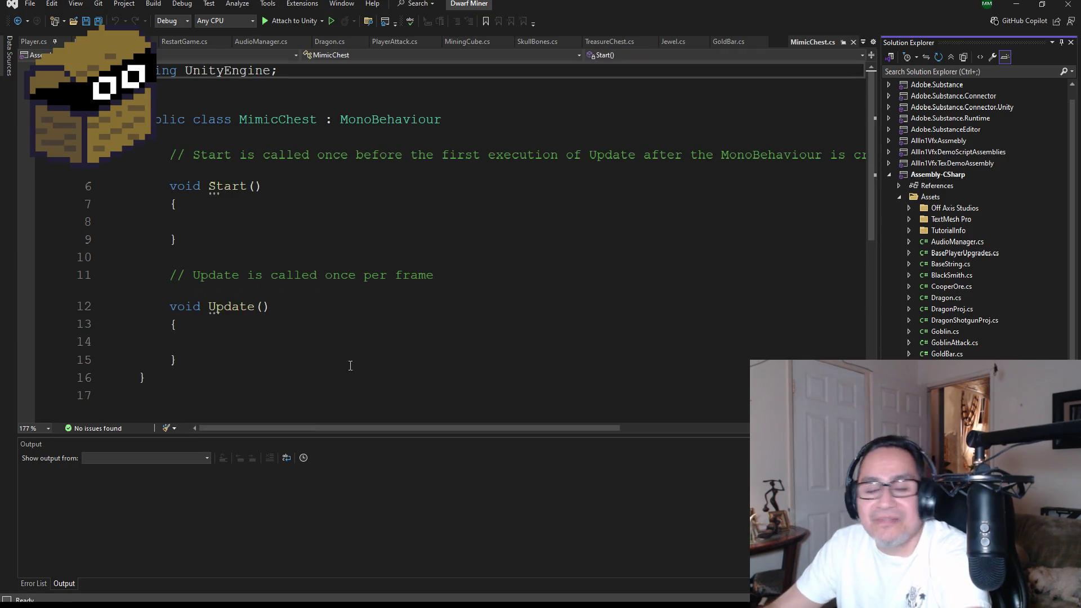
# Step: Delete lines 5–15 with the empty Start and Update methods from MimicChest.cs and save it
pyautogui.moveTo(251, 362)
pyautogui.mouseDown()
pyautogui.moveTo(181, 343)
pyautogui.moveTo(155, 159)
pyautogui.mouseUp()
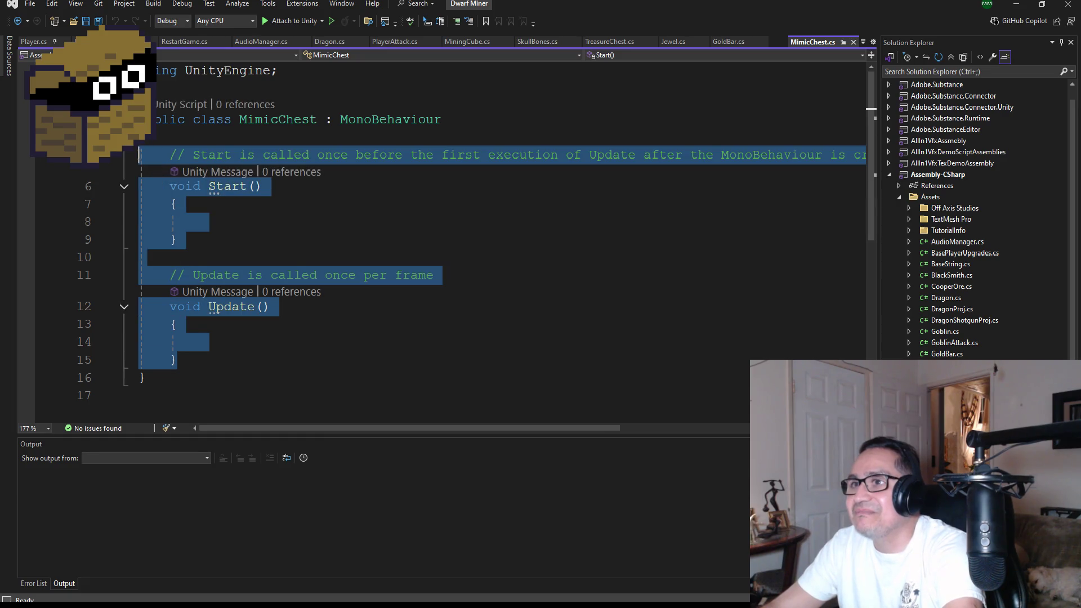
pyautogui.press('Delete')
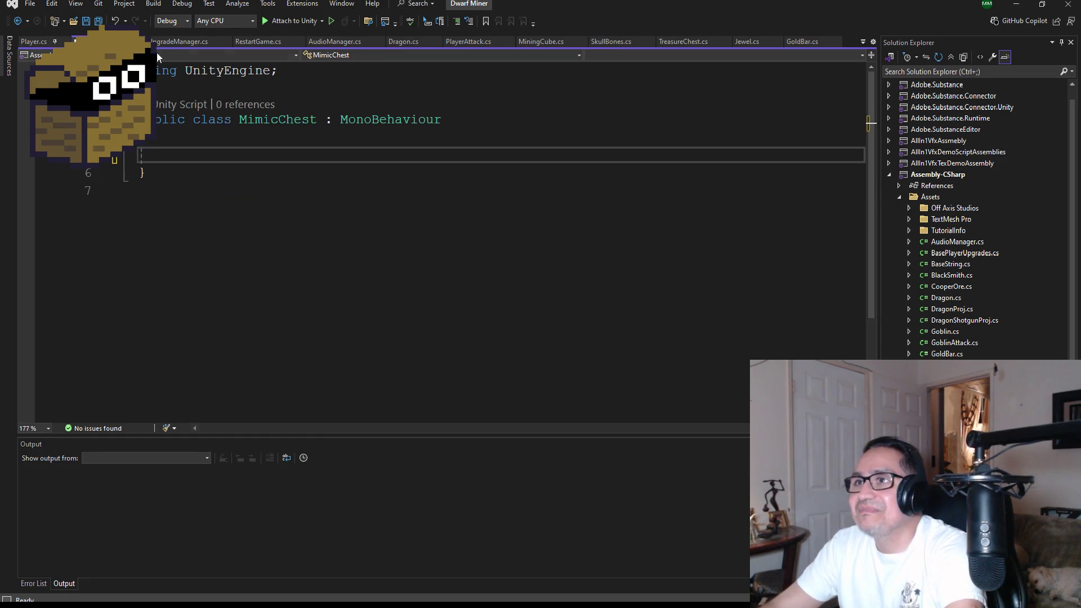
pyautogui.hotkey('ctrl', 's')
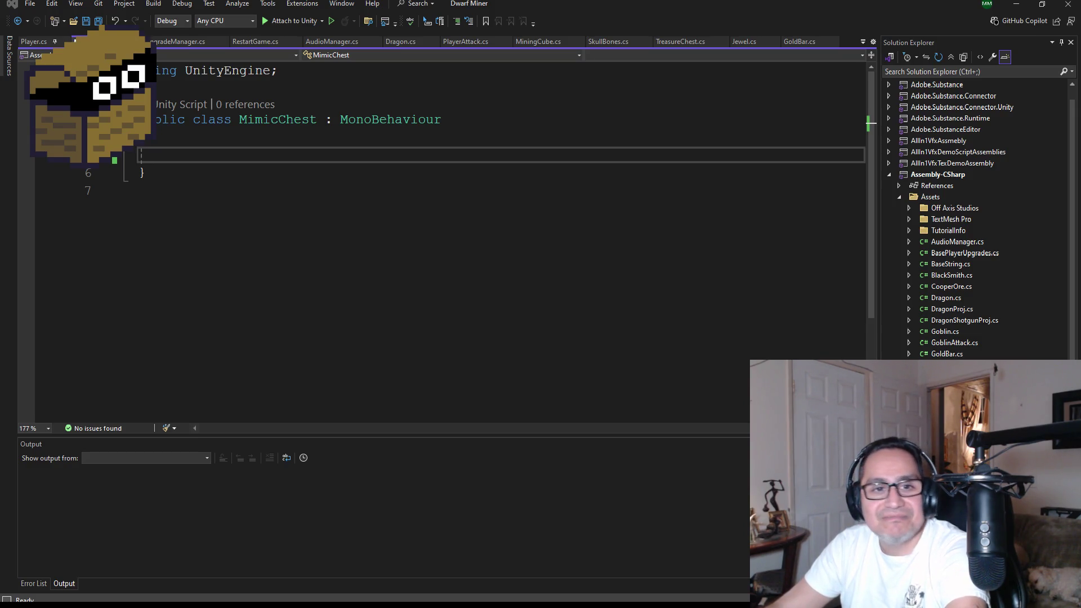
pyautogui.hotkey('alt', 'Tab')
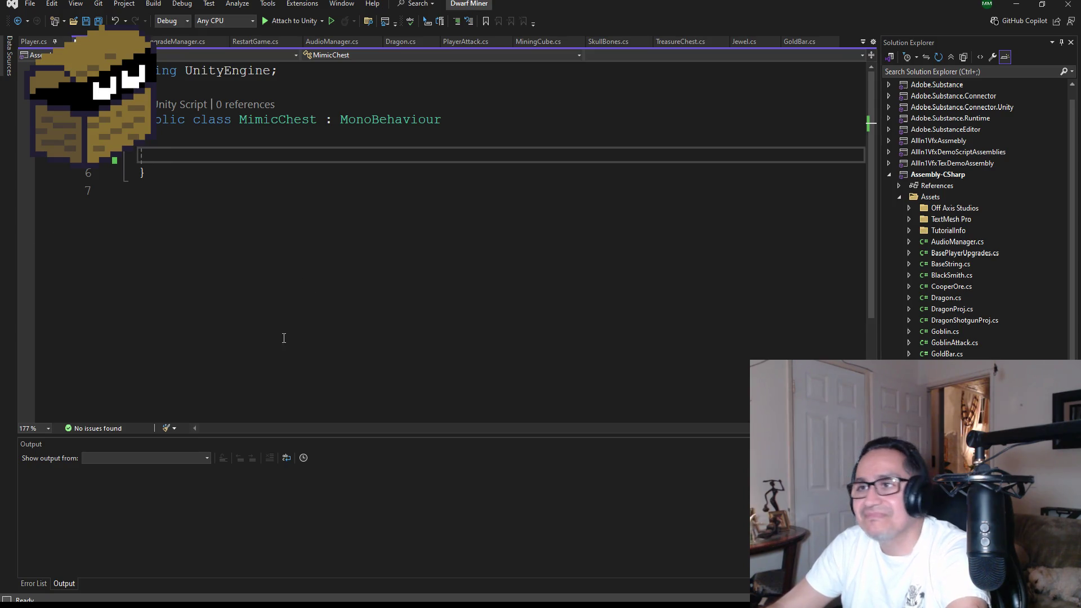
pyautogui.hotkey('ctrl', 's')
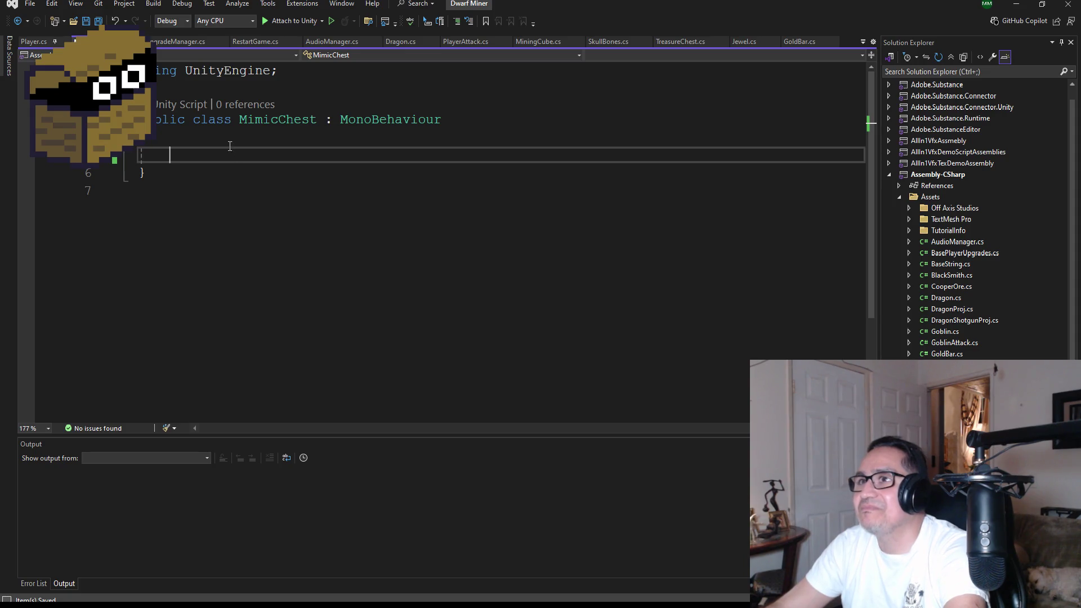
# Step: Look through UpgradeManager.cs and MiningCube.cs, then show TreasureChest.cs at OnCollisionEnter
pyautogui.click(186, 42)
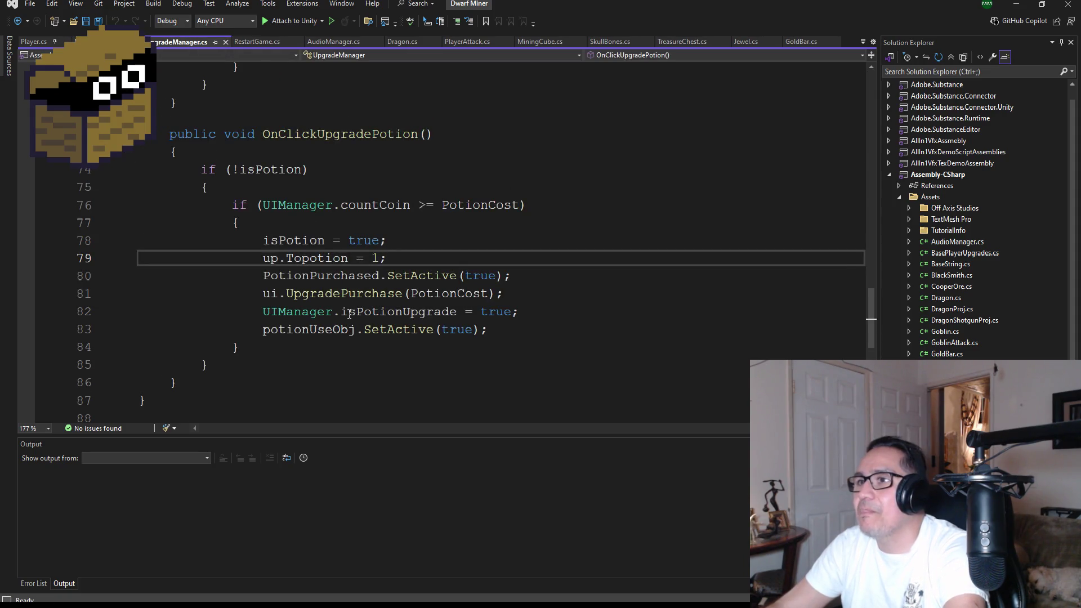
pyautogui.scroll(5, 352, 317)
pyautogui.scroll(4, 364, 293)
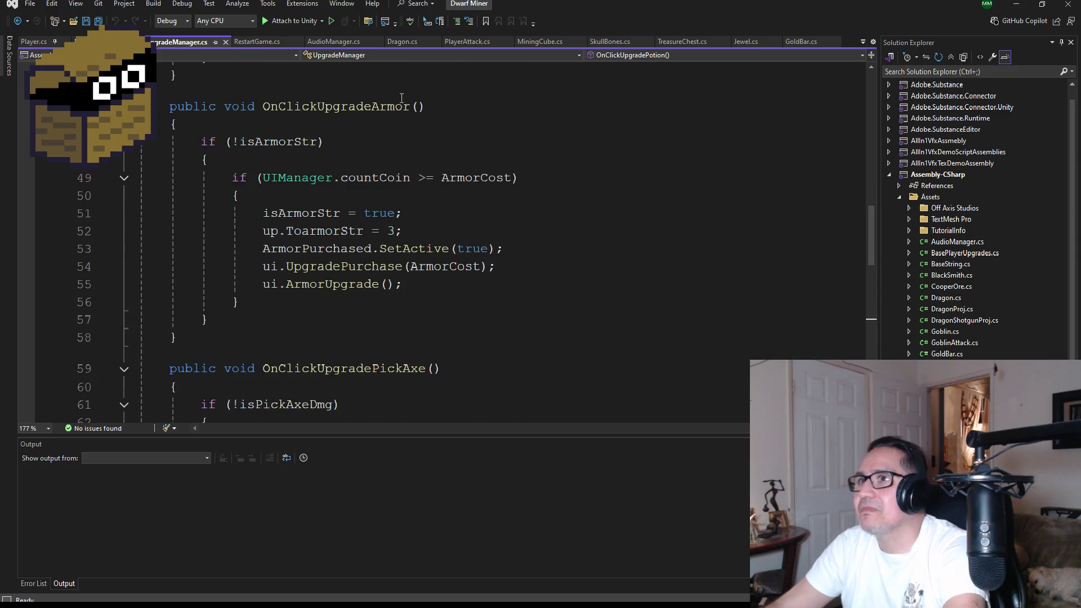
pyautogui.click(537, 42)
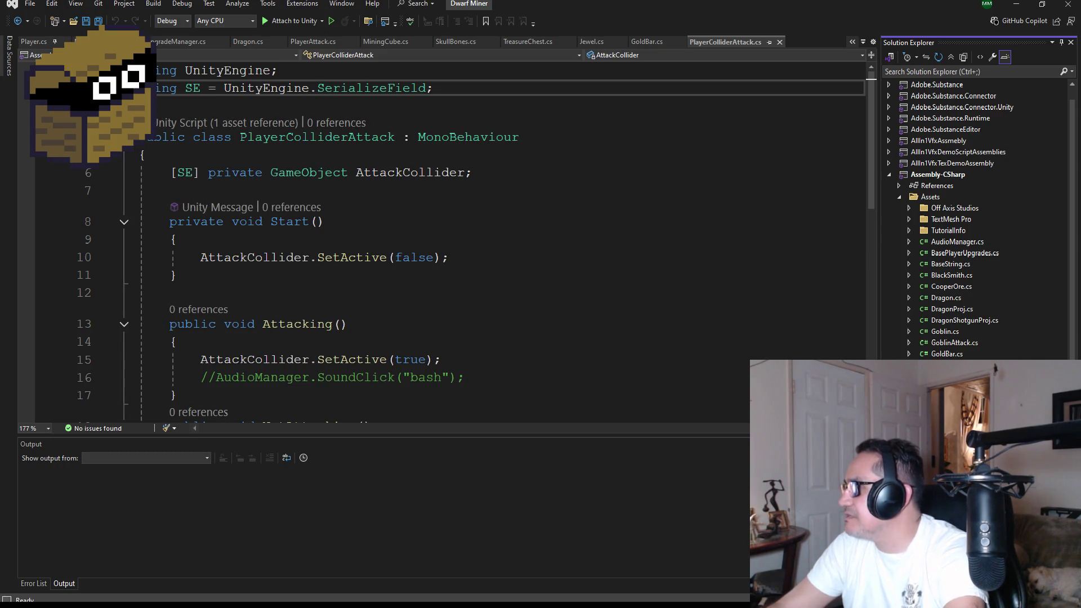
pyautogui.hotkey('ctrl', 'Tab')
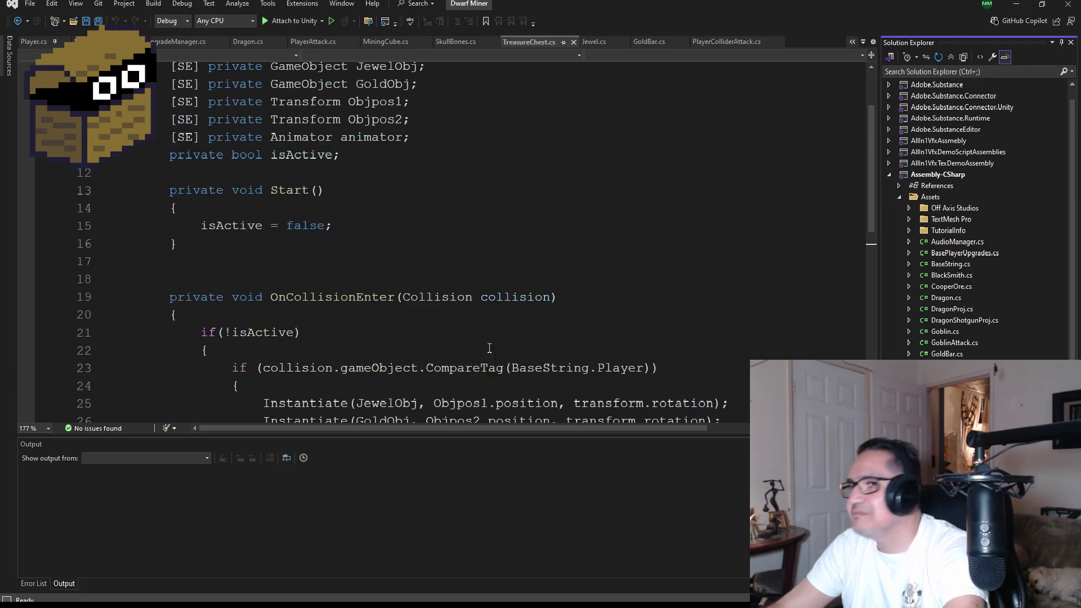
pyautogui.scroll(-4, 324, 330)
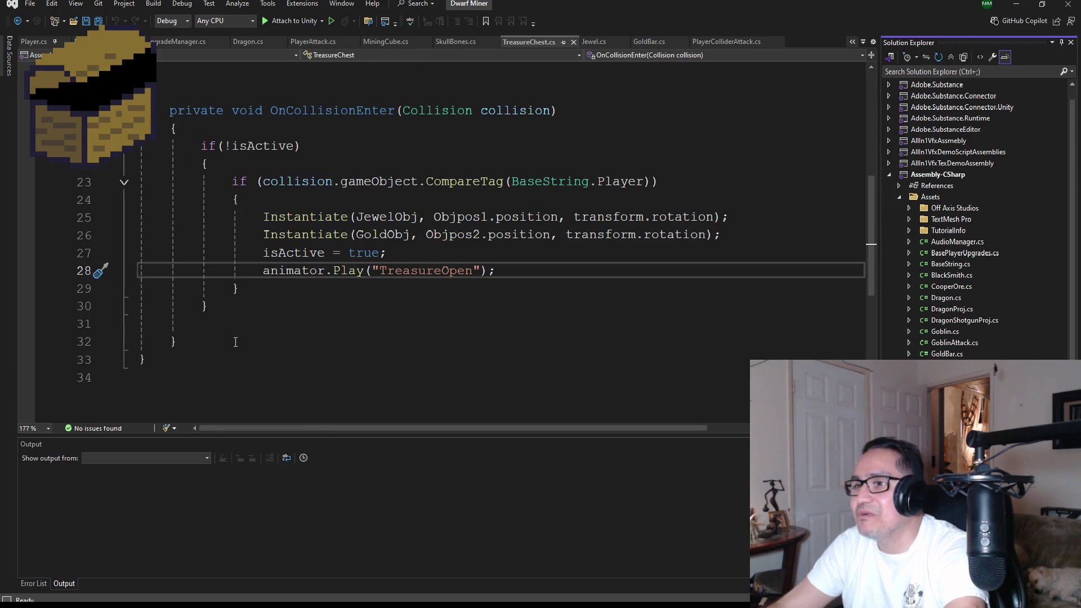
# Step: Select the TreasureChest.cs code from the field declarations through OnCollisionEnter for copying
pyautogui.moveTo(177, 341)
pyautogui.mouseDown()
pyautogui.moveTo(152, 147)
pyautogui.moveTo(151, 158)
pyautogui.mouseUp()
pyautogui.scroll(6, 151, 157)
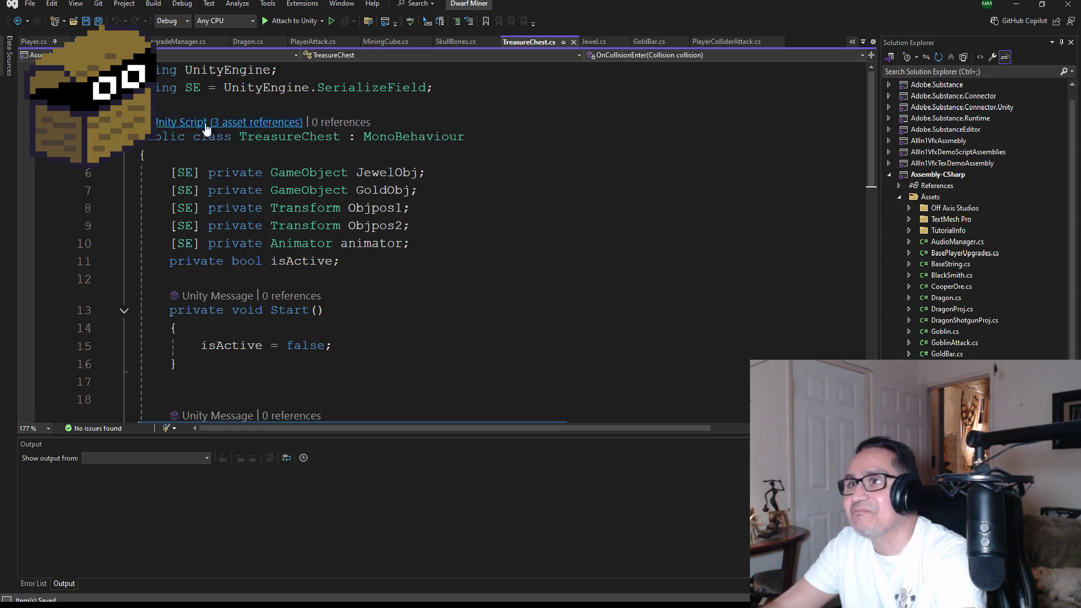
pyautogui.scroll(-3, 345, 257)
pyautogui.moveTo(506, 420); pyautogui.dragTo(345, 257)
pyautogui.scroll(-2, 354, 265)
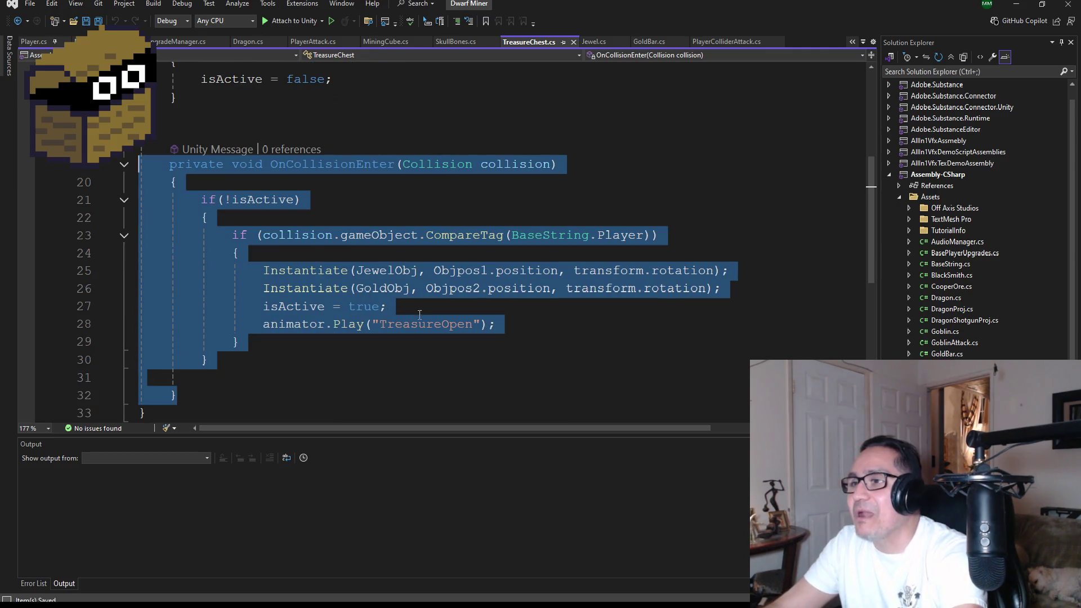
pyautogui.scroll(4, 507, 311)
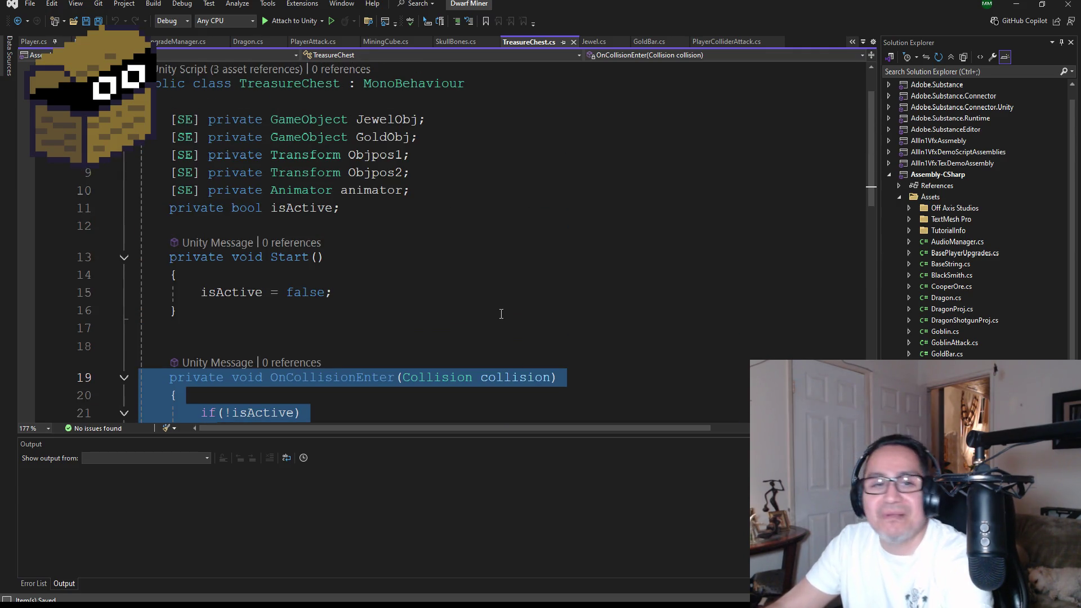
pyautogui.scroll(-5, 482, 339)
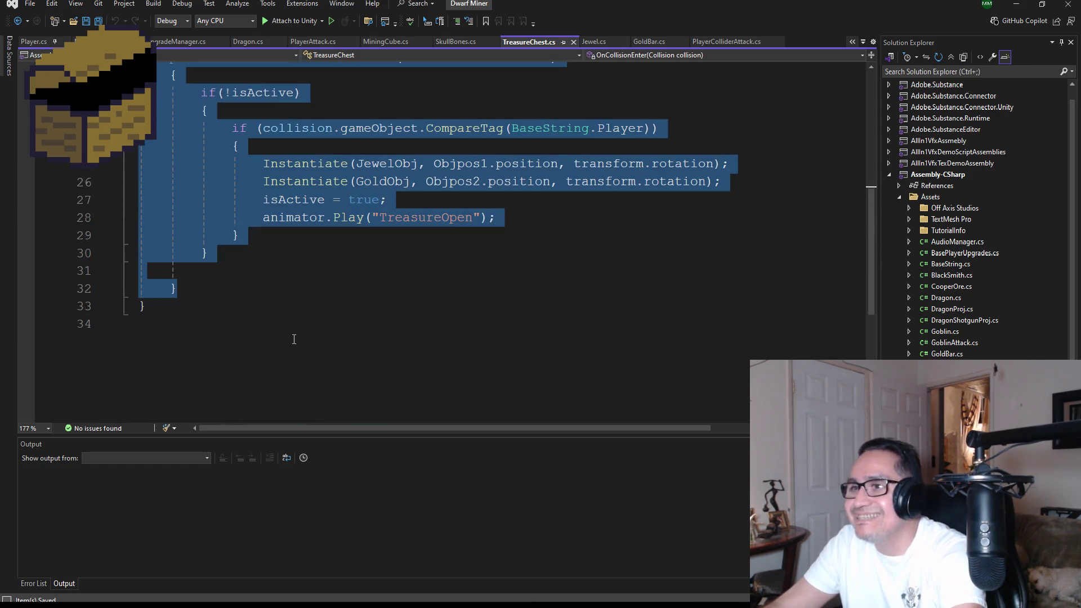
pyautogui.click(223, 287)
pyautogui.scroll(7, 228, 275)
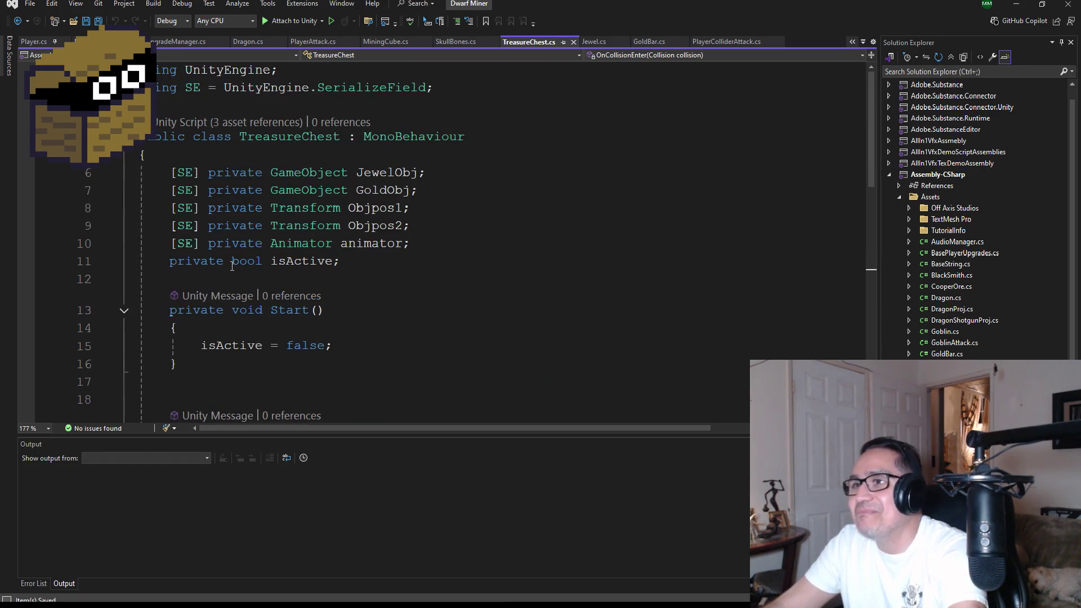
pyautogui.keyDown('shift'); pyautogui.click(168, 180); pyautogui.keyUp('shift')
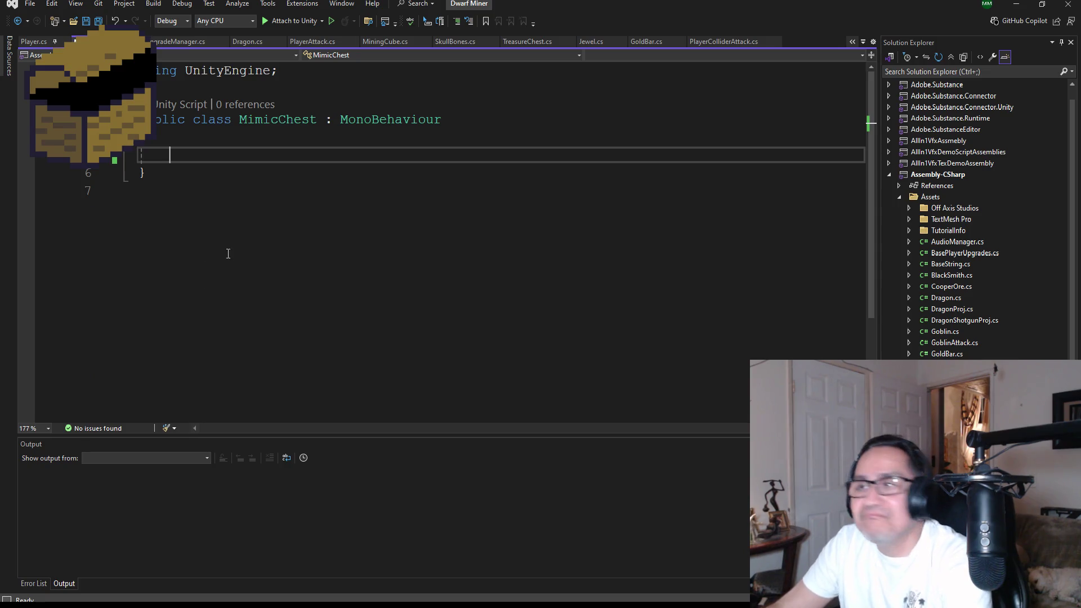
# Step: Paste the TreasureChest code into MimicChest.cs and add a blank line below the usings
pyautogui.hotkey('ctrl', 'v')
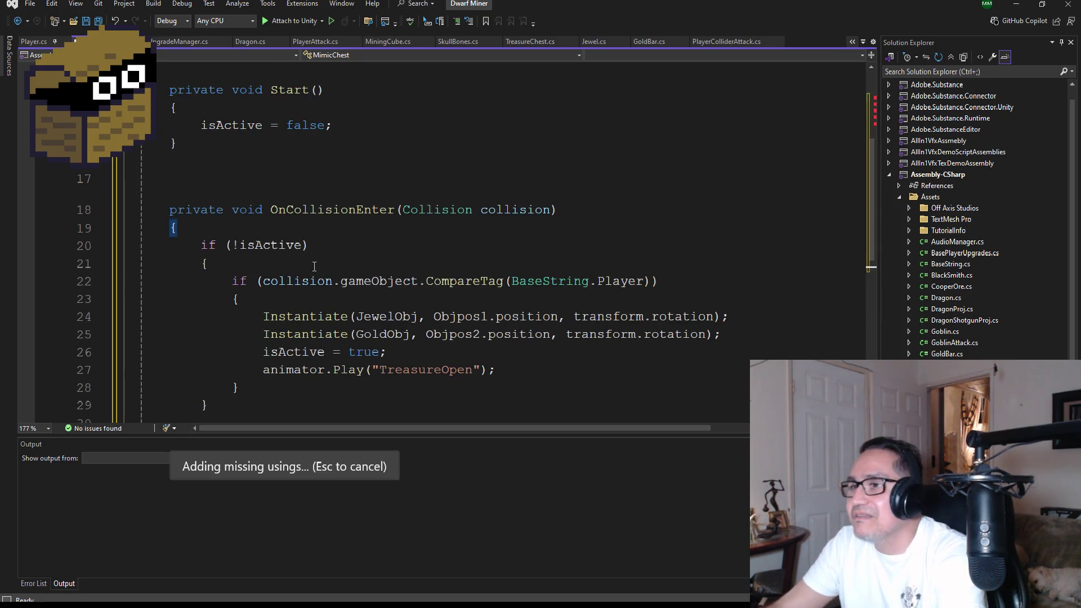
pyautogui.scroll(4, 374, 287)
pyautogui.click(270, 89)
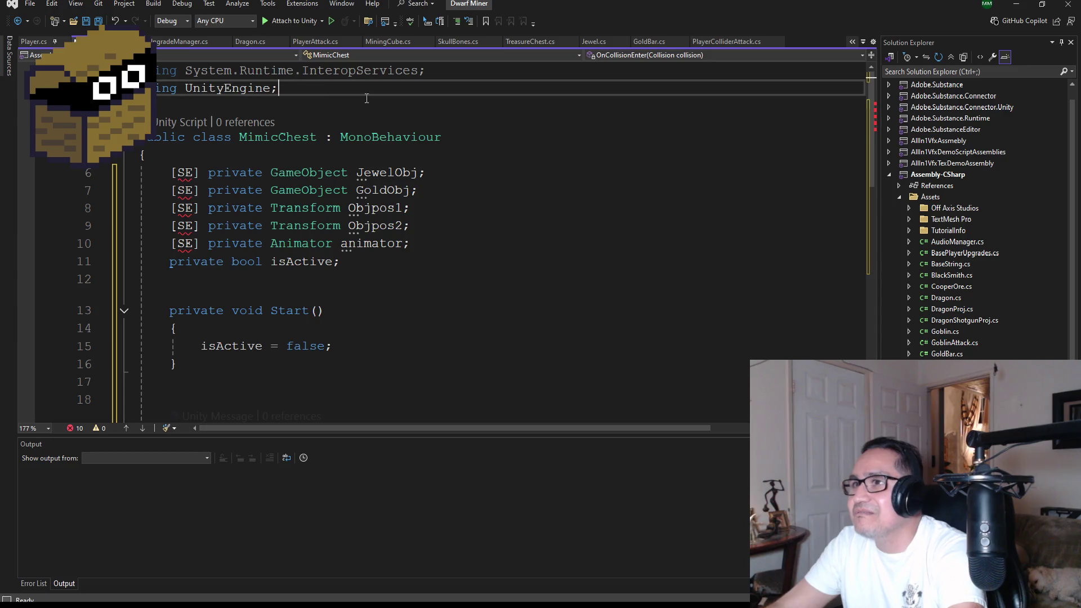
pyautogui.press('Return')
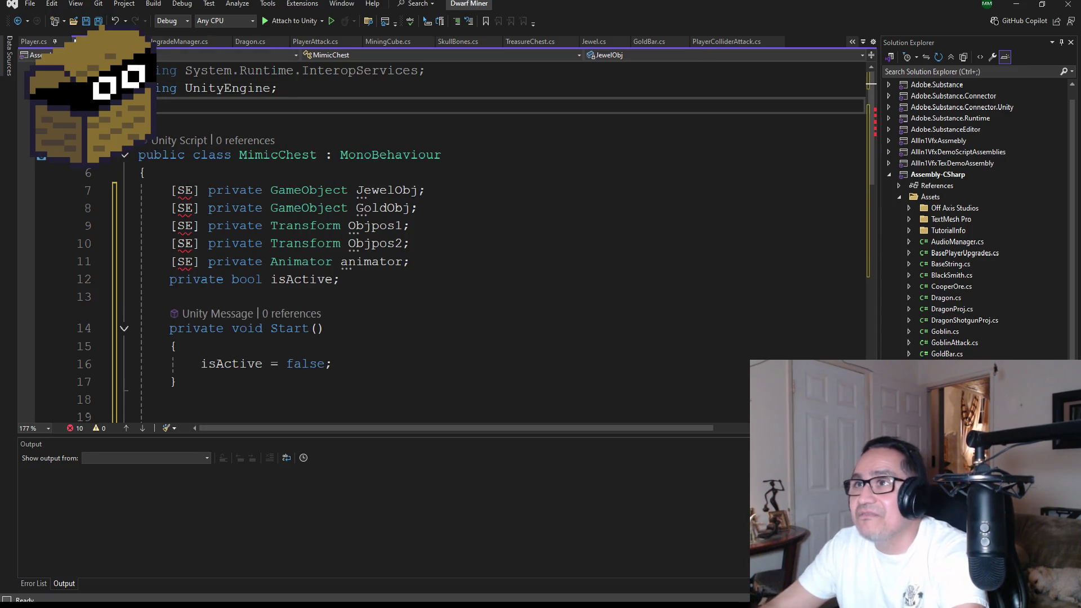
# Step: Copy 'using SE = UnityEngine.SerializeField;' from UpgradeManager.cs into MimicChest's blank line
pyautogui.click(188, 45)
pyautogui.scroll(5, 253, 141)
pyautogui.scroll(10, 253, 141)
pyautogui.scroll(-1, 394, 112)
pyautogui.scroll(1, 424, 107)
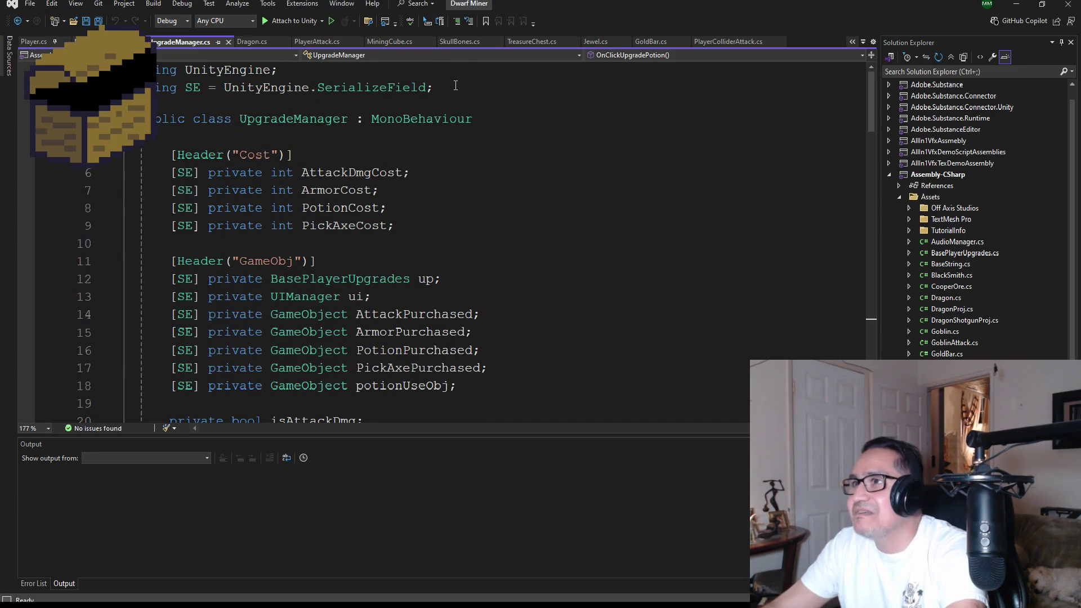
pyautogui.moveTo(433, 87); pyautogui.dragTo(150, 88)
pyautogui.hotkey('ctrl', 'c')
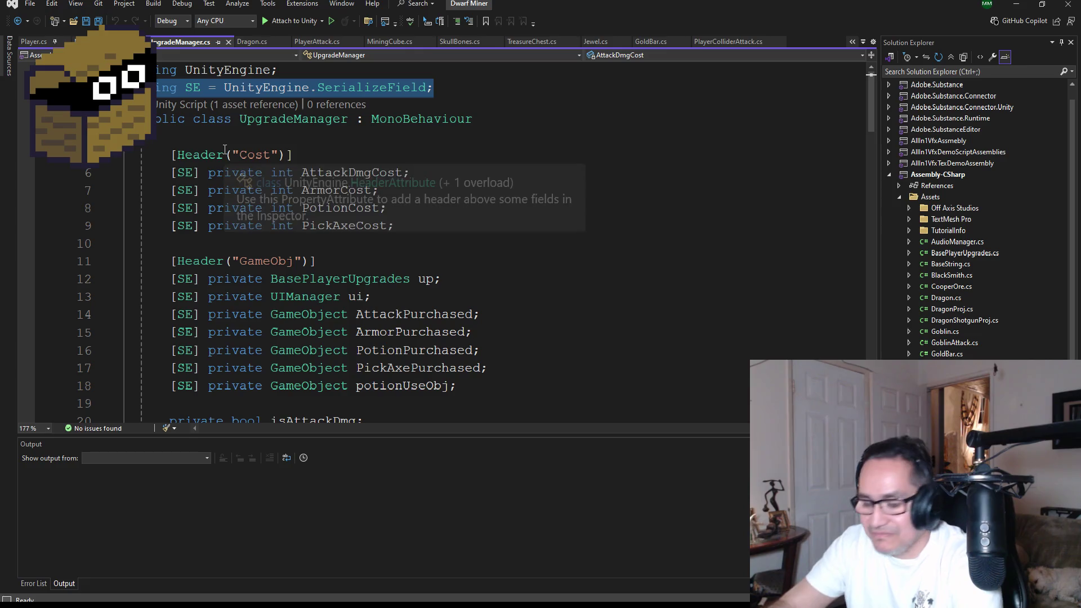
pyautogui.hotkey('ctrl', 'Tab')
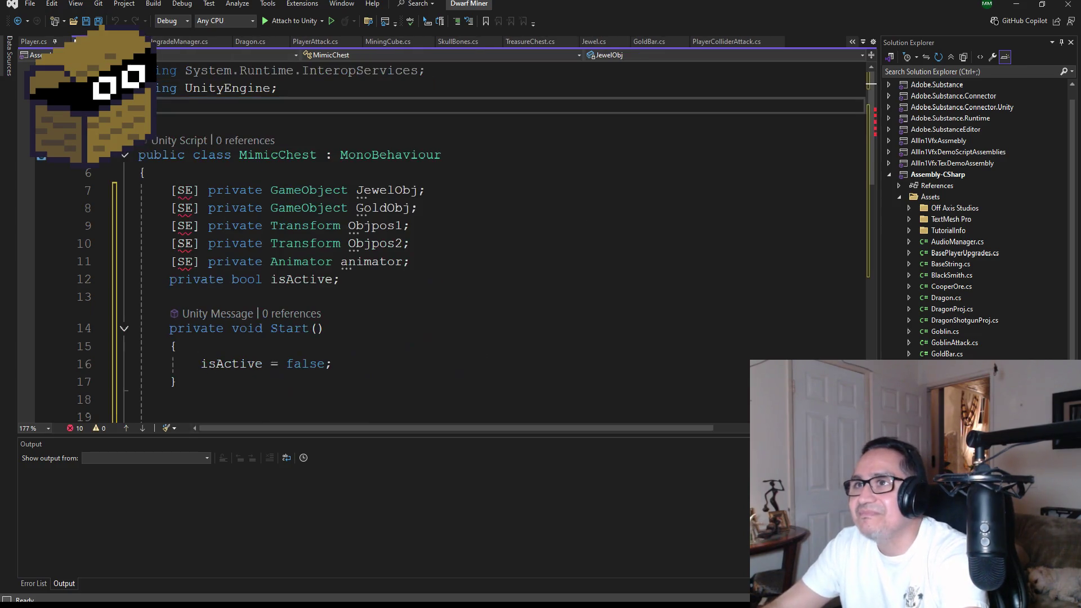
pyautogui.hotkey('ctrl', 'v')
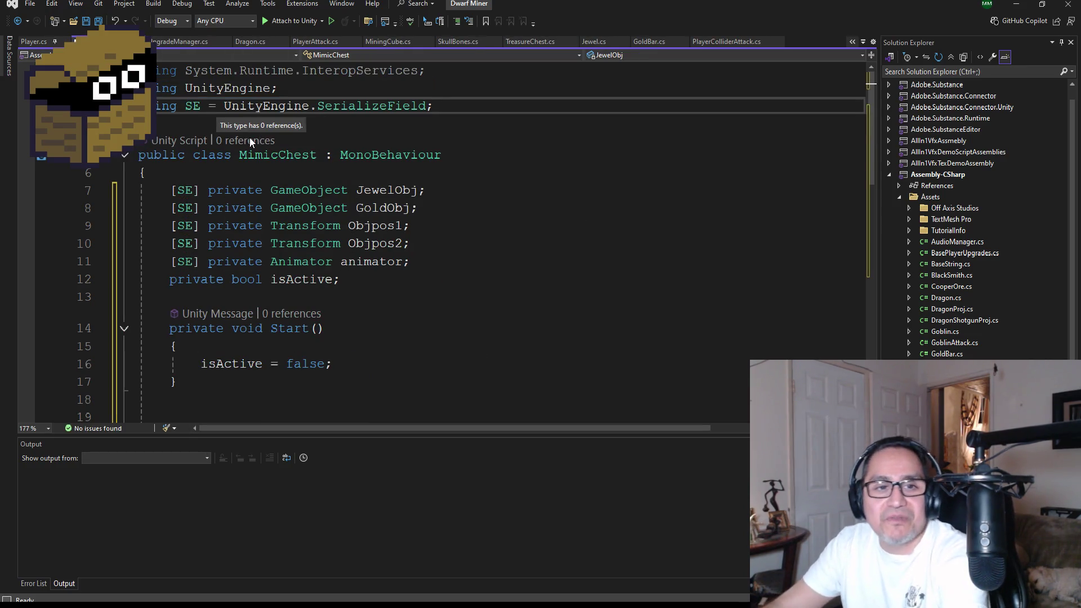
# Step: Save MimicChest.cs and review the pasted code down to the isActive line
pyautogui.hotkey('ctrl', 's')
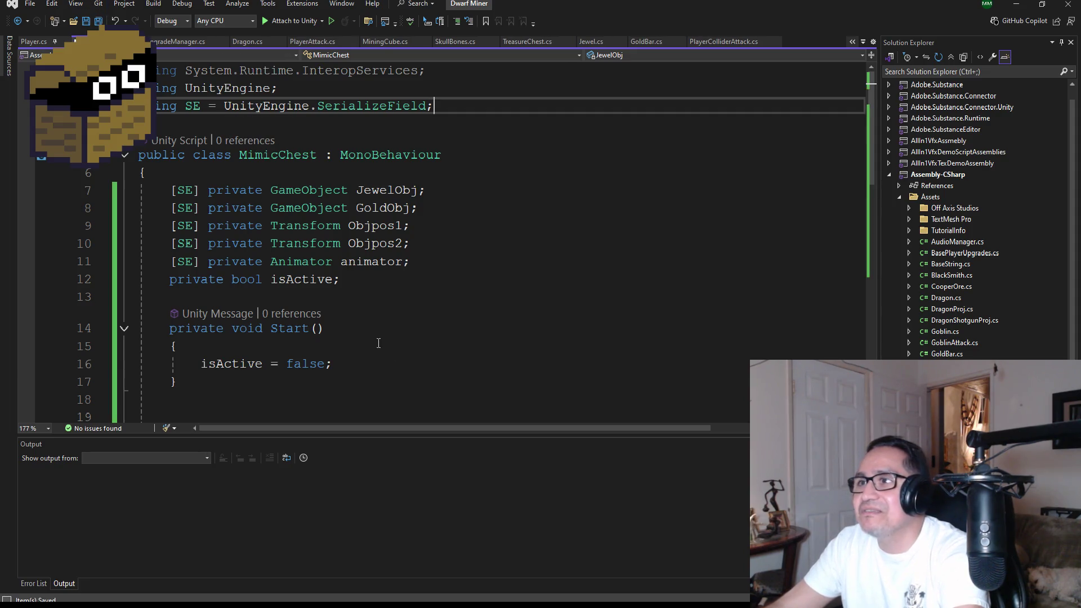
pyautogui.scroll(-1, 396, 331)
pyautogui.scroll(-1, 397, 331)
pyautogui.scroll(2, 411, 326)
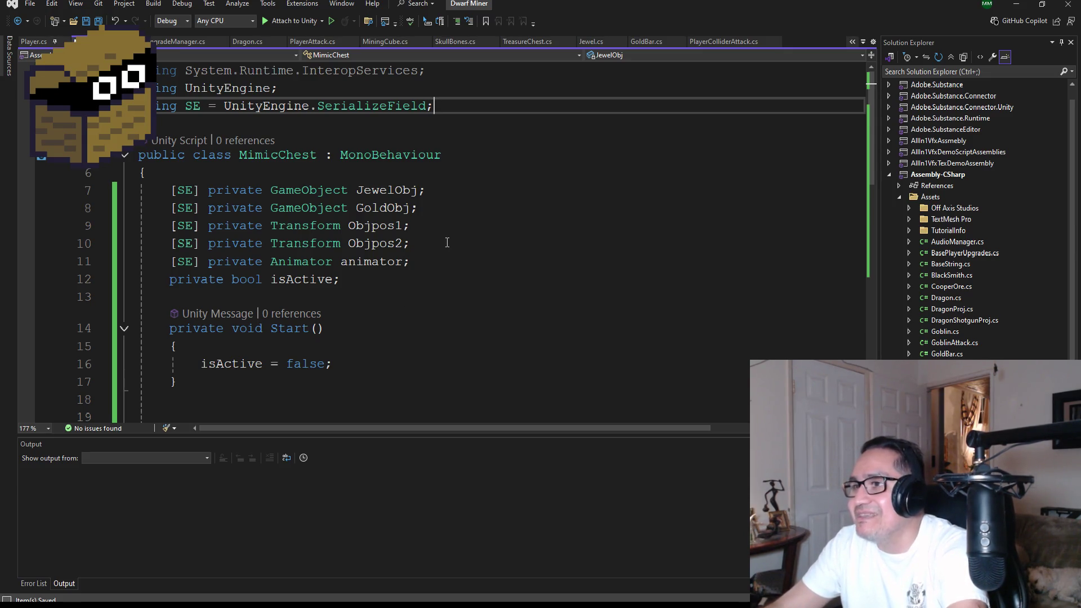
pyautogui.click(366, 274)
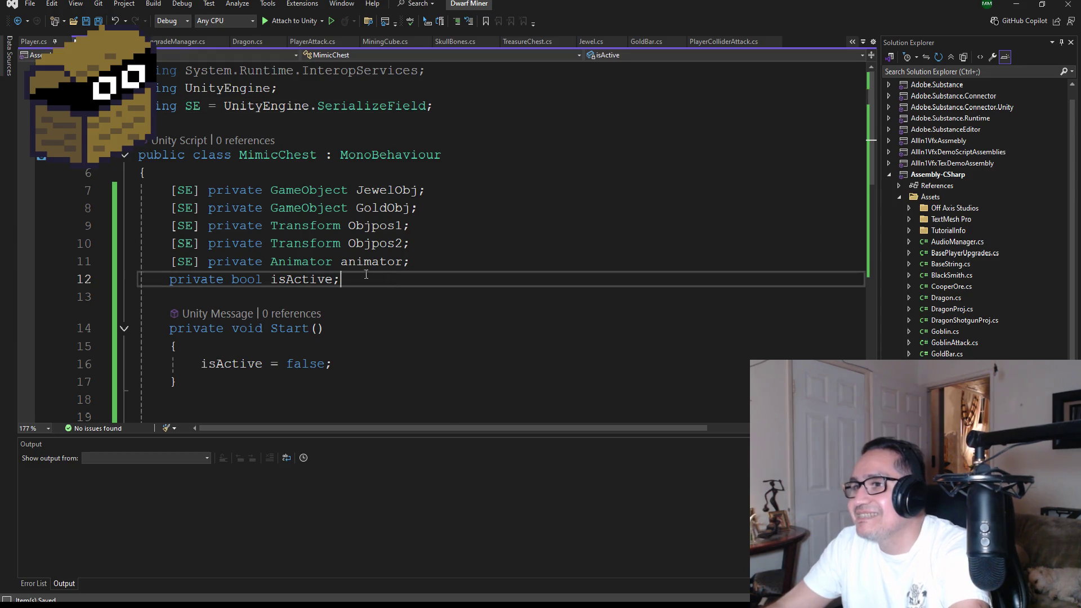
# Step: Delete the five [SE] field declarations from MimicChest.cs, keeping isActive, and save
pyautogui.moveTo(414, 261); pyautogui.dragTo(141, 186)
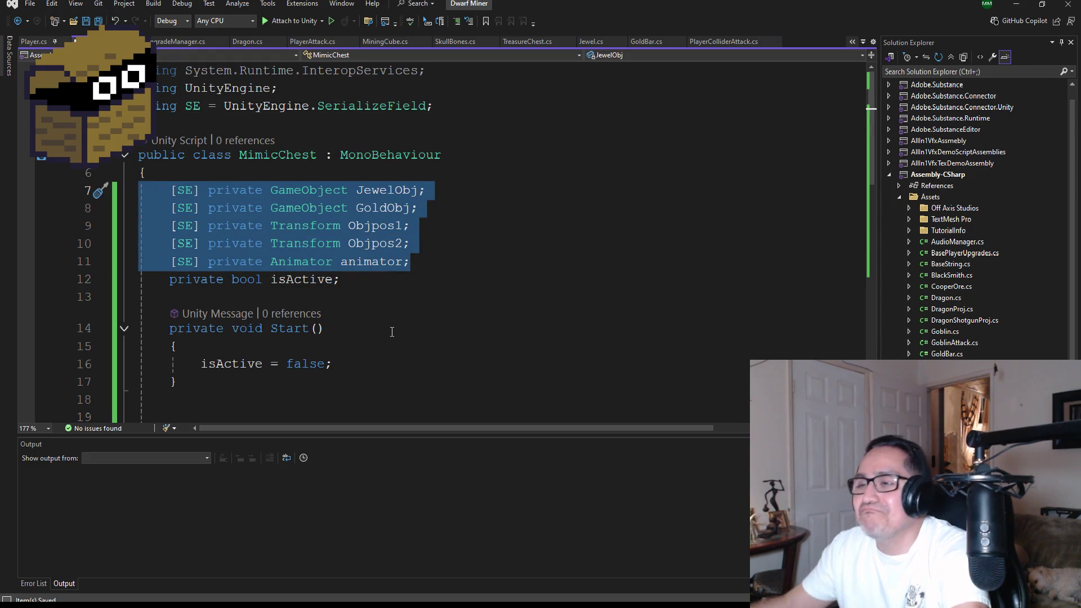
pyautogui.press('BackSpace')
pyautogui.press('BackSpace')
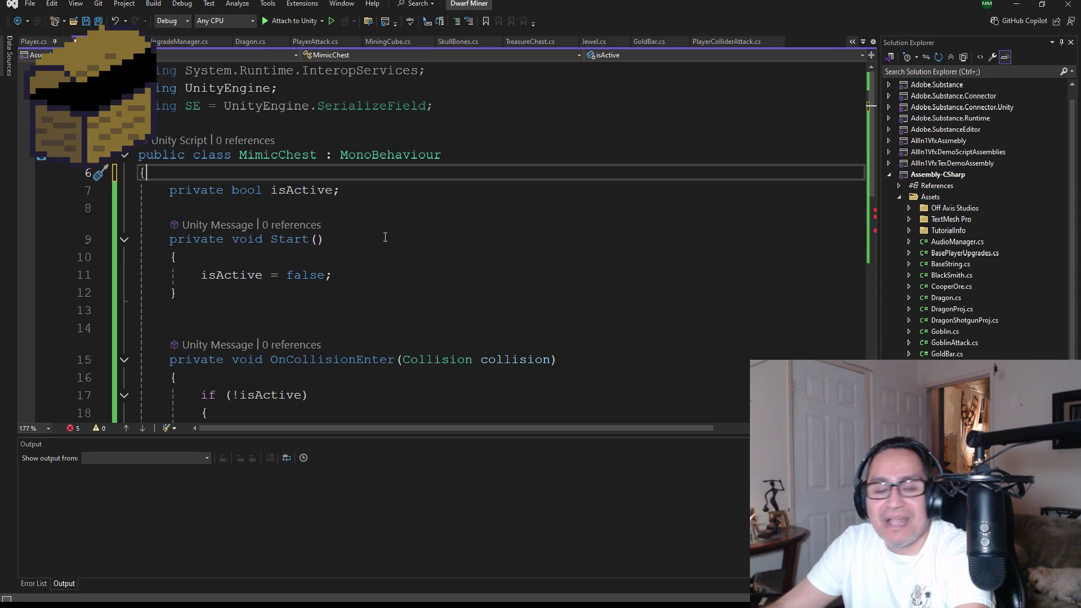
pyautogui.hotkey('ctrl', 's')
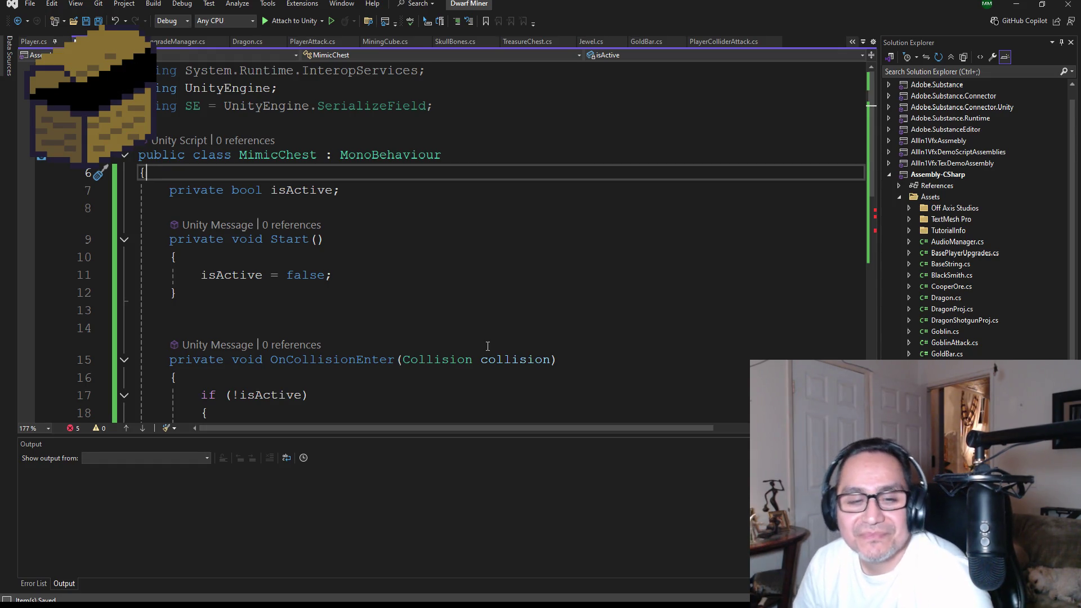
pyautogui.moveTo(472, 363)
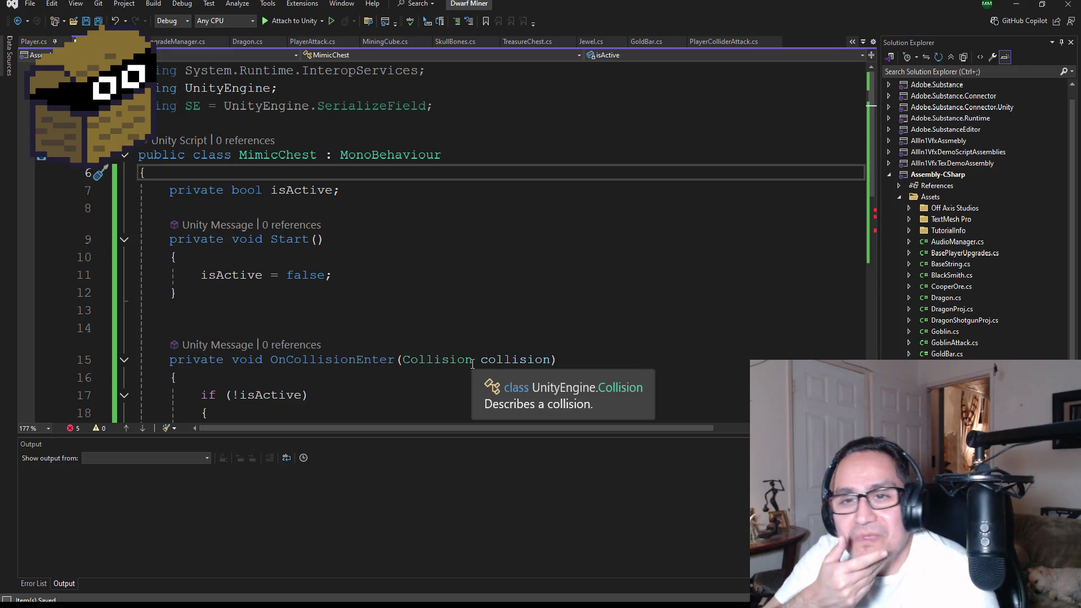